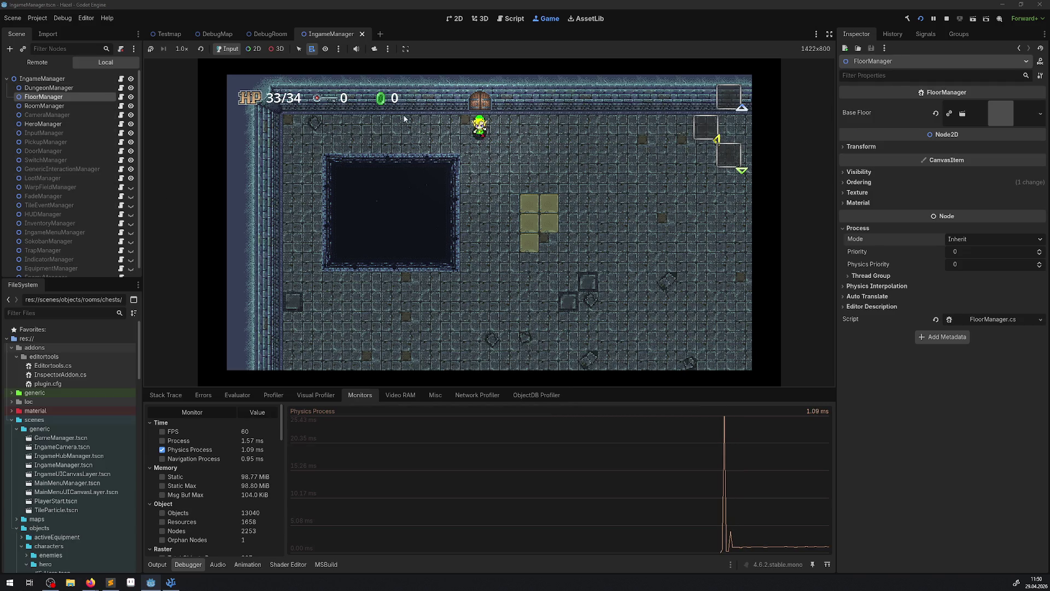
Stop the game, select CameraManager, InputManager and PickupManager, expand their Process settings, and rerun
click(949, 19)
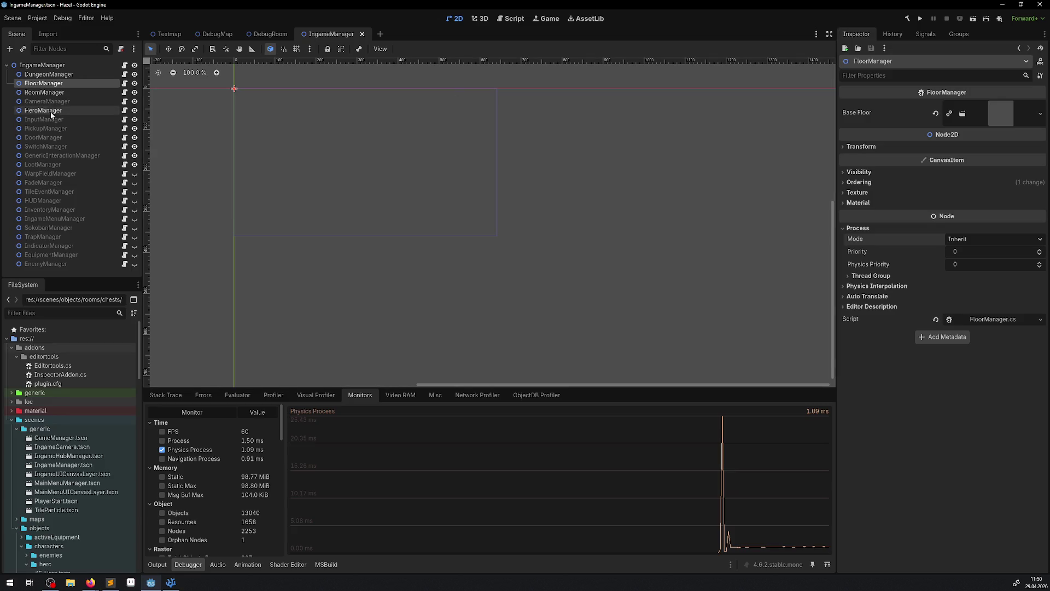
click(63, 100)
ctrl+click(65, 118)
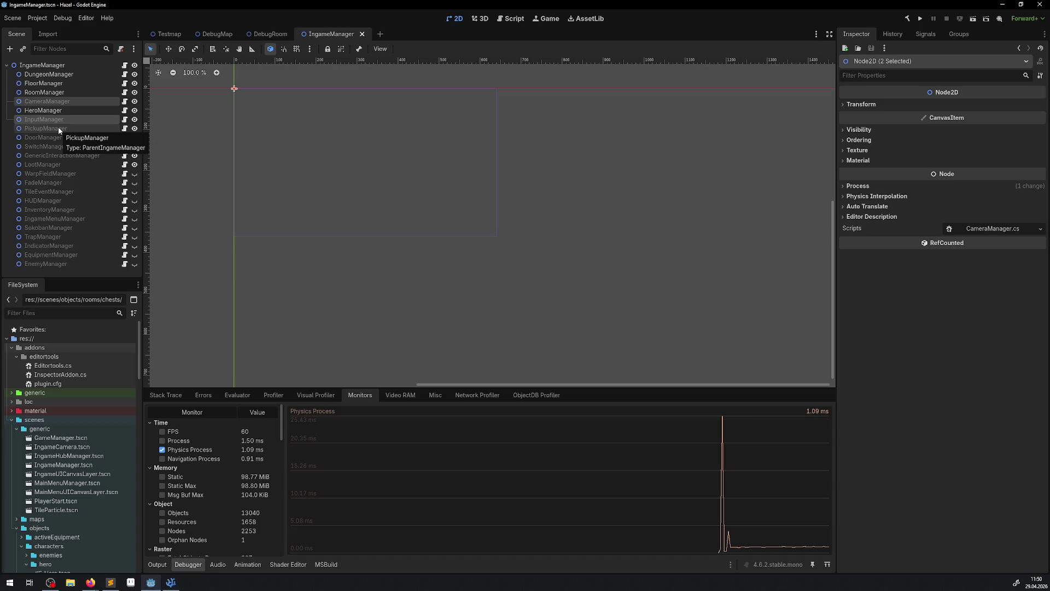
ctrl+click(58, 128)
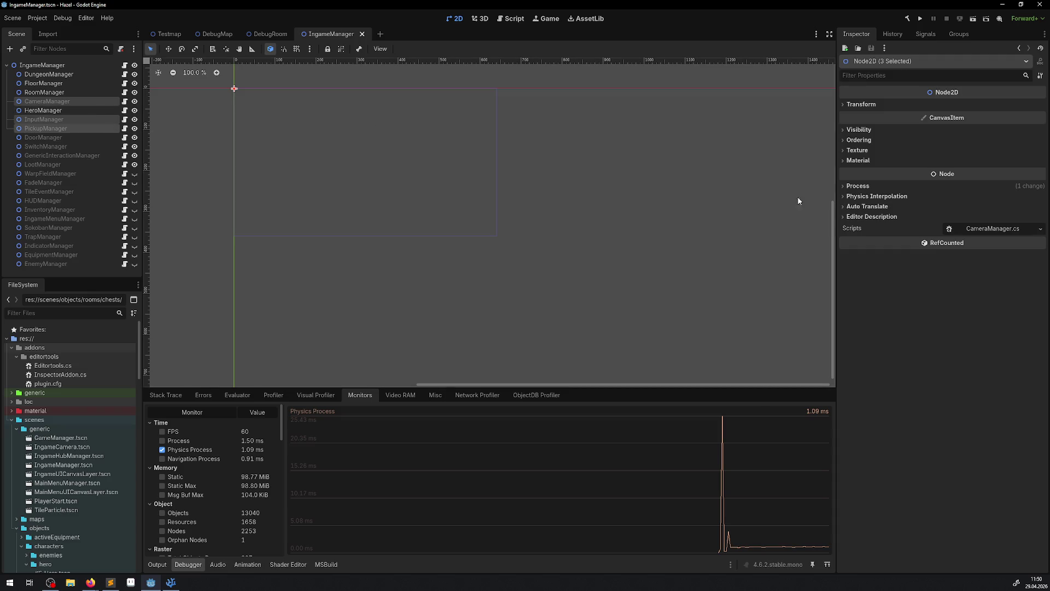
click(845, 186)
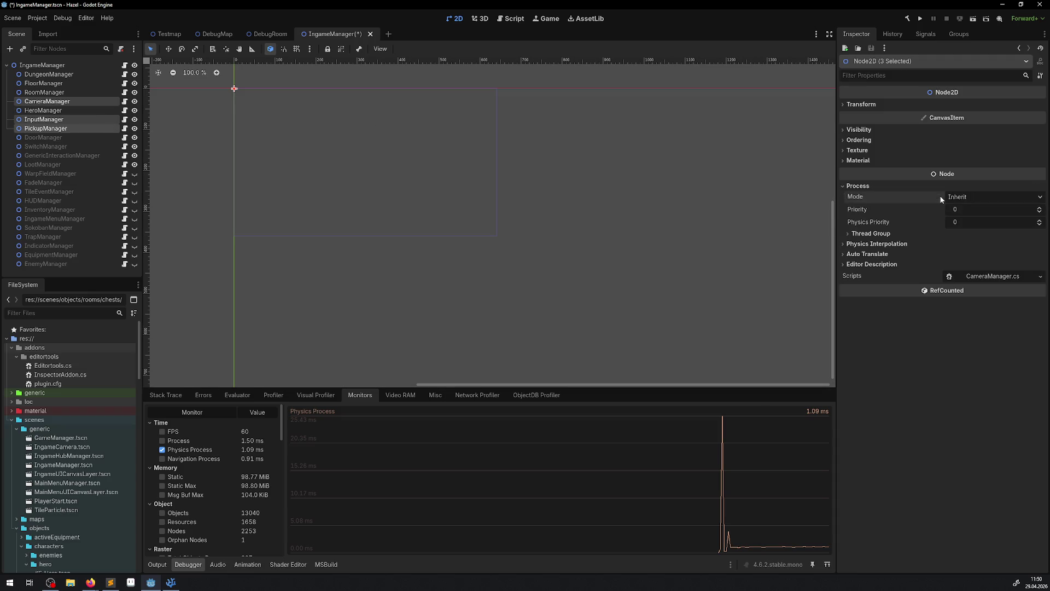
click(921, 18)
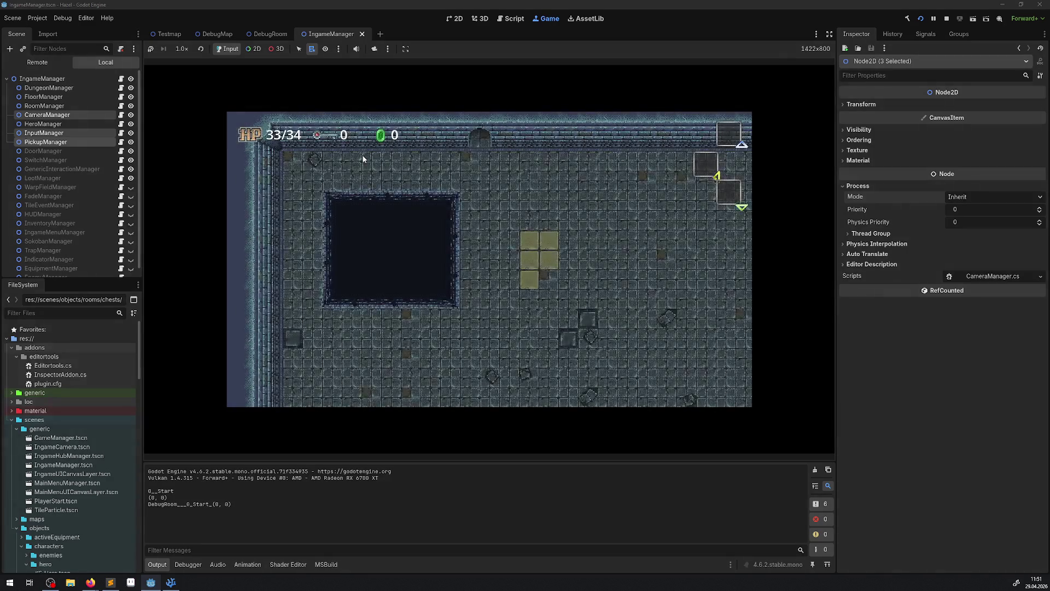
Show the Debugger Monitors to watch Physics Process time, about 1.1 ms at 60 FPS
click(187, 563)
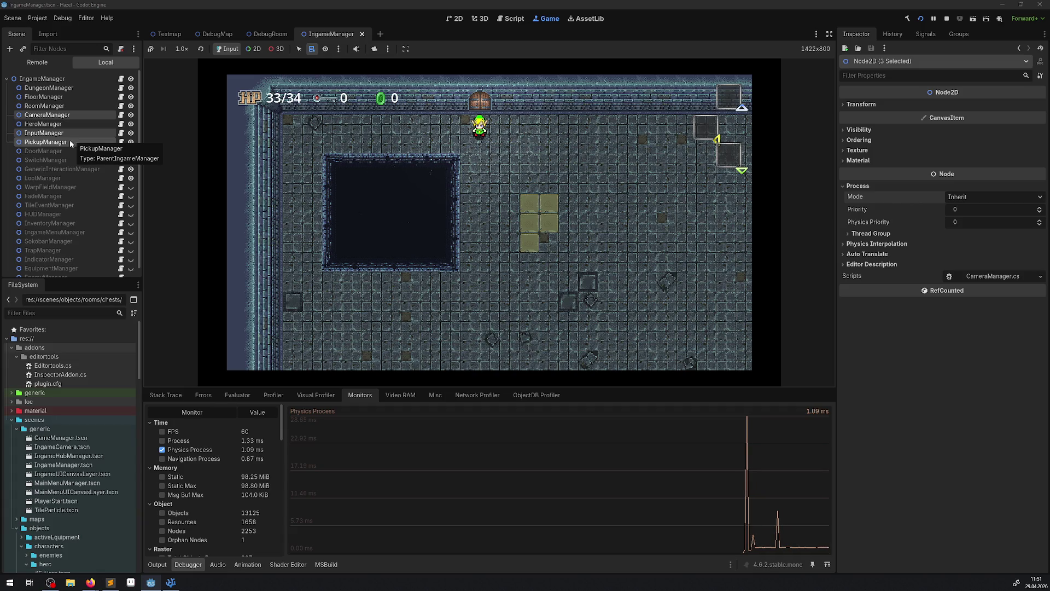
click(121, 142)
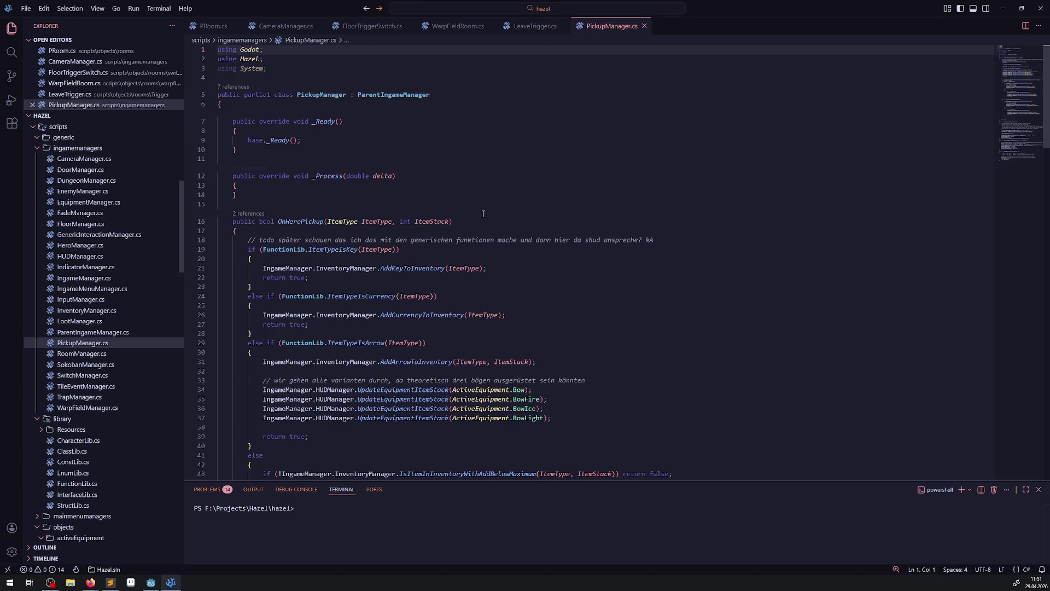
scroll(454, 274, down, 20)
scroll(453, 274, down, 10)
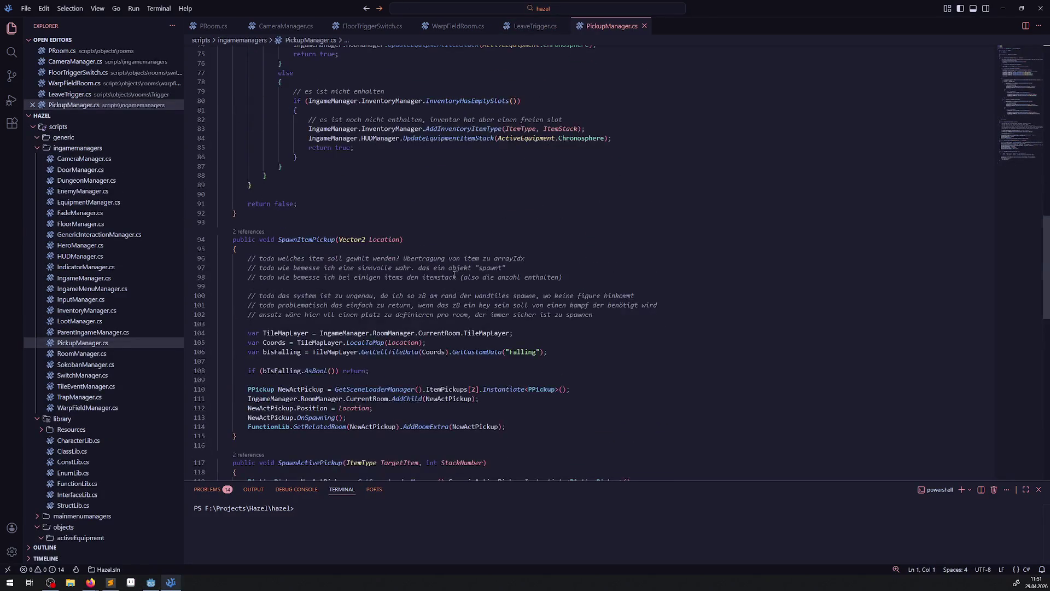
scroll(452, 284, up, 8)
scroll(451, 294, up, 20)
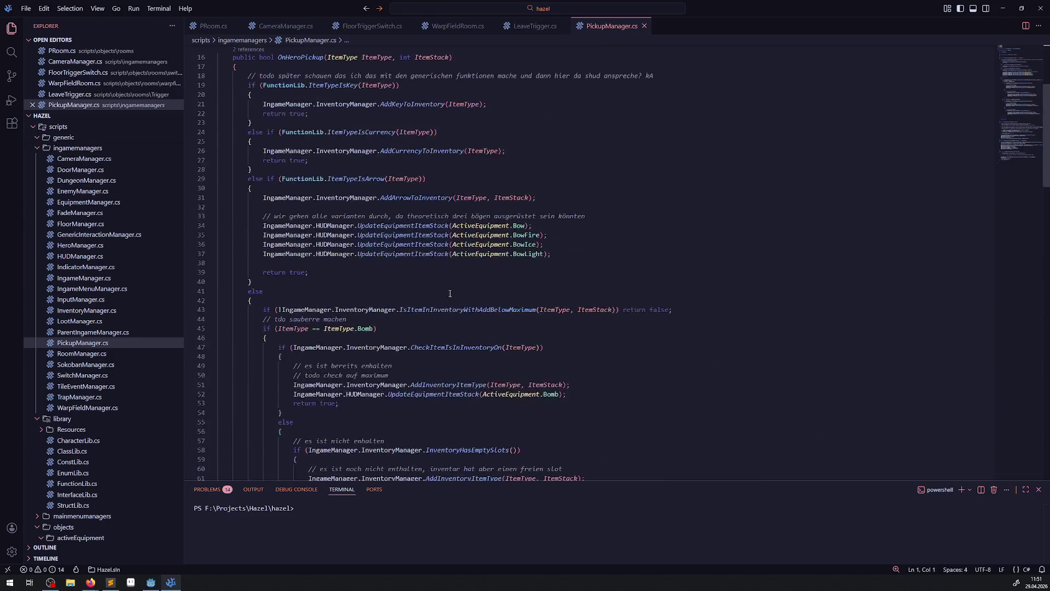
click(644, 26)
click(1004, 8)
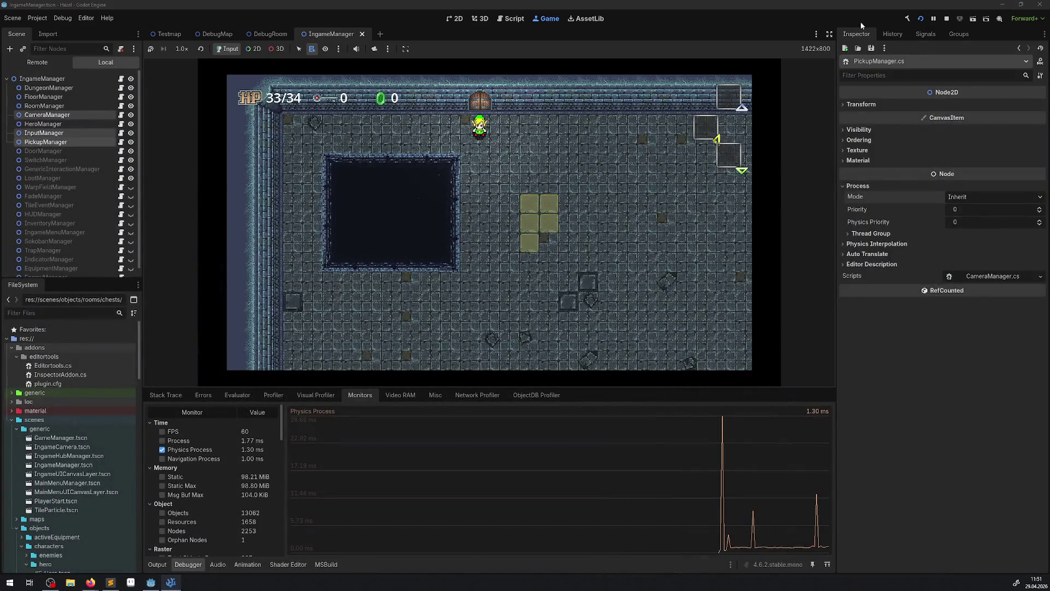
Stop the game, hide PickupManager, DoorManager, SwitchManager and GenericInteractionManager, and disable PickupManager's processing
click(947, 19)
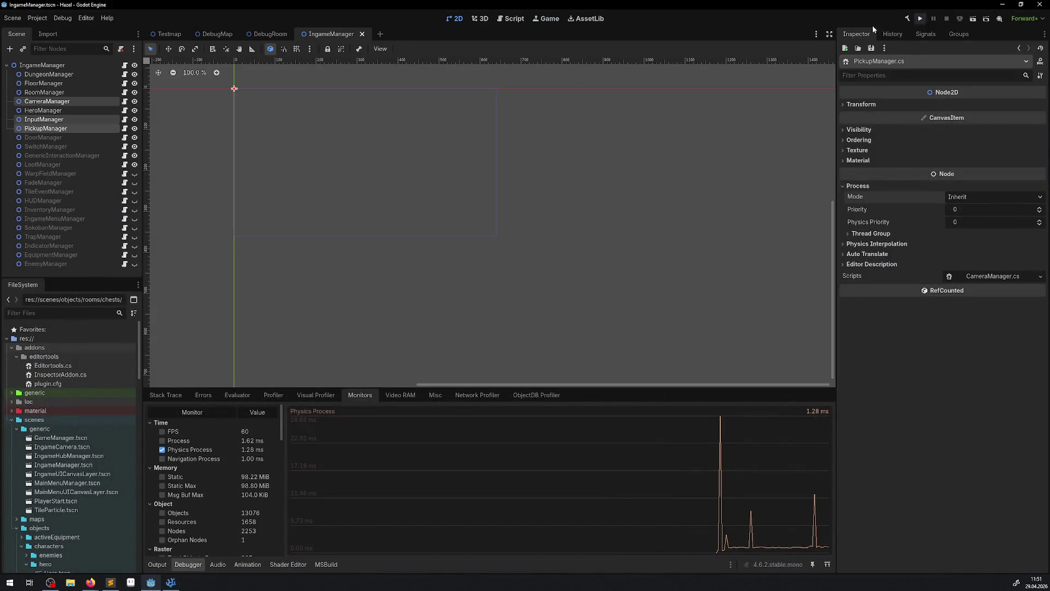
click(68, 129)
click(134, 128)
click(134, 137)
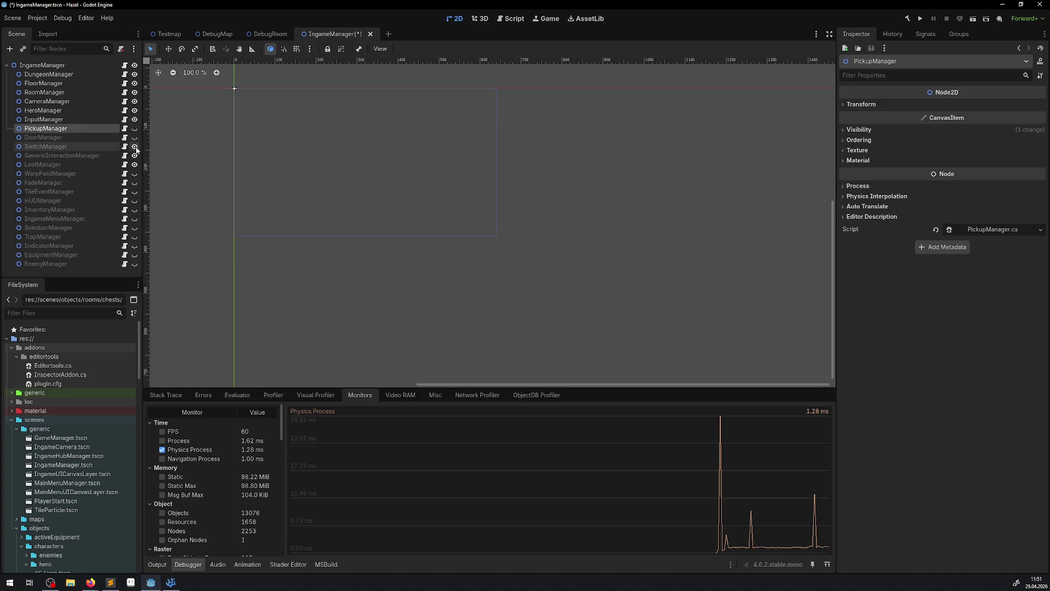
click(134, 146)
click(134, 155)
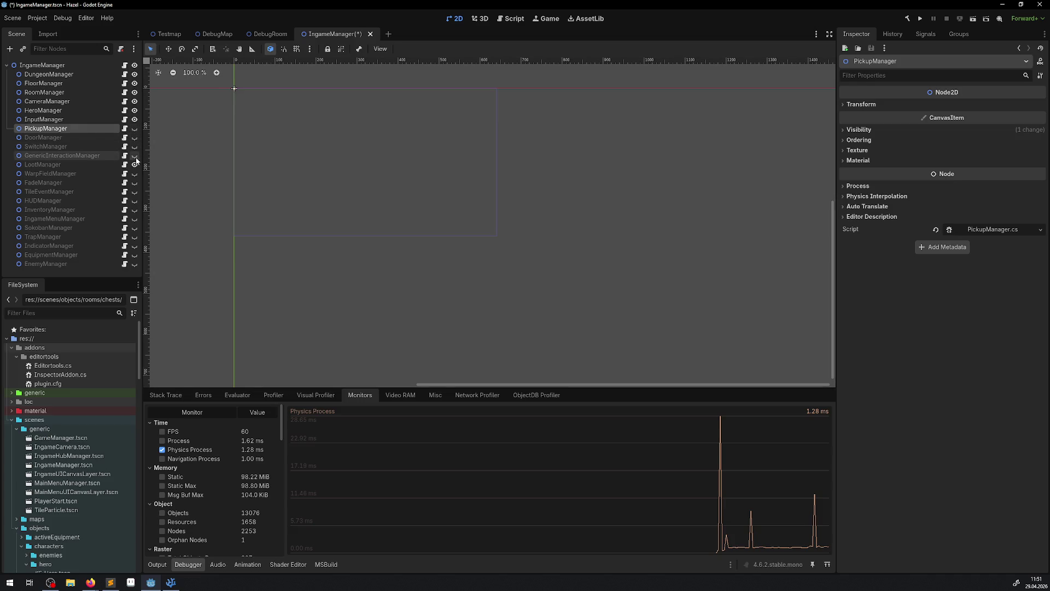
click(858, 186)
click(975, 197)
click(963, 251)
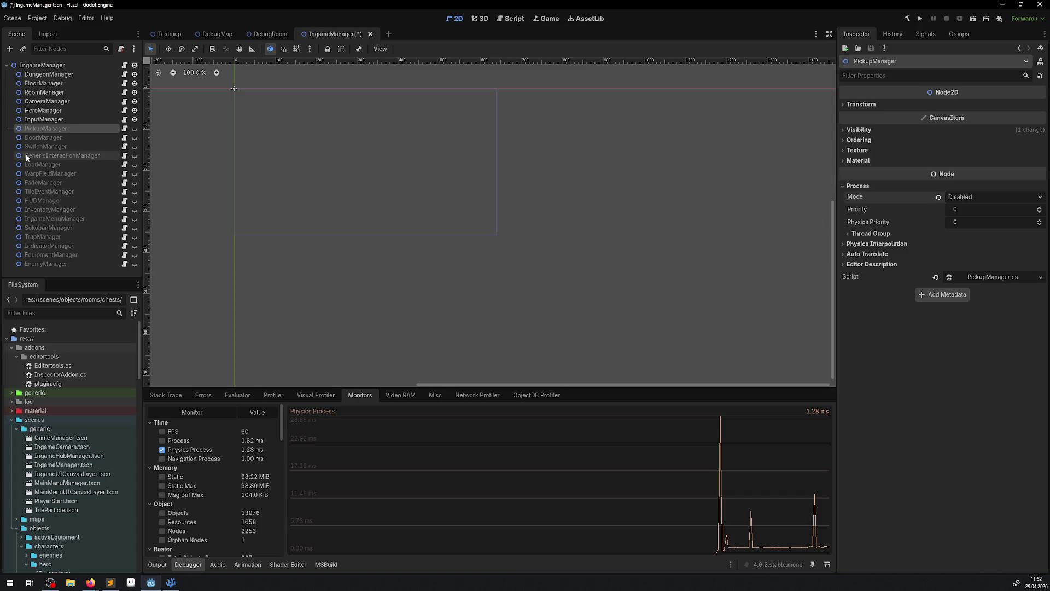
Hide CameraManager and set its process mode to Disabled, then save and run the project
click(52, 110)
click(57, 101)
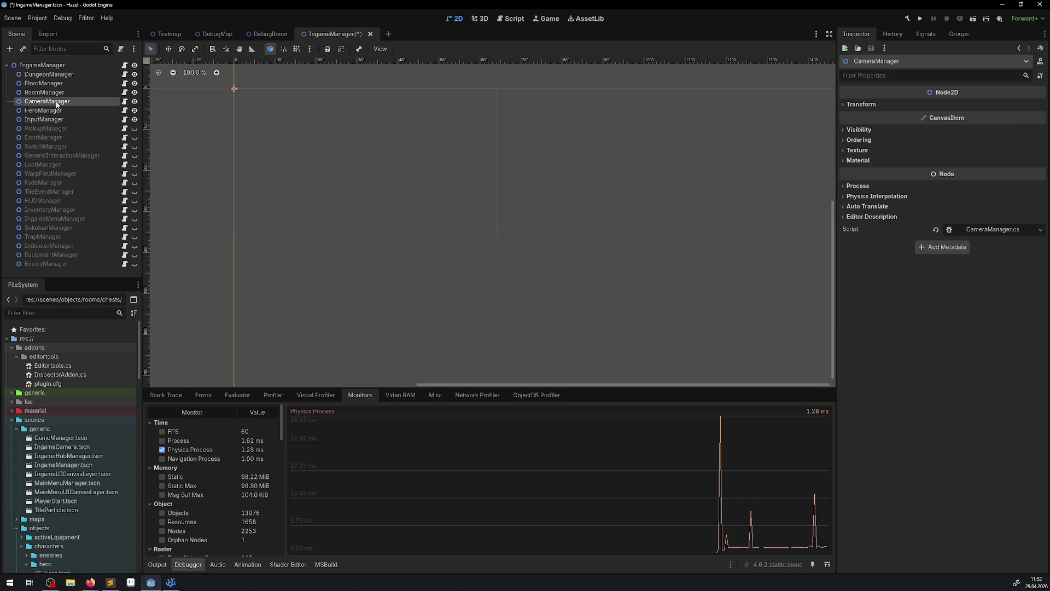
click(135, 101)
click(870, 186)
click(993, 196)
click(977, 251)
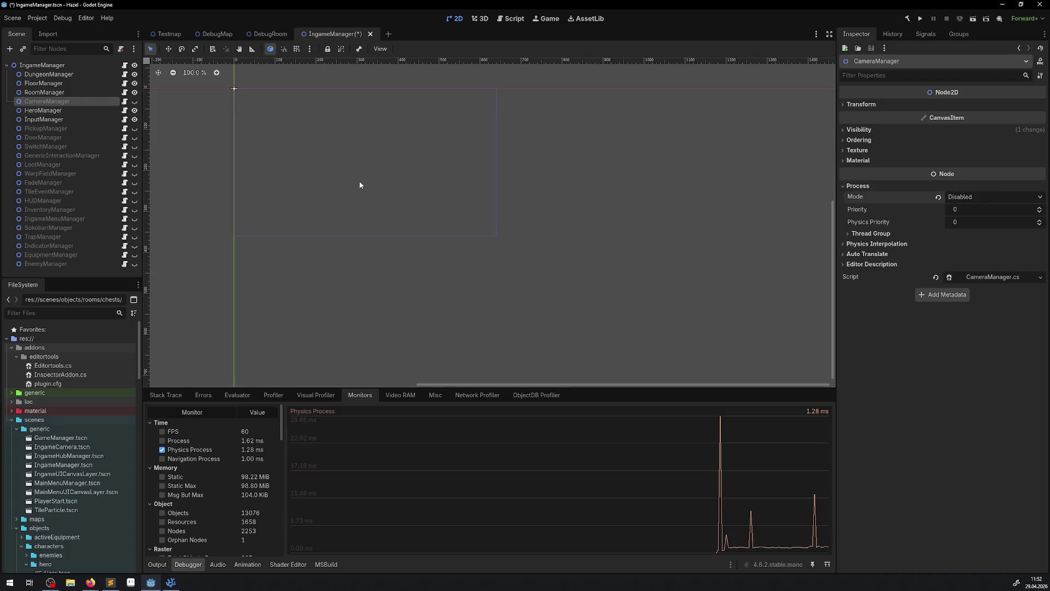
scroll(328, 187, right, 3)
scroll(329, 187, down, 1)
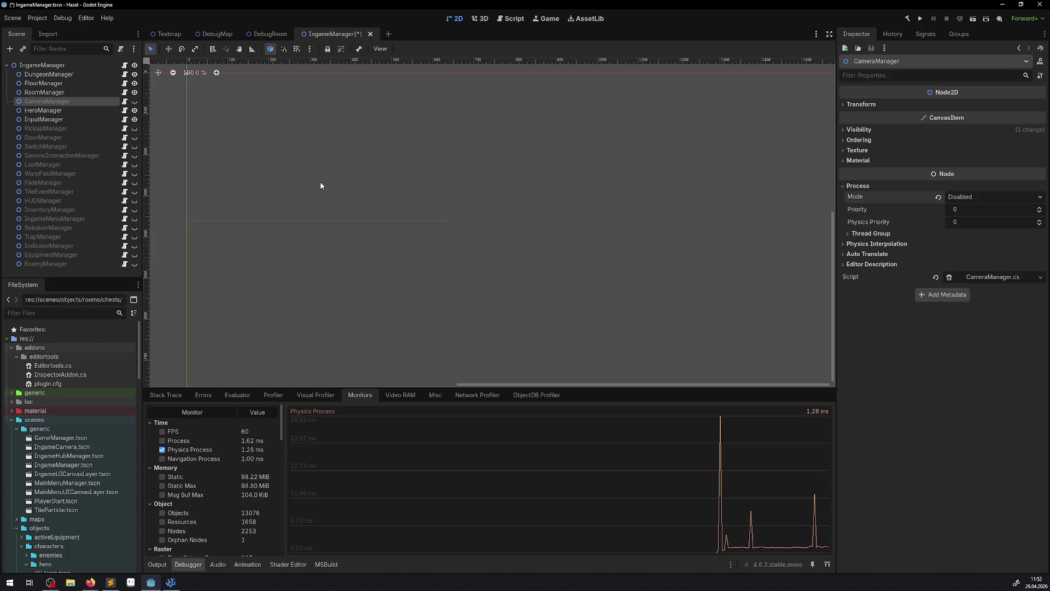
key(ctrl+s)
click(918, 19)
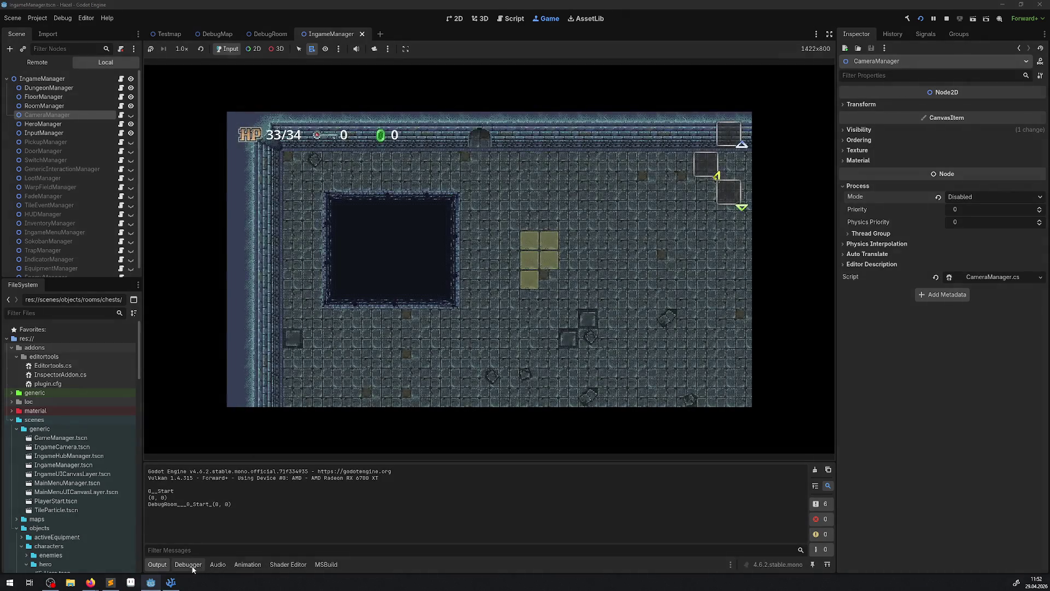
Show the Debugger Monitors to check Physics Process, around 1.0–1.1 ms at 60 FPS
click(188, 564)
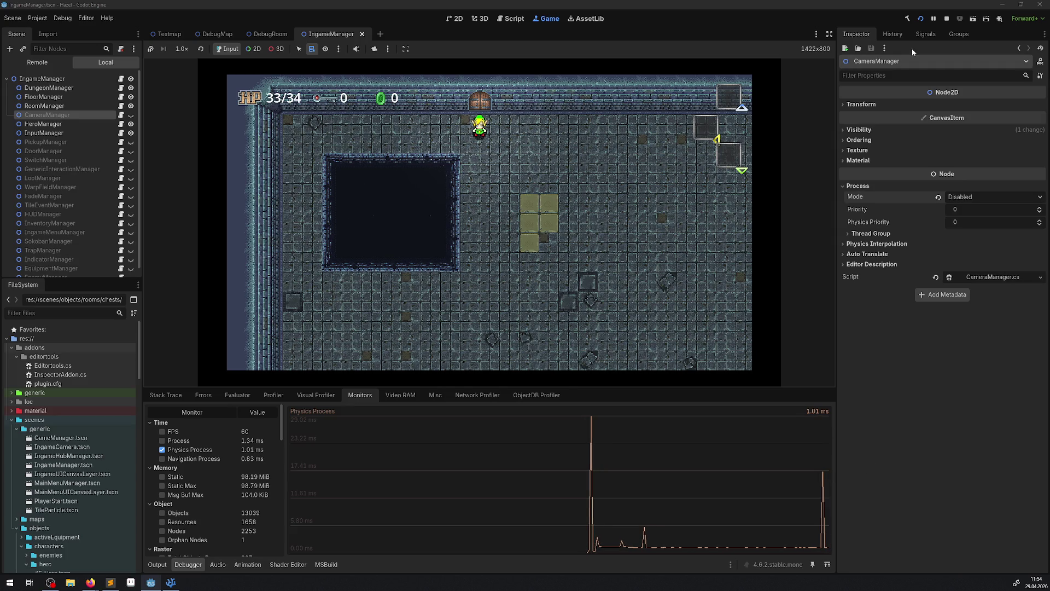
Stop the game, unhide CameraManager, hide InputManager with process mode Disabled, and rerun
click(947, 18)
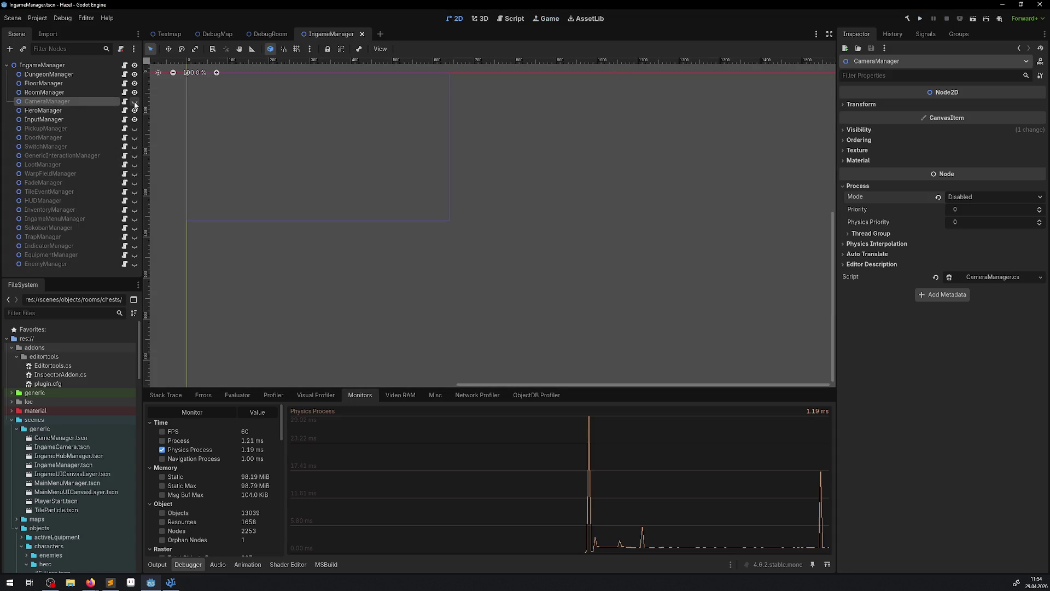
click(135, 102)
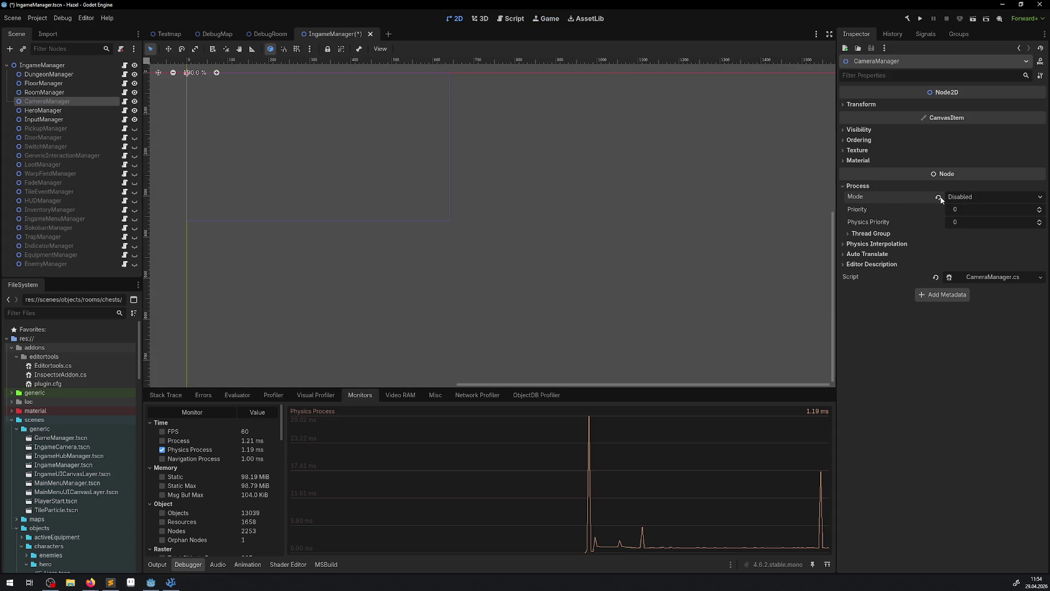
click(65, 120)
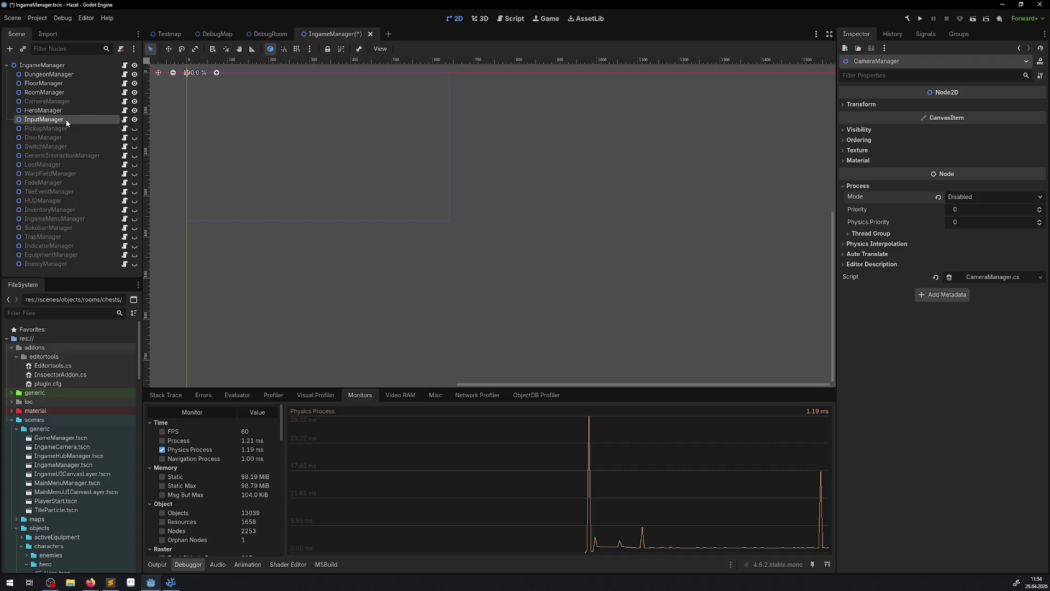
click(135, 120)
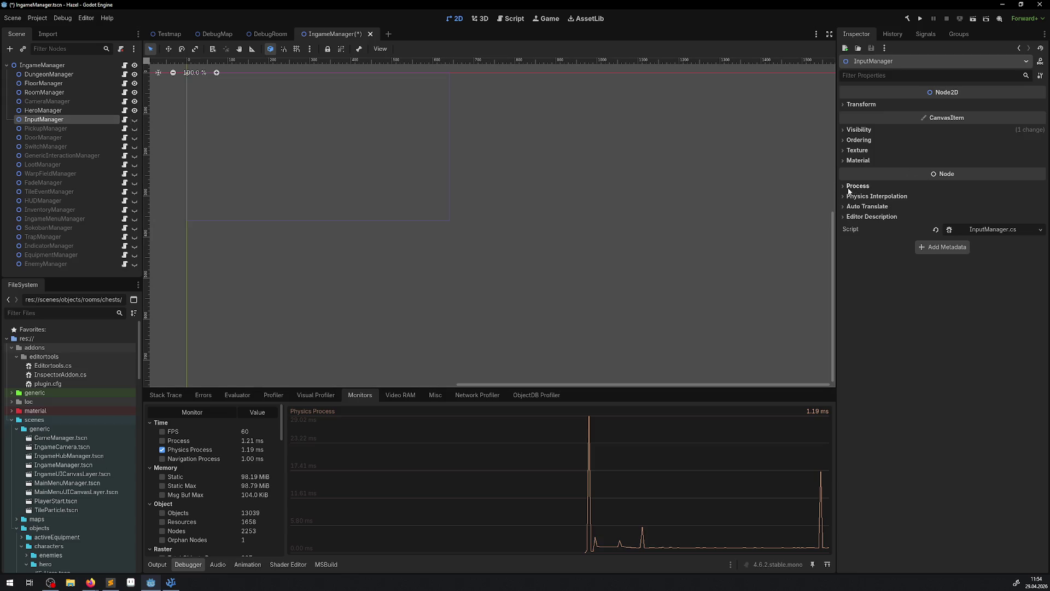
click(930, 186)
click(960, 197)
click(968, 250)
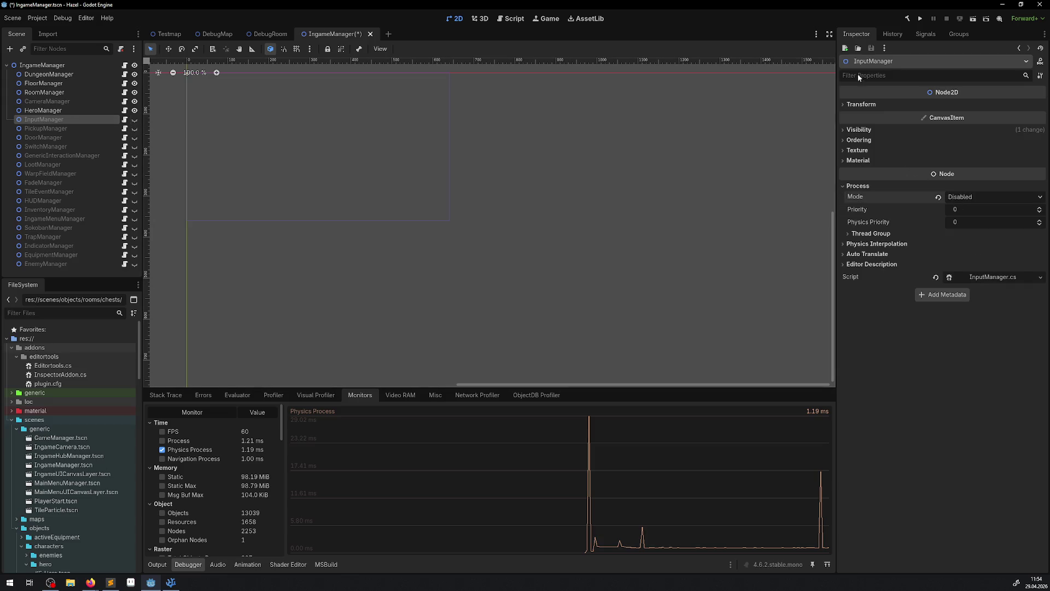
click(919, 19)
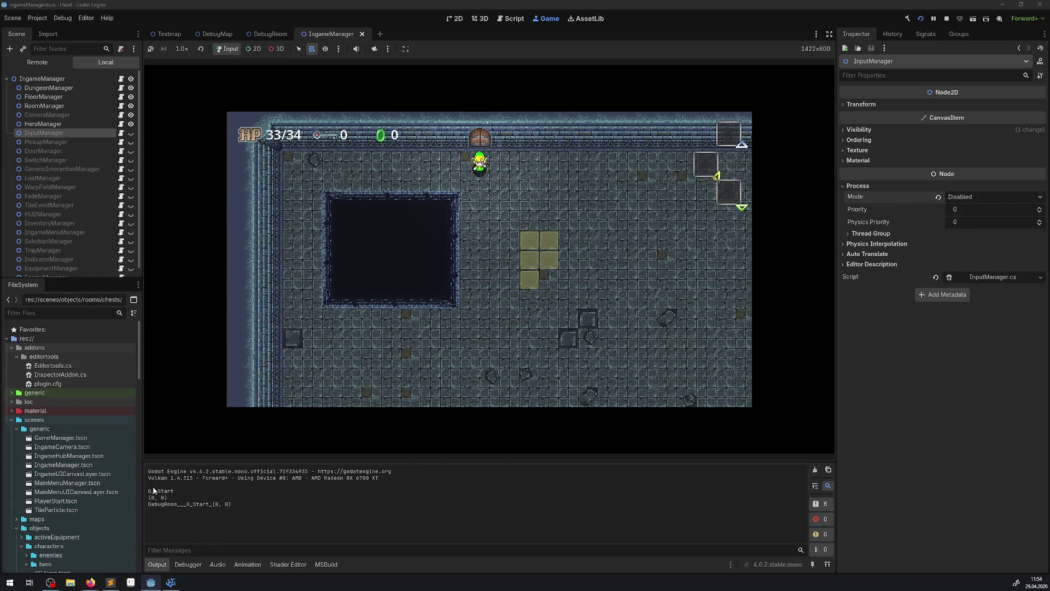
Show the Debugger Monitors to check Physics Process with InputManager disabled
click(187, 565)
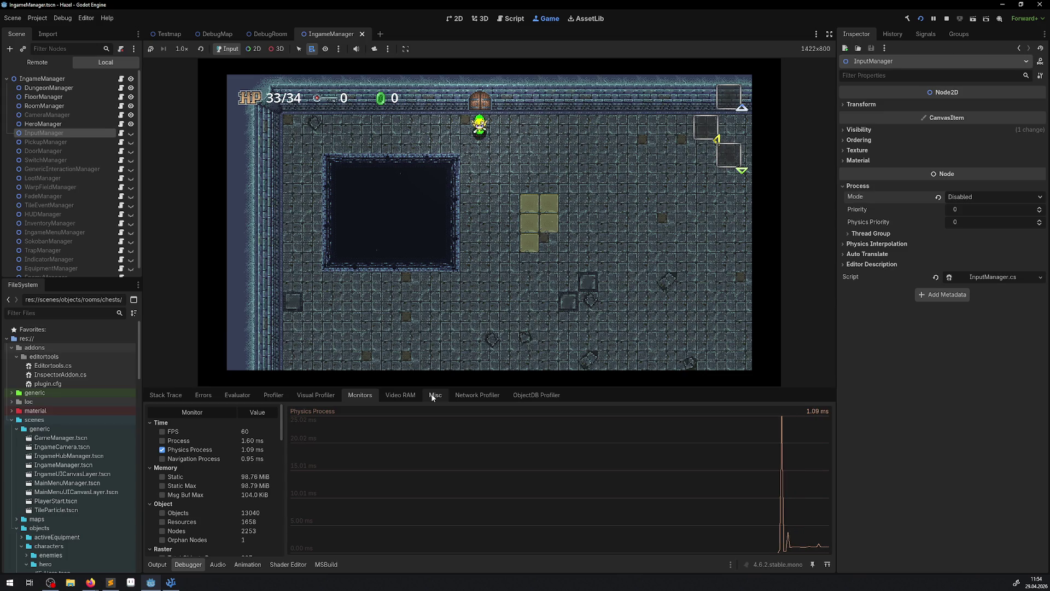
Stop the game, revert CameraManager's process mode to Inherit, save, and rerun
click(946, 18)
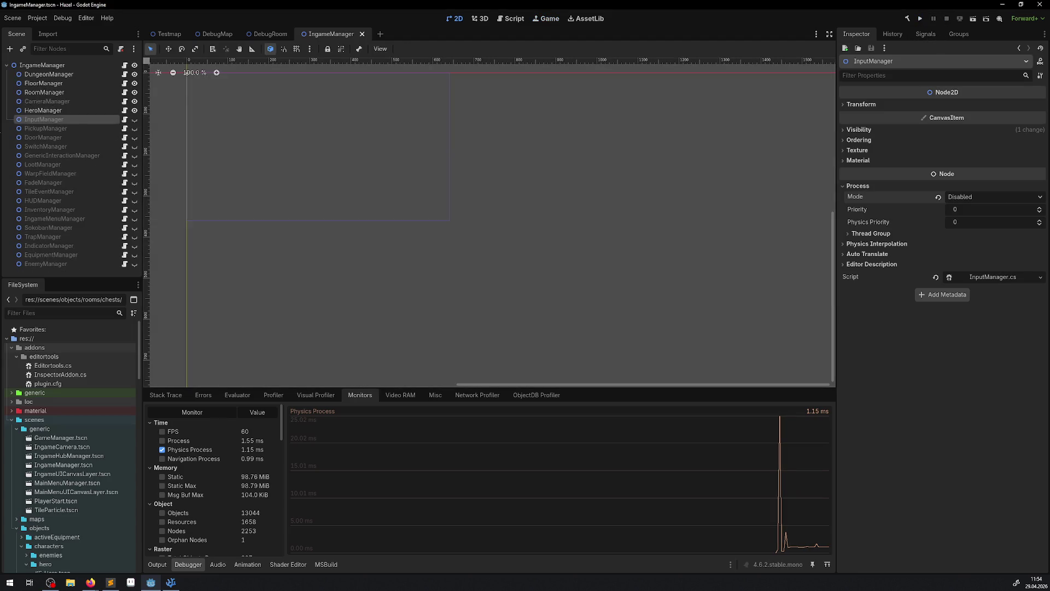
click(55, 102)
click(937, 197)
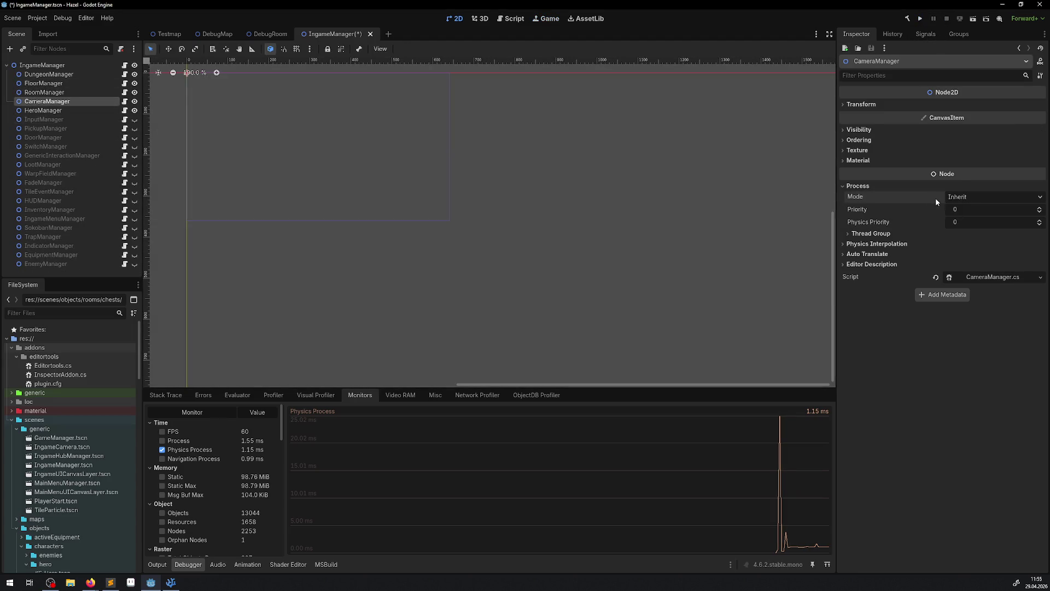
key(ctrl+s)
click(920, 21)
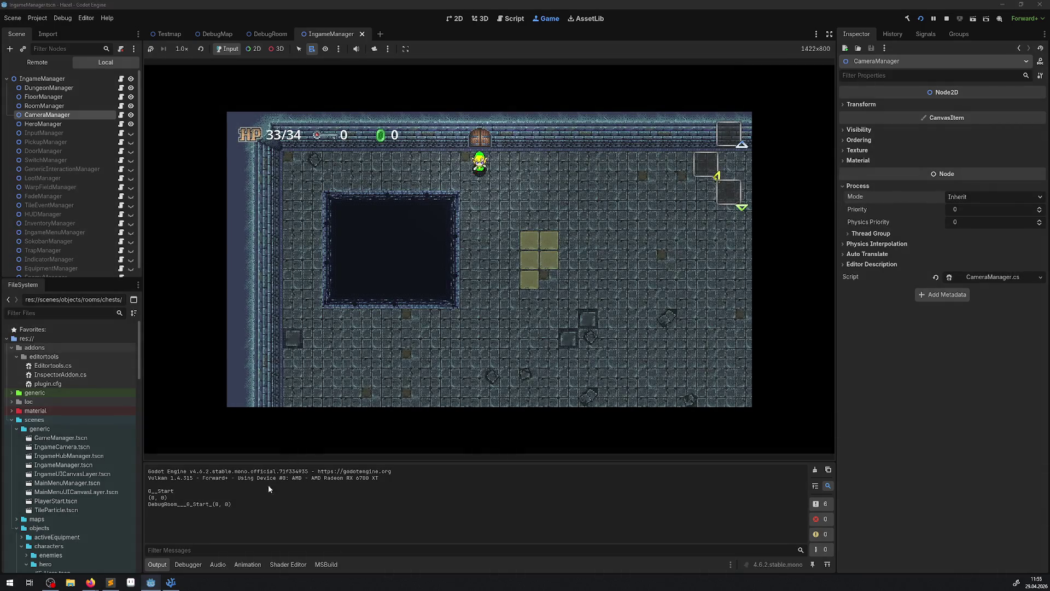
Watch the Debugger Monitors while the game runs, then stop the game
click(183, 564)
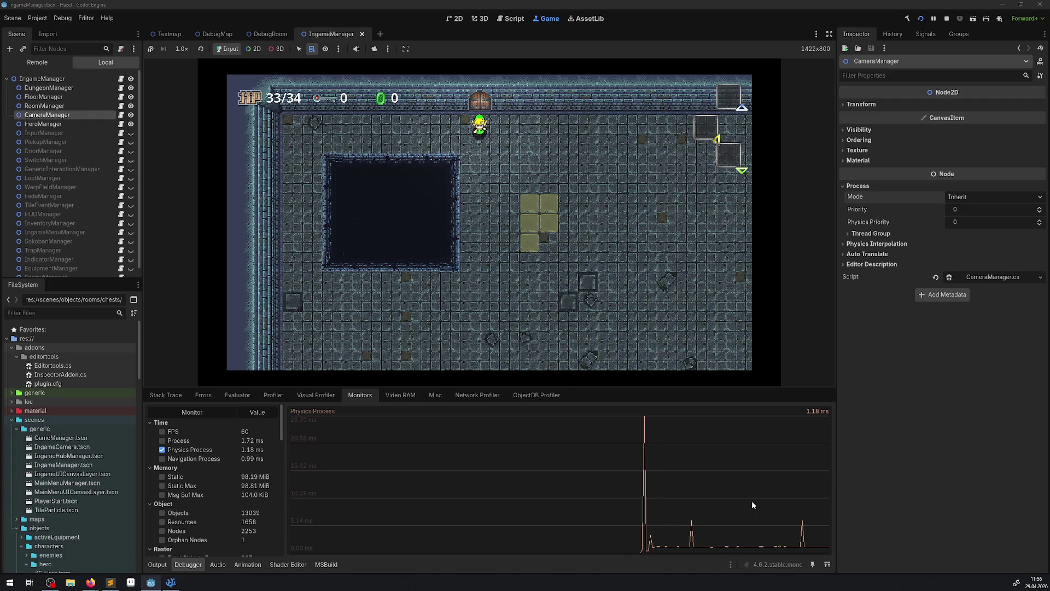
click(947, 18)
Hide CameraManager, set its process mode to Disabled, and save the IngameManager scene
click(134, 101)
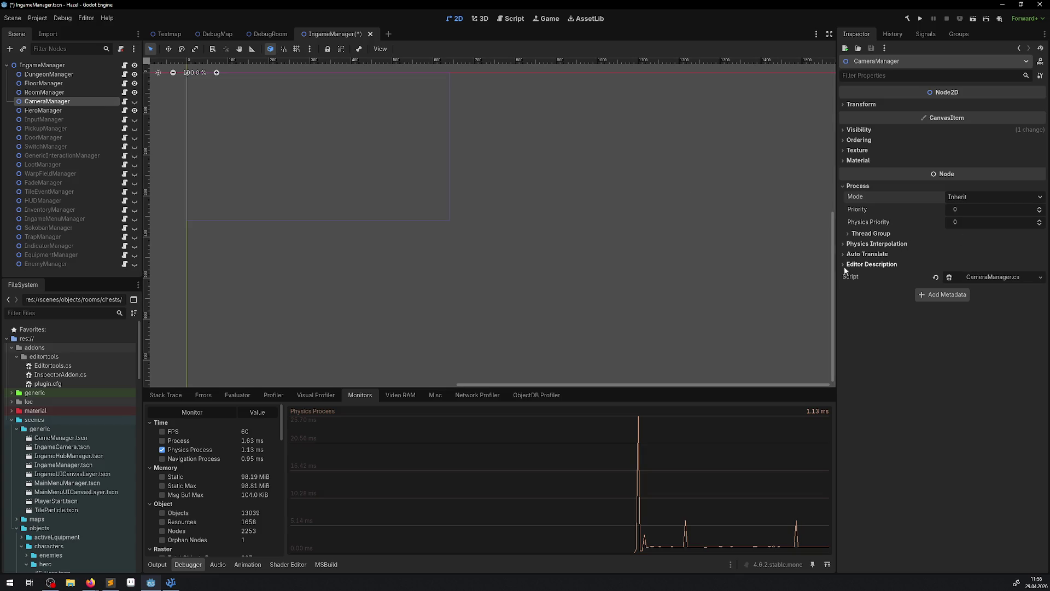
click(963, 198)
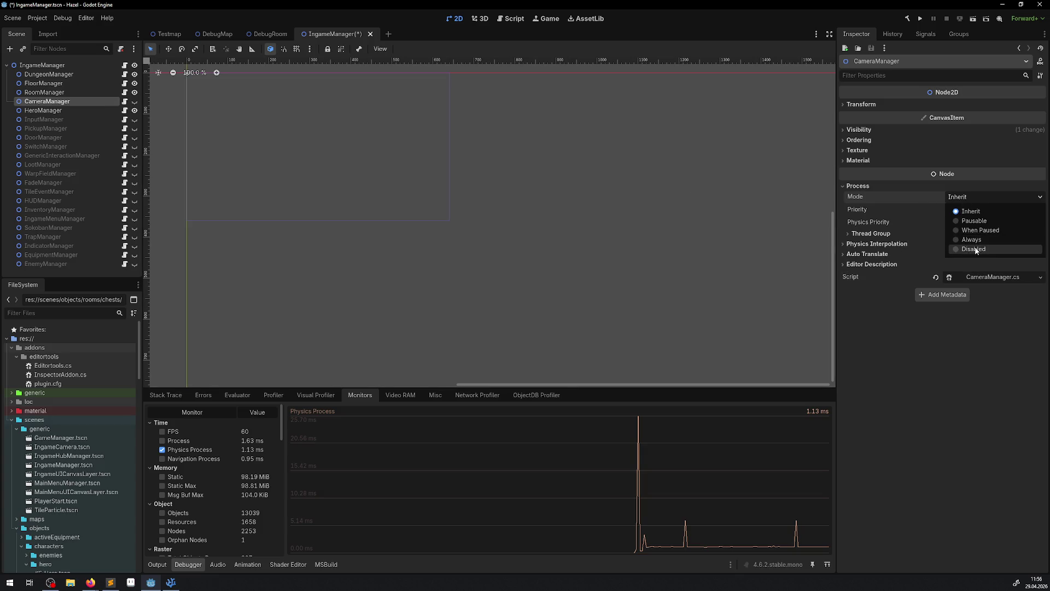
click(976, 250)
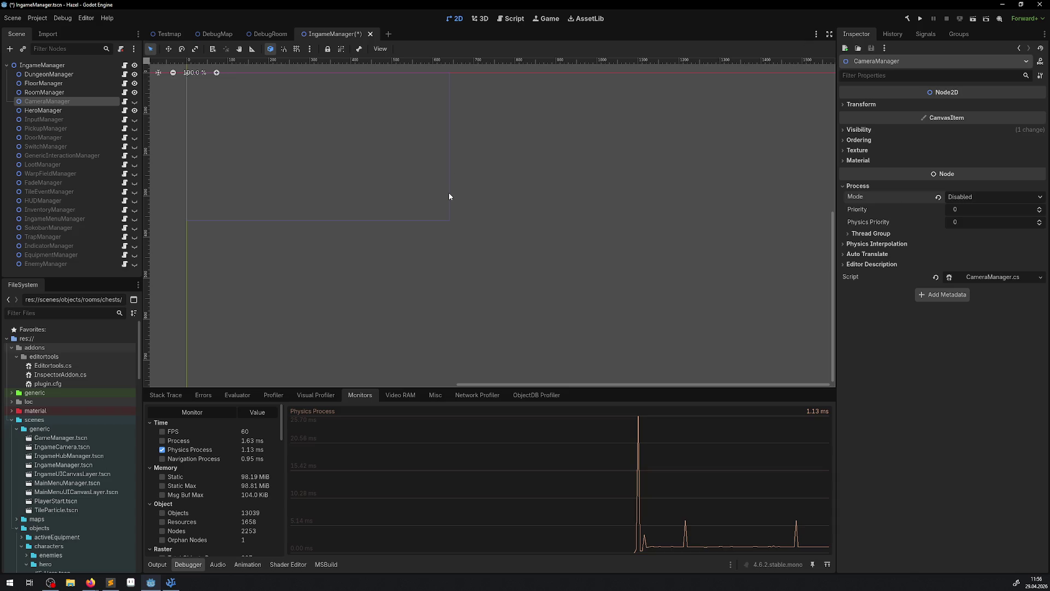
key(ctrl+s)
Run the game and check Monitors (Physics Process ~1.1 ms), stop with F8, and select InputManager
click(917, 21)
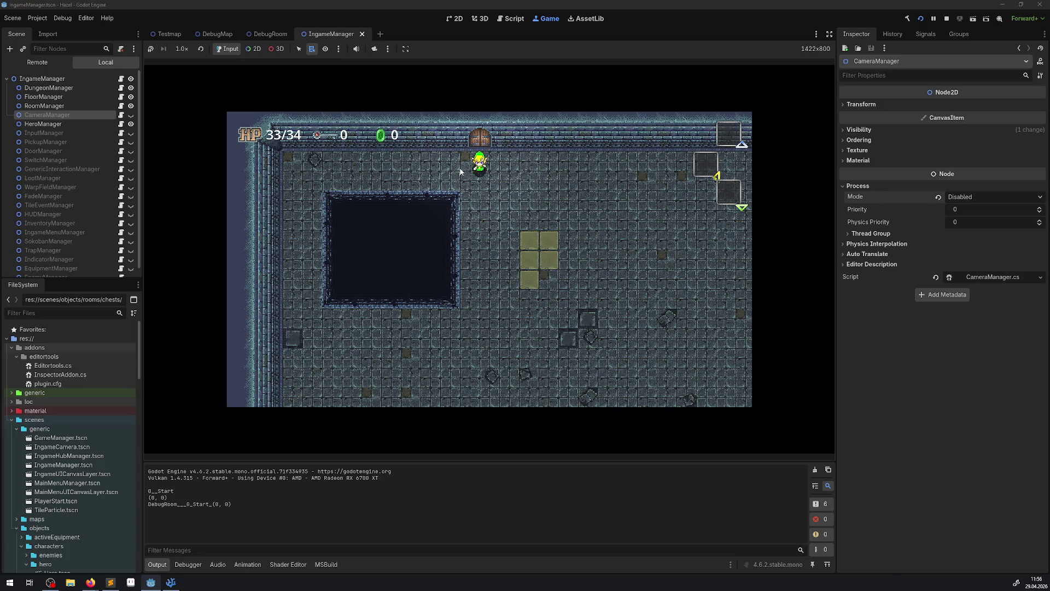
click(188, 564)
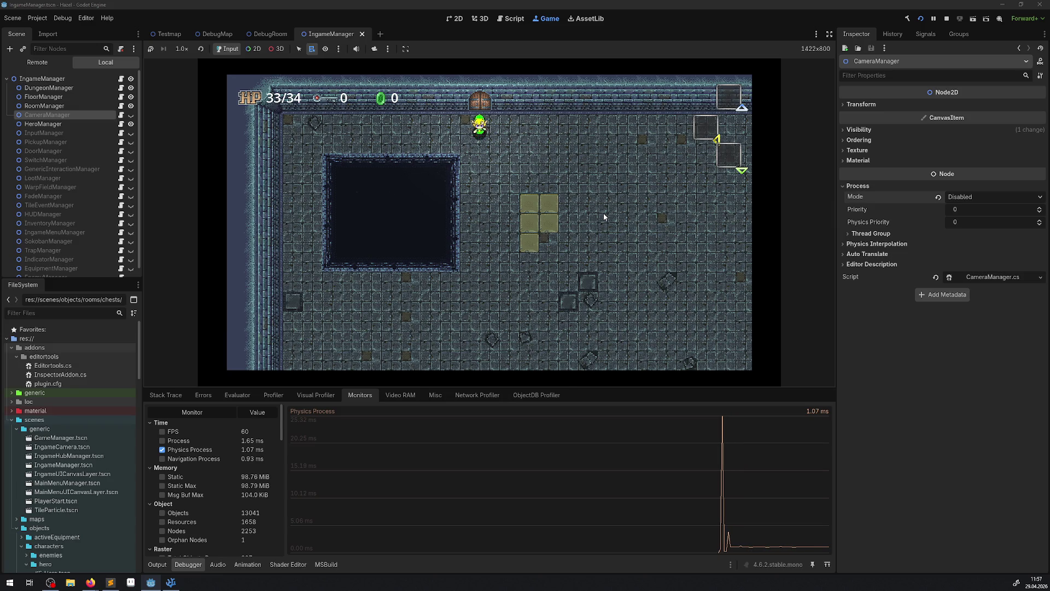
key(F8)
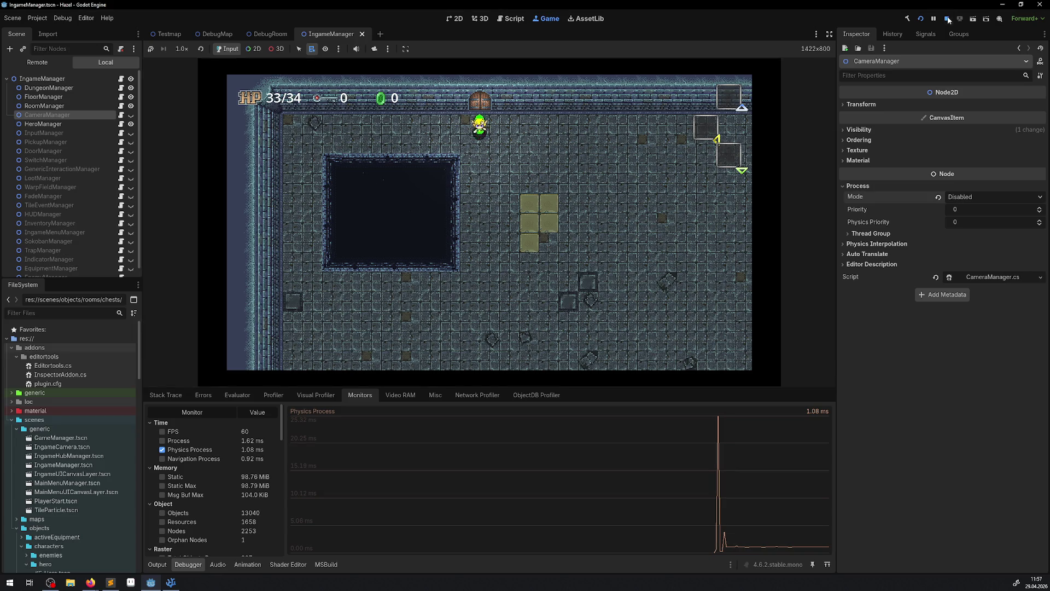
click(68, 117)
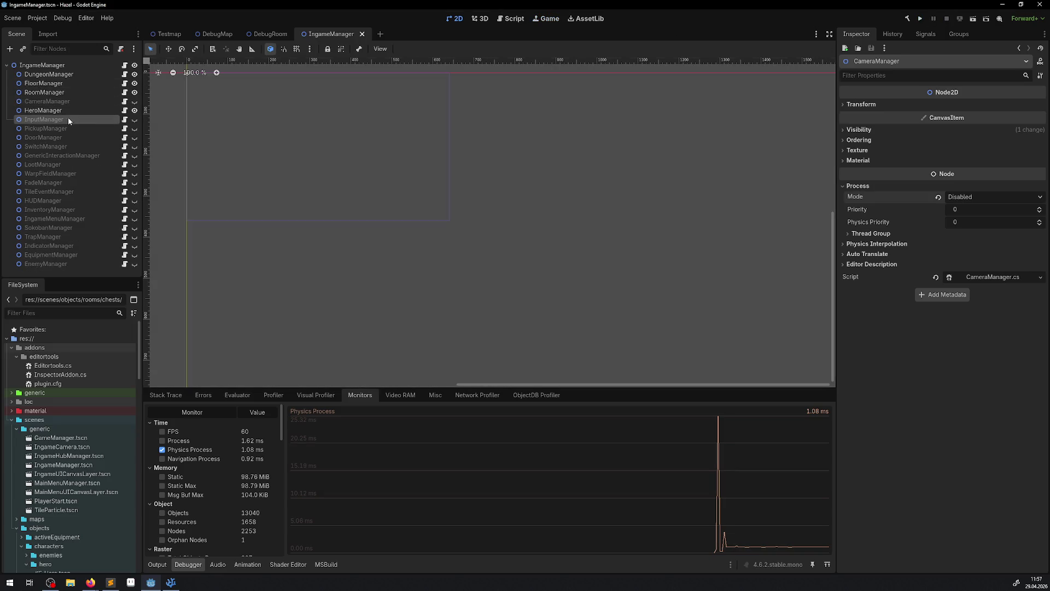
Revert InputManager's process mode to Inherit, save the scene, and run the project again
click(134, 119)
click(939, 197)
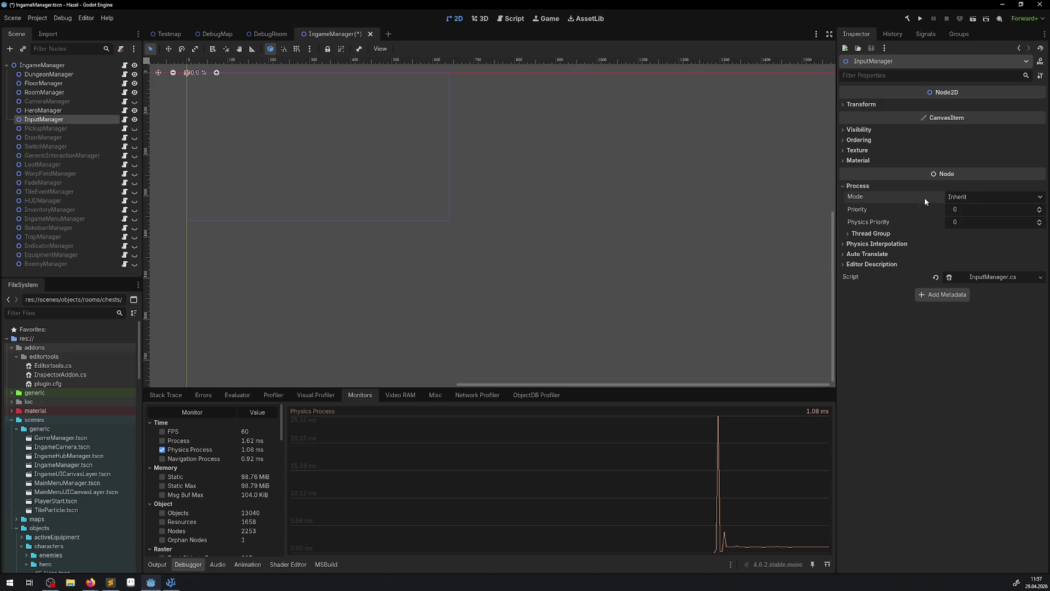
key(ctrl+s)
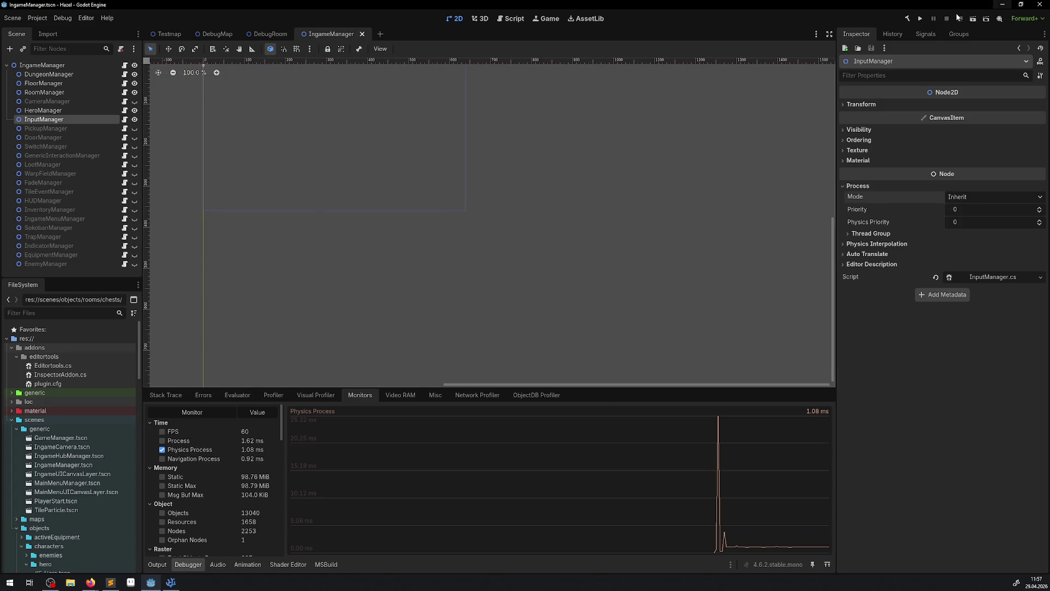
click(924, 18)
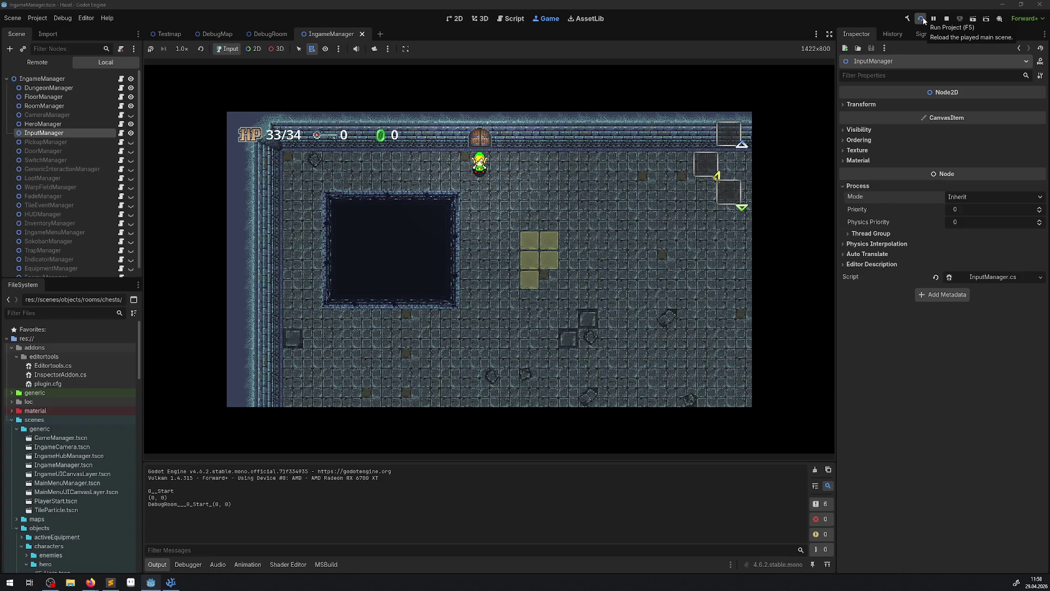
Show the Debugger monitors, then bring up InputManager.cs in VS Code from the Scene tree
click(198, 565)
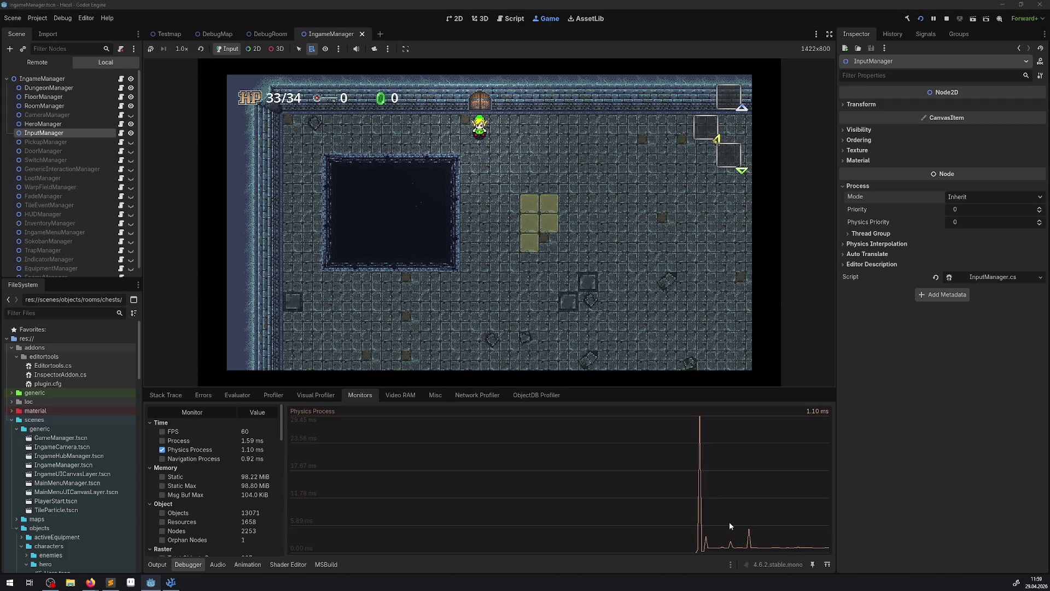
click(121, 133)
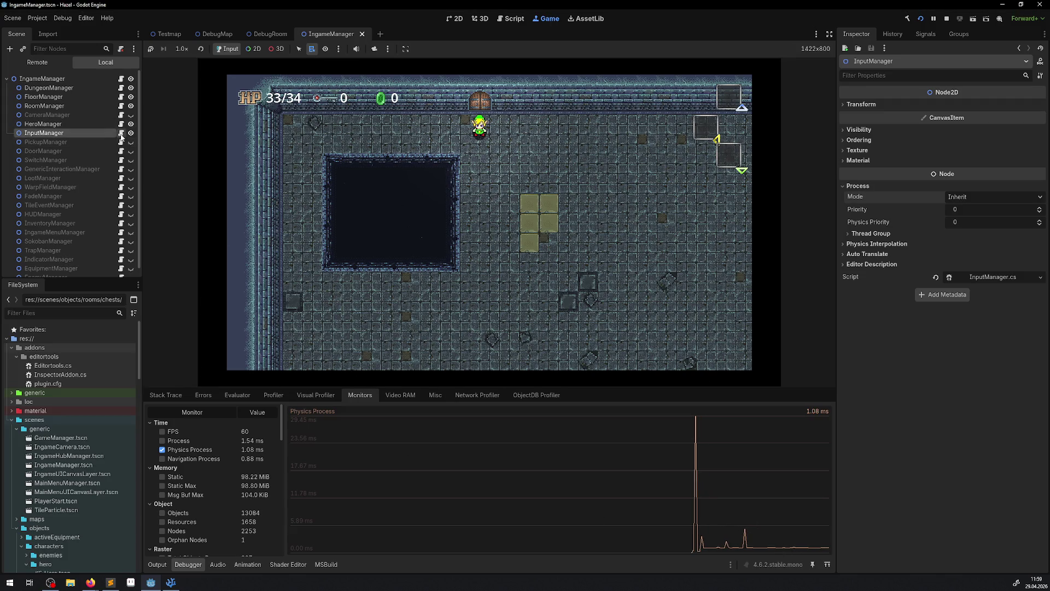
scroll(372, 296, down, 3)
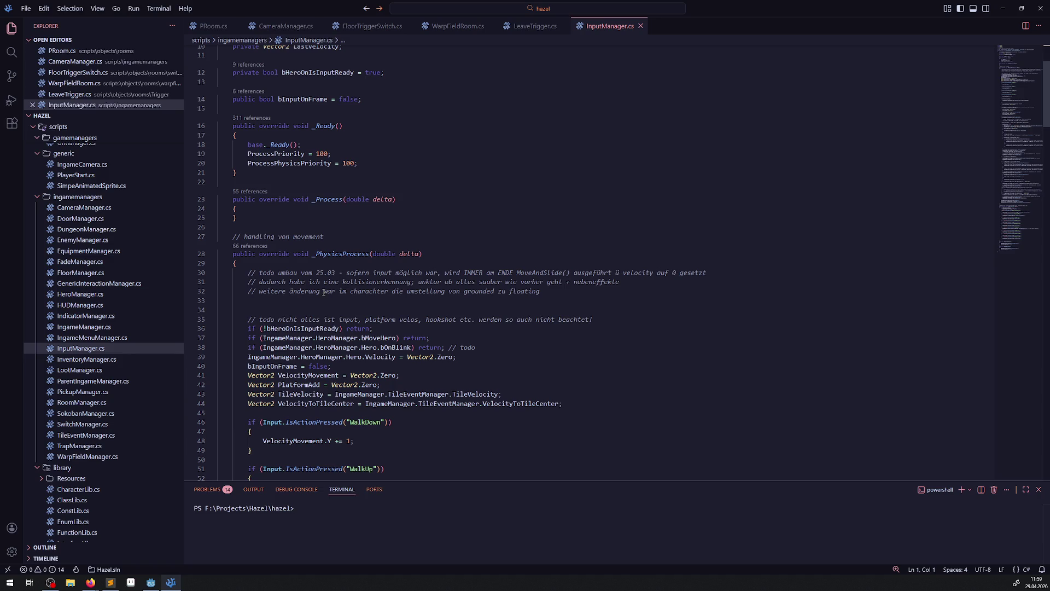
Stop the running game in Godot and return to InputManager.cs in VS Code
mouse_move(334, 255)
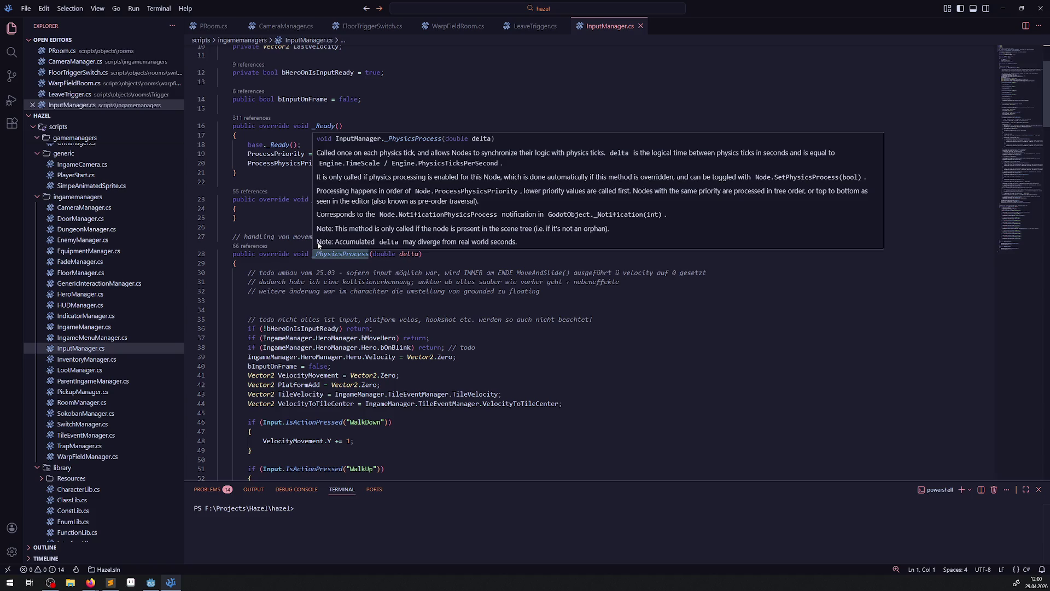
click(151, 582)
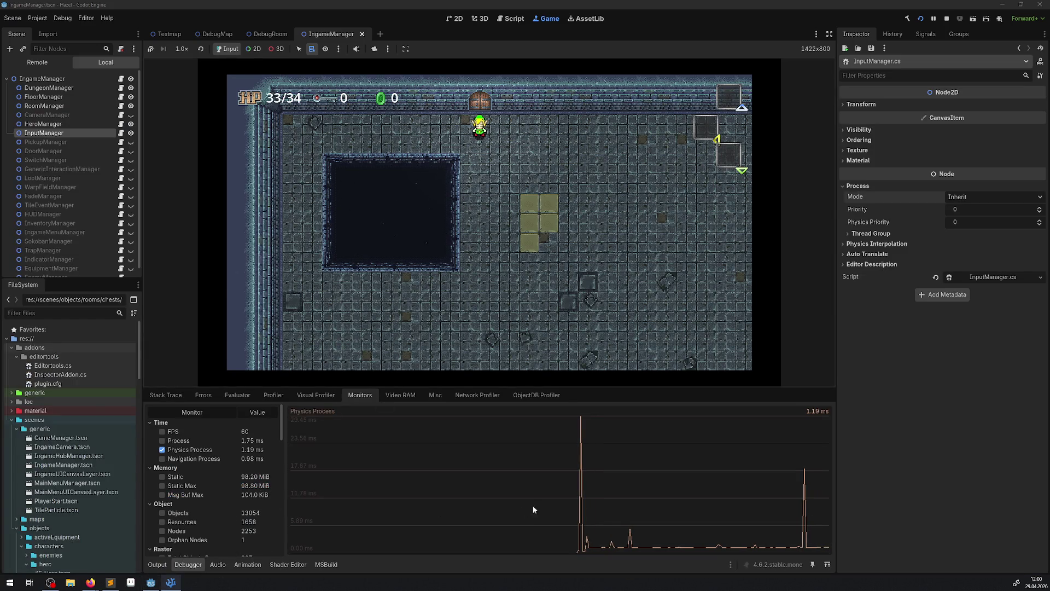
click(947, 18)
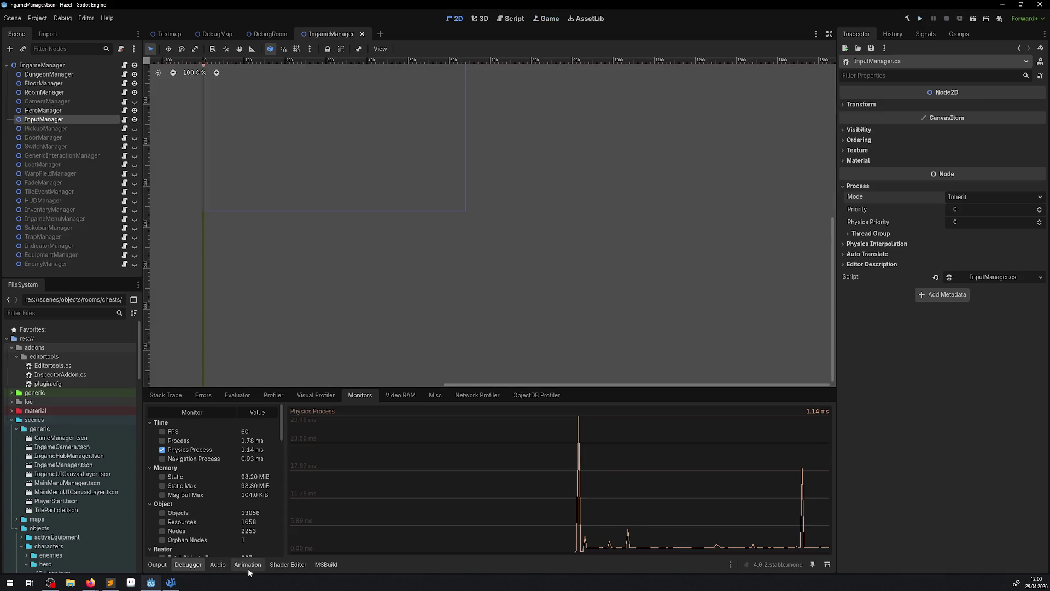
click(178, 584)
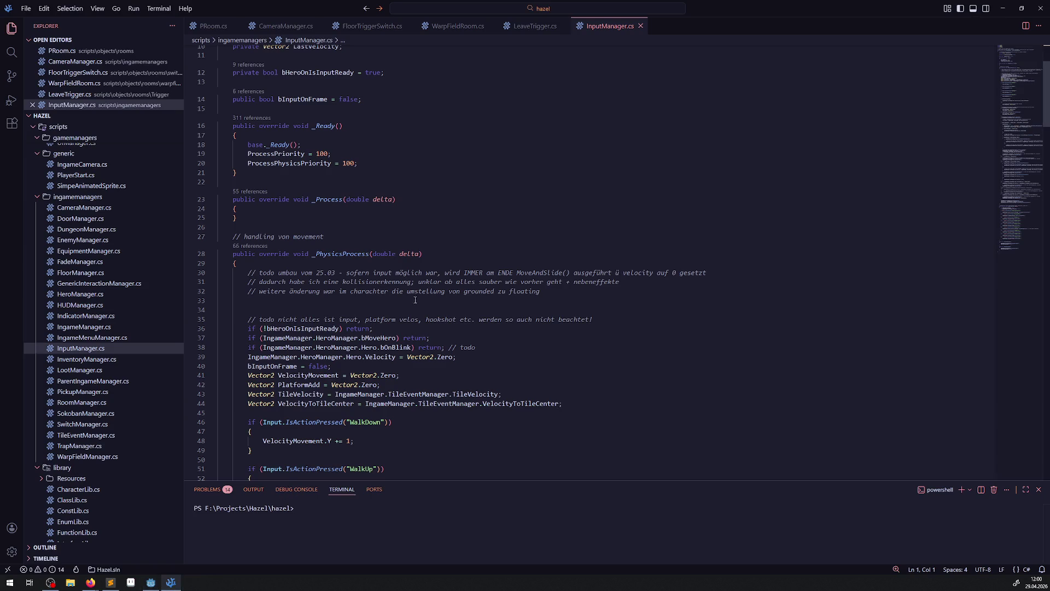
scroll(415, 299, down, 6)
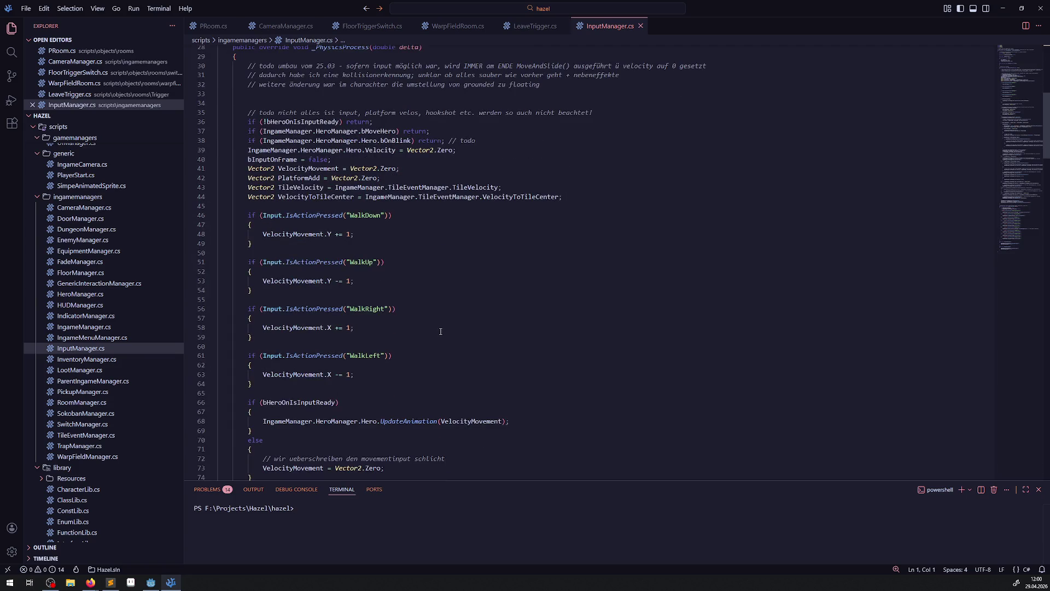
scroll(440, 332, down, 10)
scroll(441, 332, up, 15)
scroll(440, 331, down, 13)
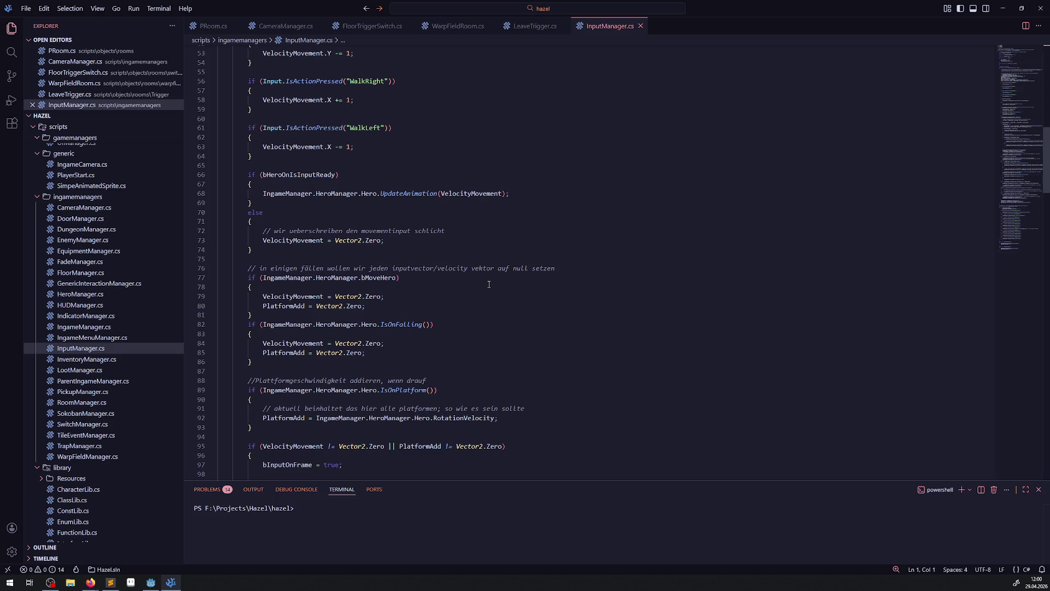
scroll(489, 283, down, 3)
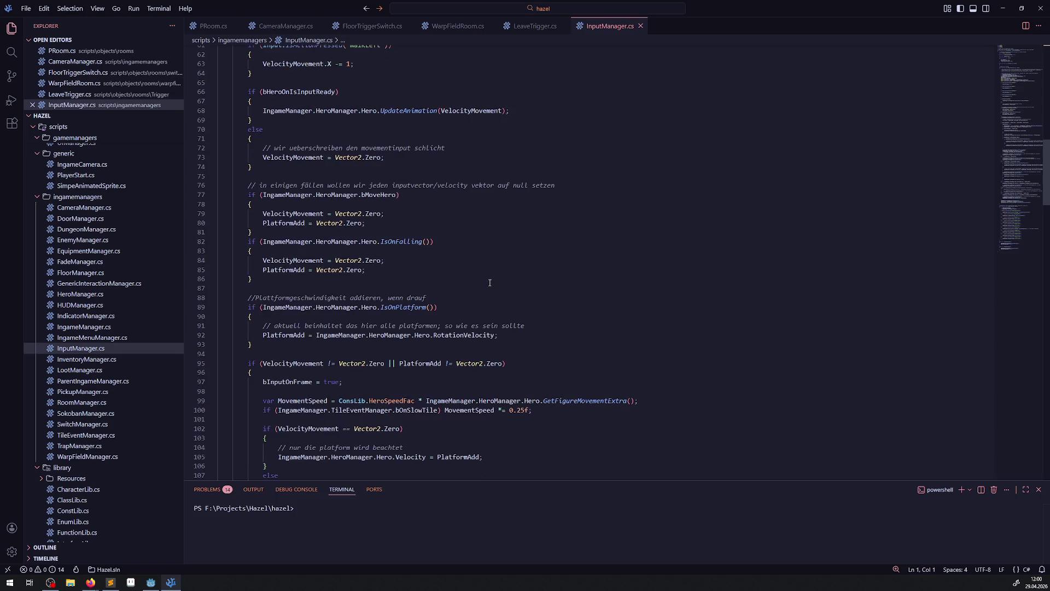
scroll(522, 283, down, 4)
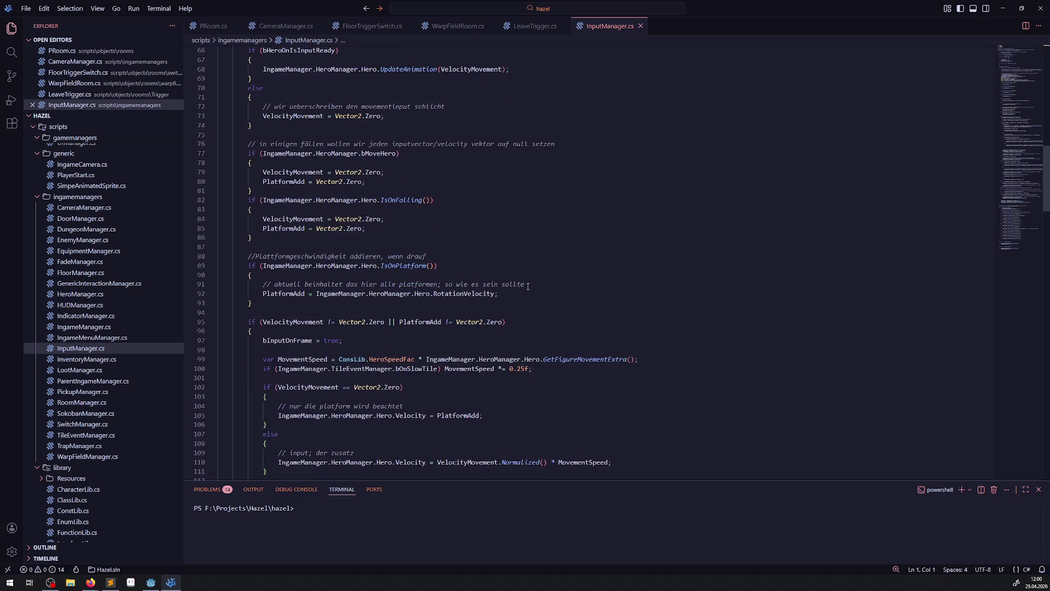
scroll(529, 285, down, 10)
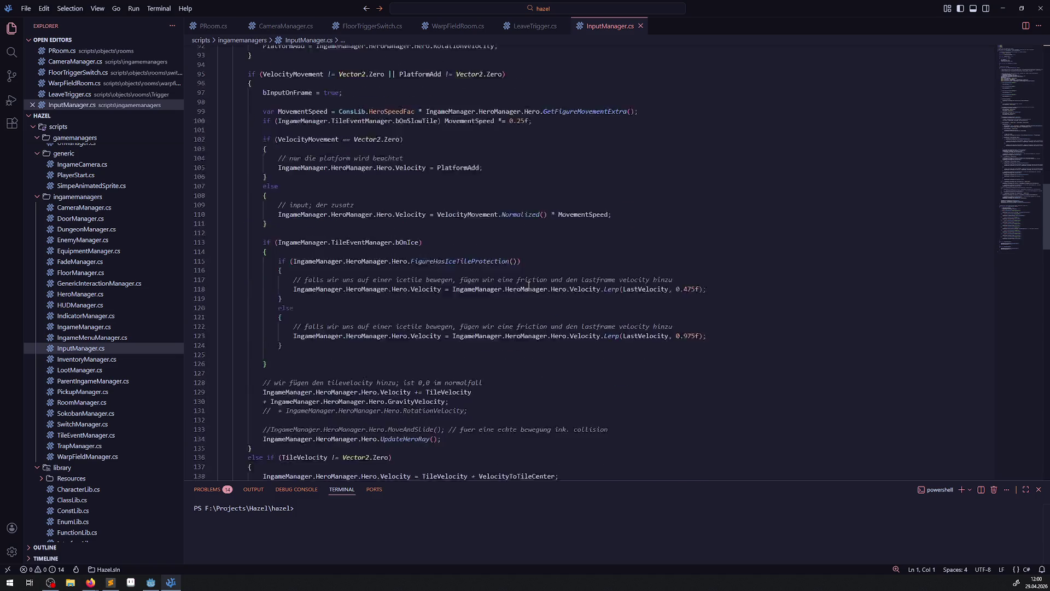
scroll(528, 283, down, 4)
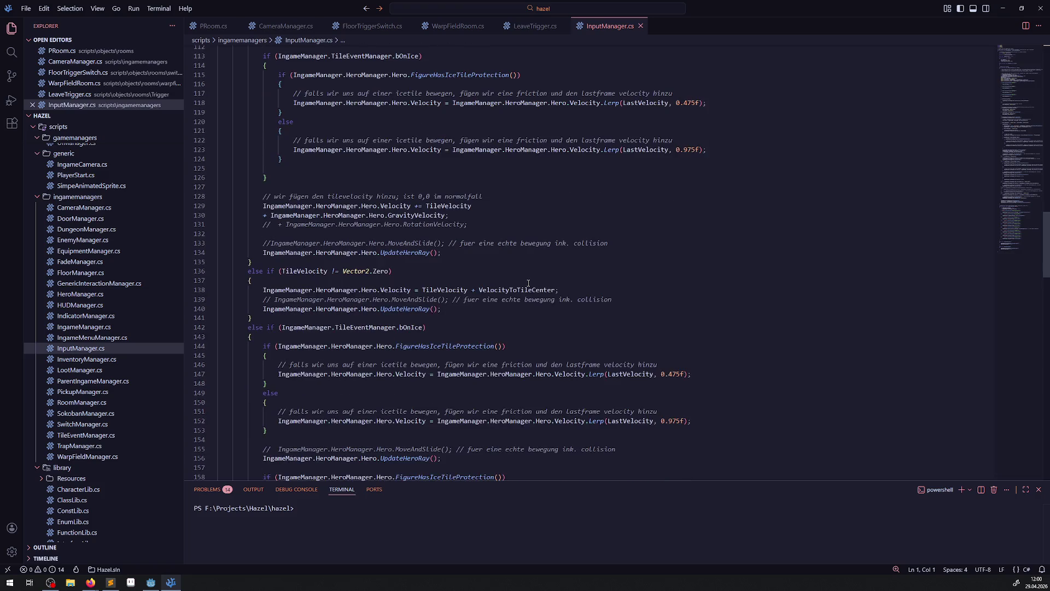
scroll(528, 283, down, 4)
scroll(528, 282, down, 7)
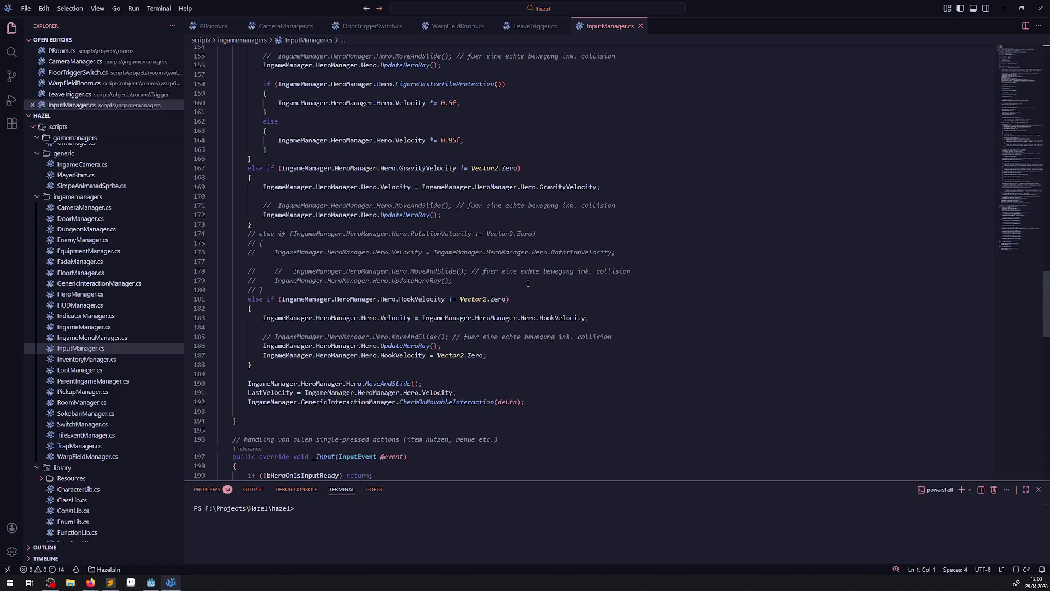
scroll(527, 283, down, 3)
scroll(519, 360, up, 20)
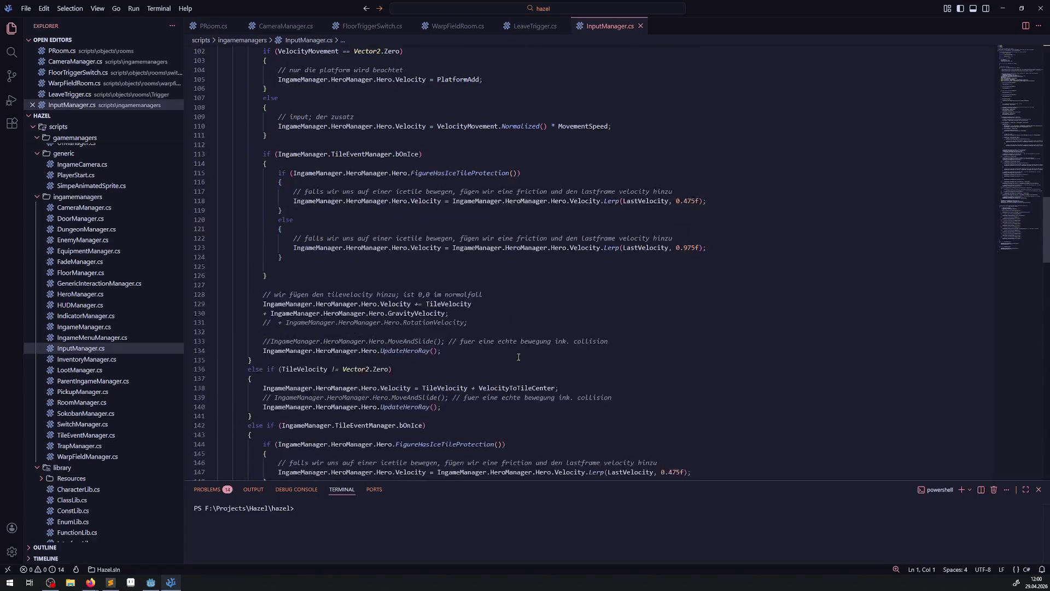
scroll(517, 361, up, 11)
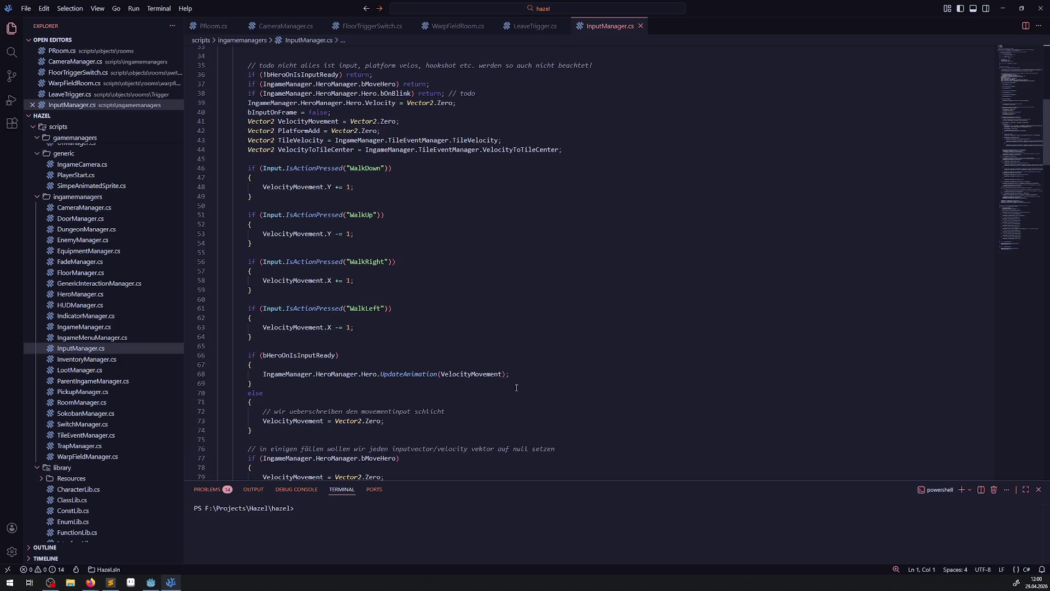
scroll(516, 385, up, 3)
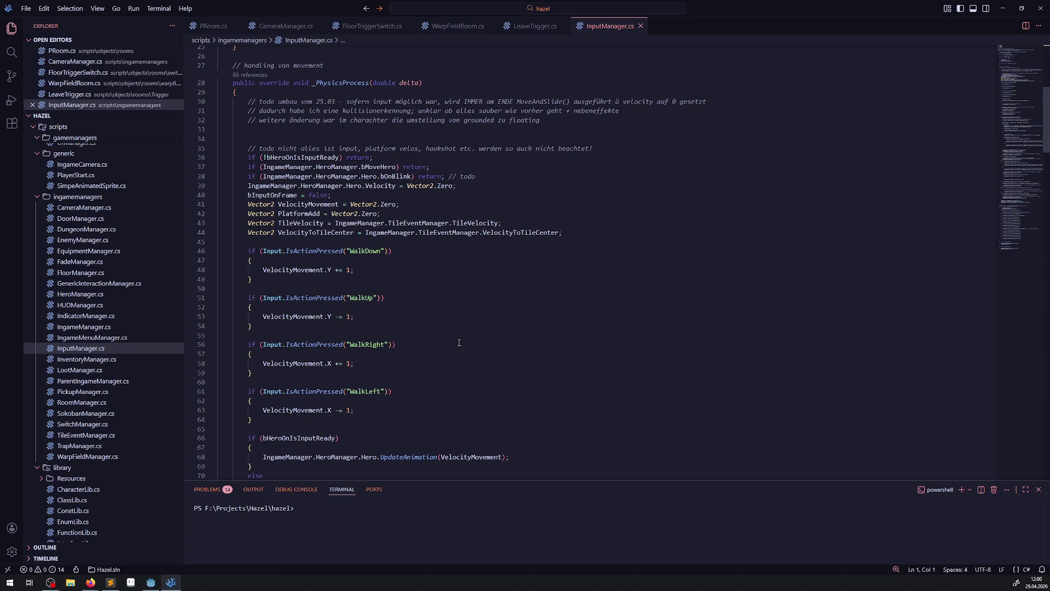
scroll(459, 342, down, 4)
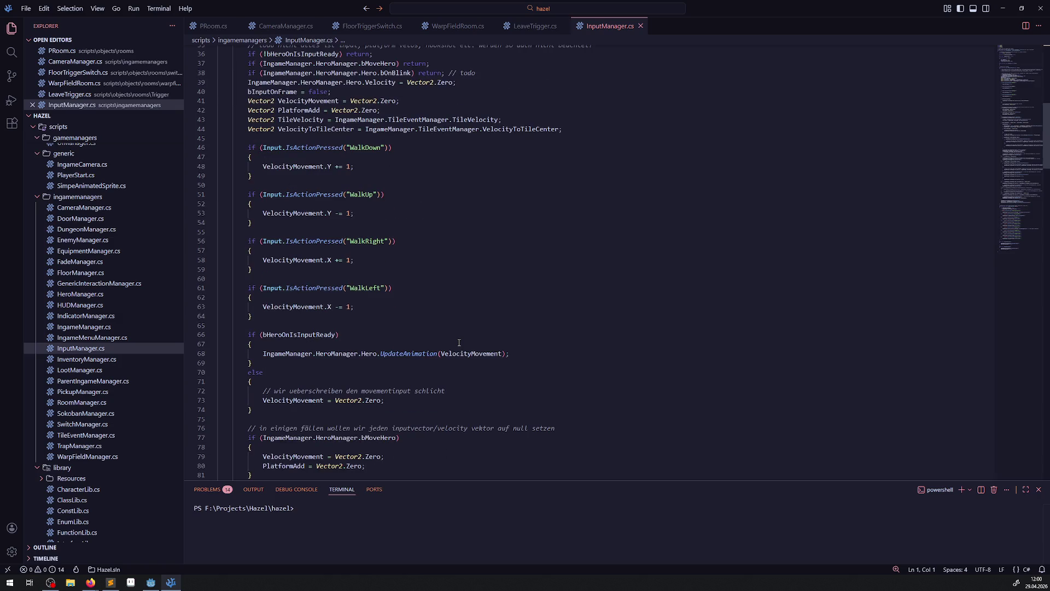
scroll(459, 343, up, 4)
scroll(459, 343, down, 1)
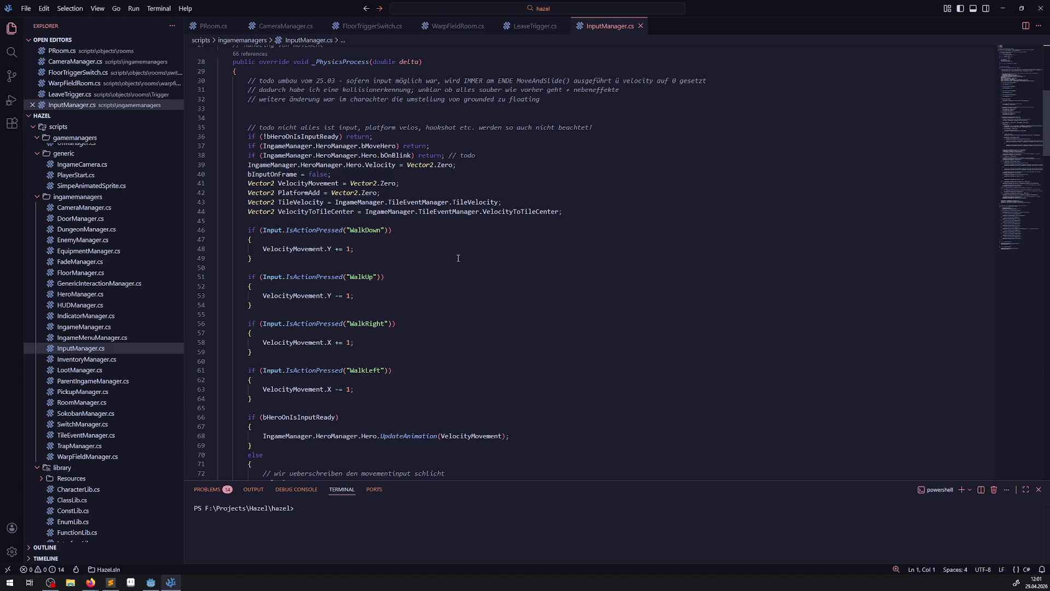
scroll(475, 315, down, 10)
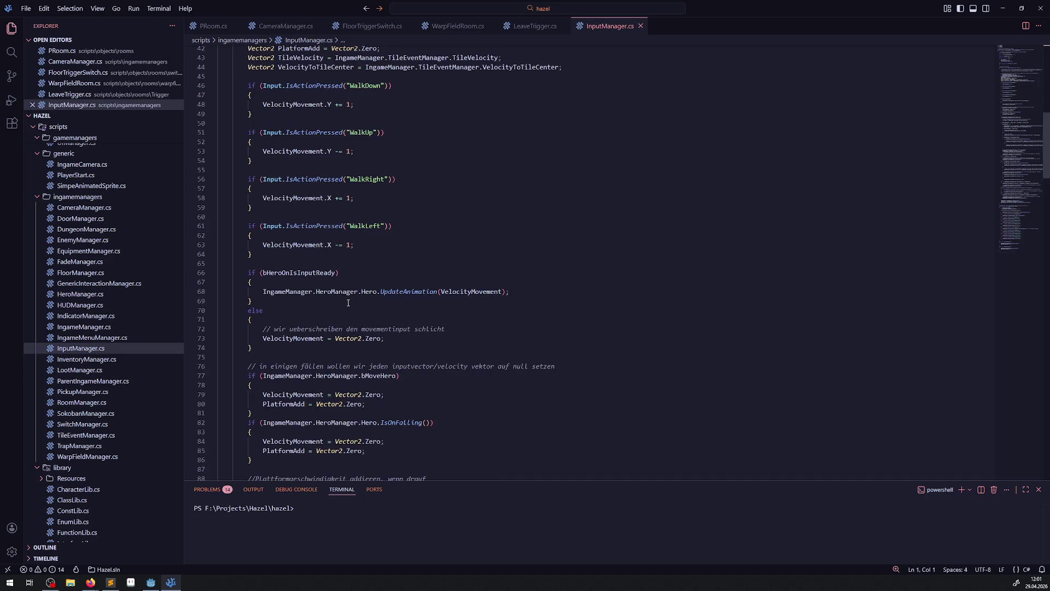
scroll(355, 299, down, 4)
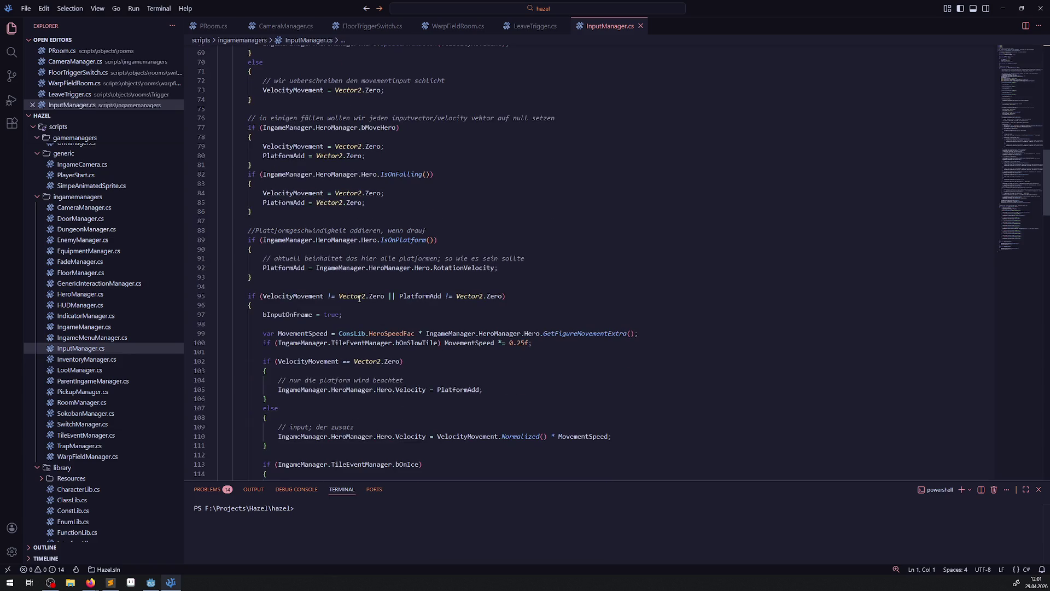
scroll(360, 299, down, 2)
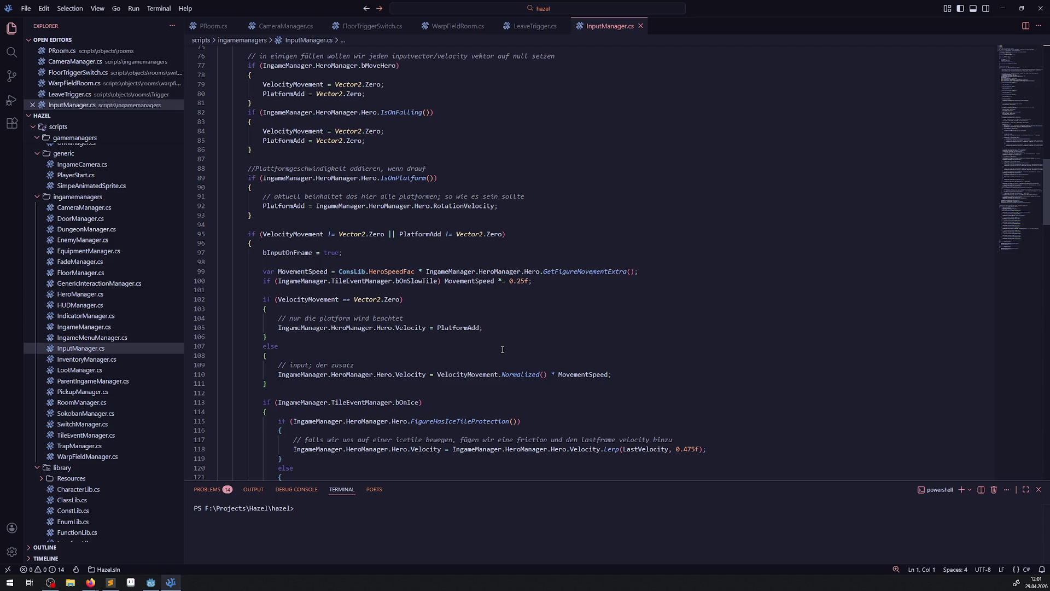
double_click(299, 272)
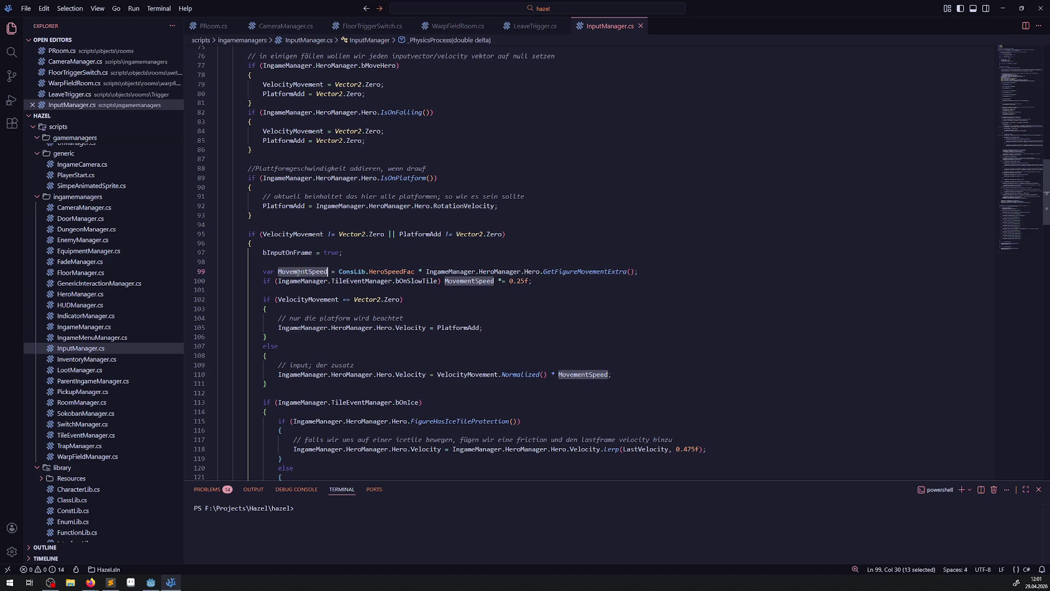
scroll(478, 372, down, 10)
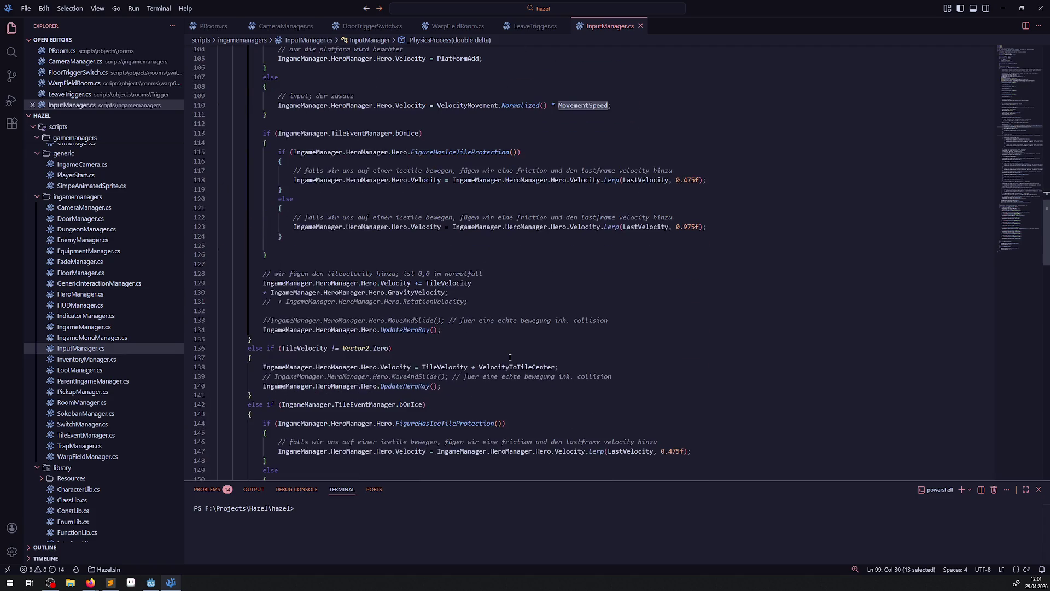
scroll(510, 357, down, 16)
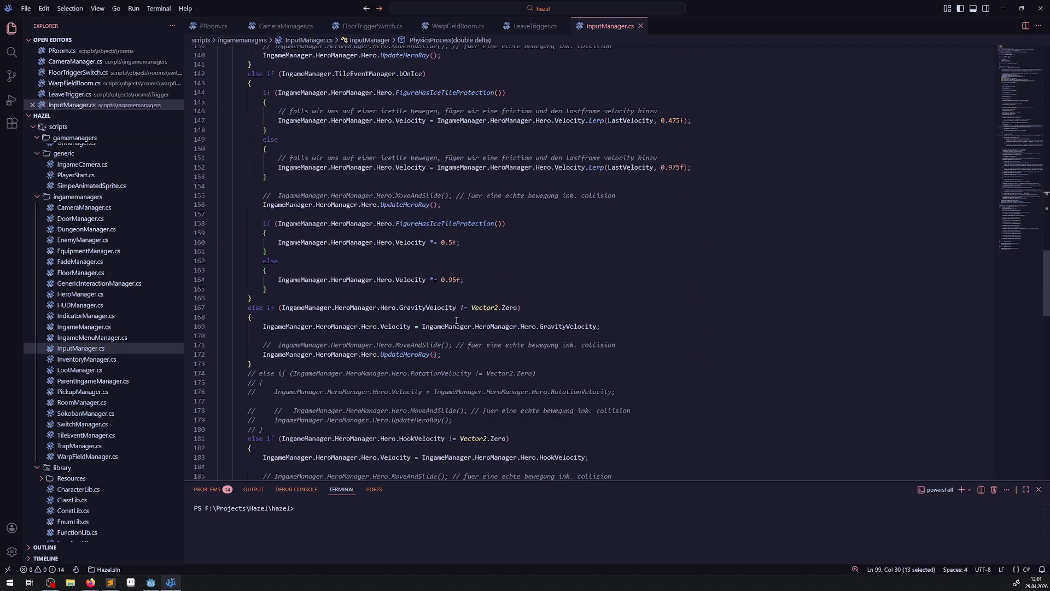
scroll(381, 304, up, 20)
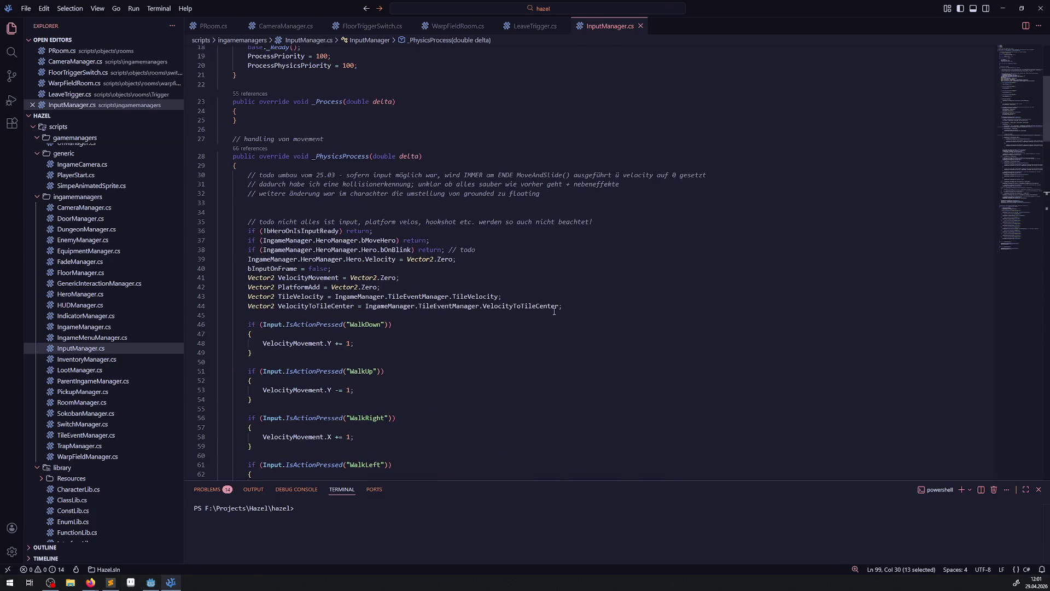
Move the four Vector2 declarations from lines 41–44 below the LastVelocity field
mouse_move(586, 314)
mouse_down()
mouse_move(246, 296)
mouse_move(217, 280)
mouse_up()
key(ctrl+c)
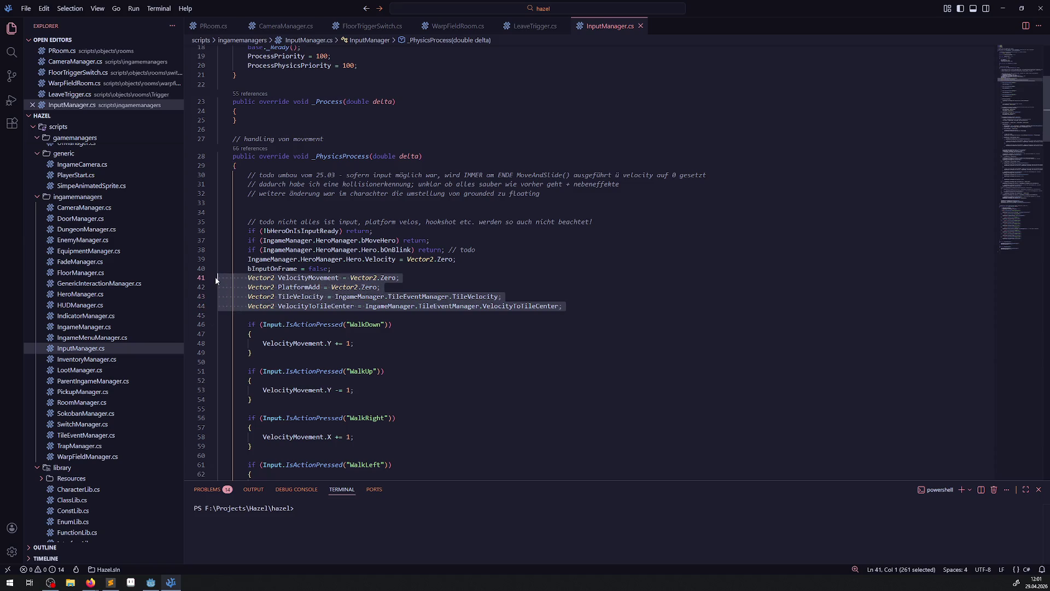
scroll(393, 285, up, 6)
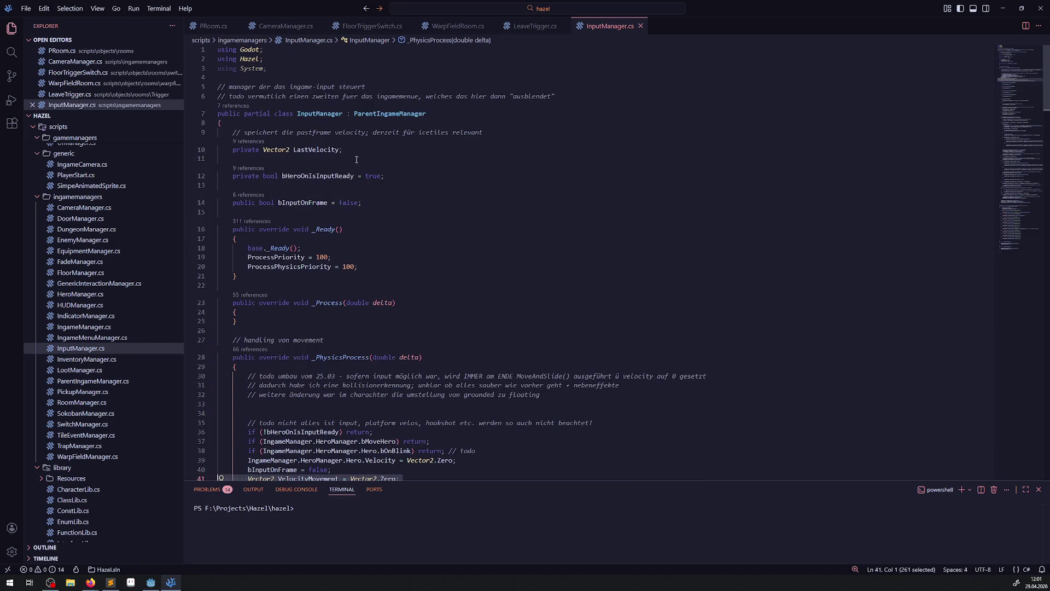
click(356, 159)
key(Return)
key(ctrl+v)
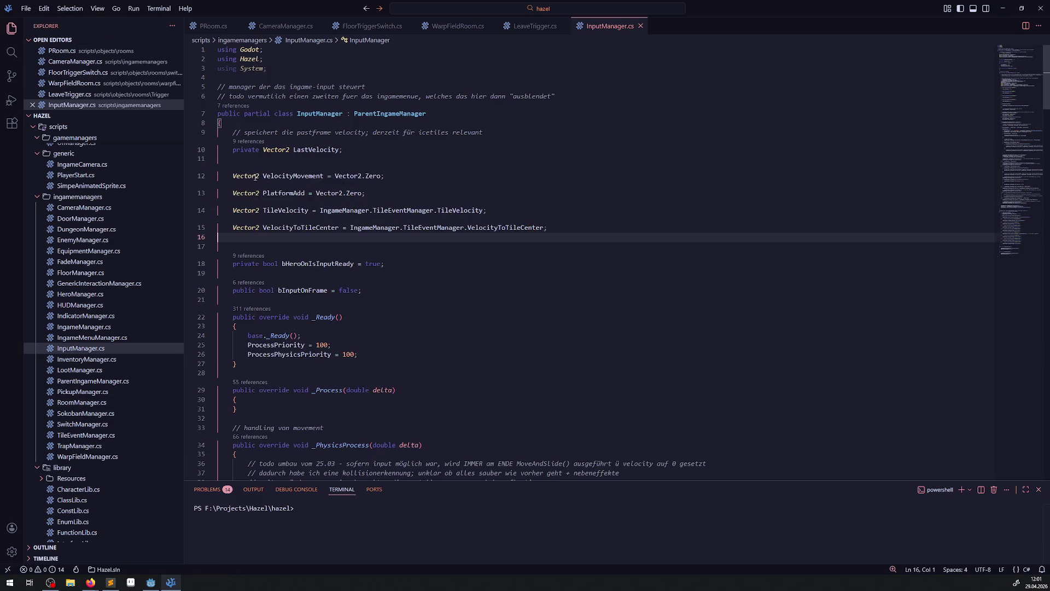
Prefix each of the four moved declarations with 'private' and save the file
click(230, 176)
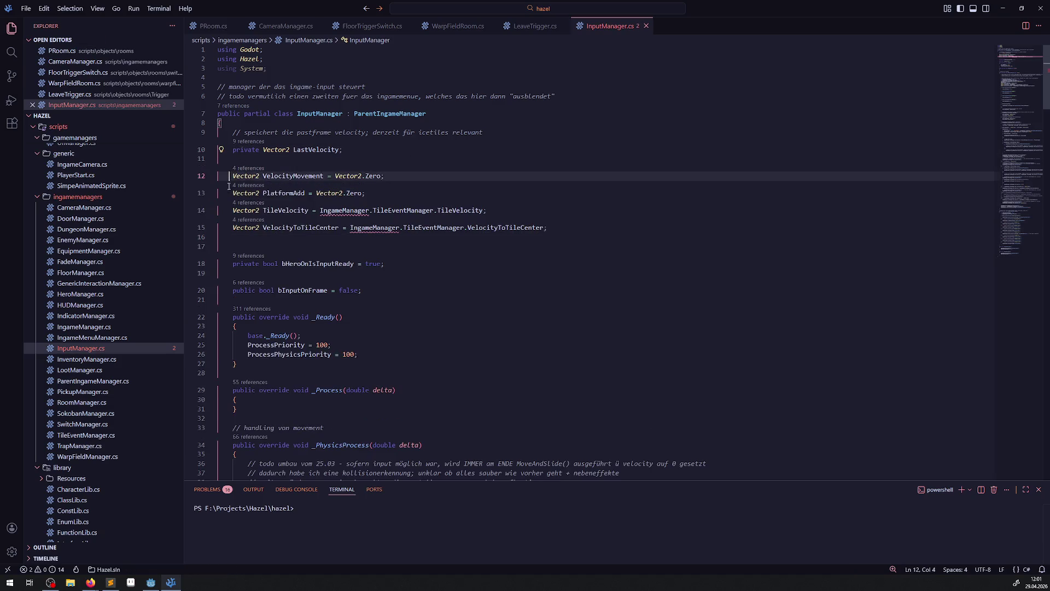
text(private)
click(230, 193)
text(private)
click(230, 210)
text(private)
click(230, 227)
text(private)
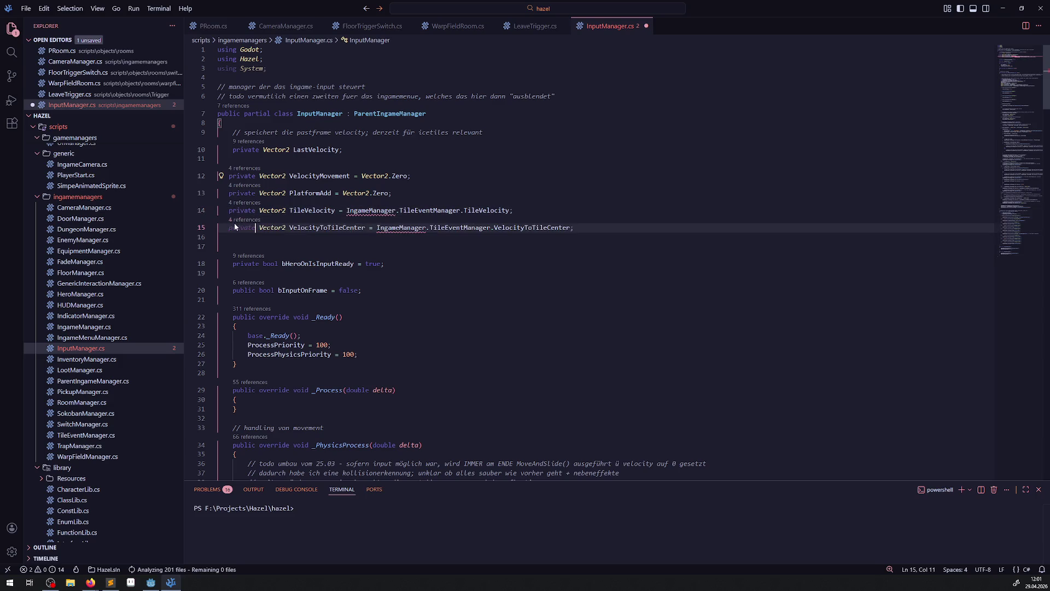
key(ctrl+s)
Set the TileVelocity and VelocityToTileCenter initializers to Vector2.Zero and save
drag(346, 193, 436, 195)
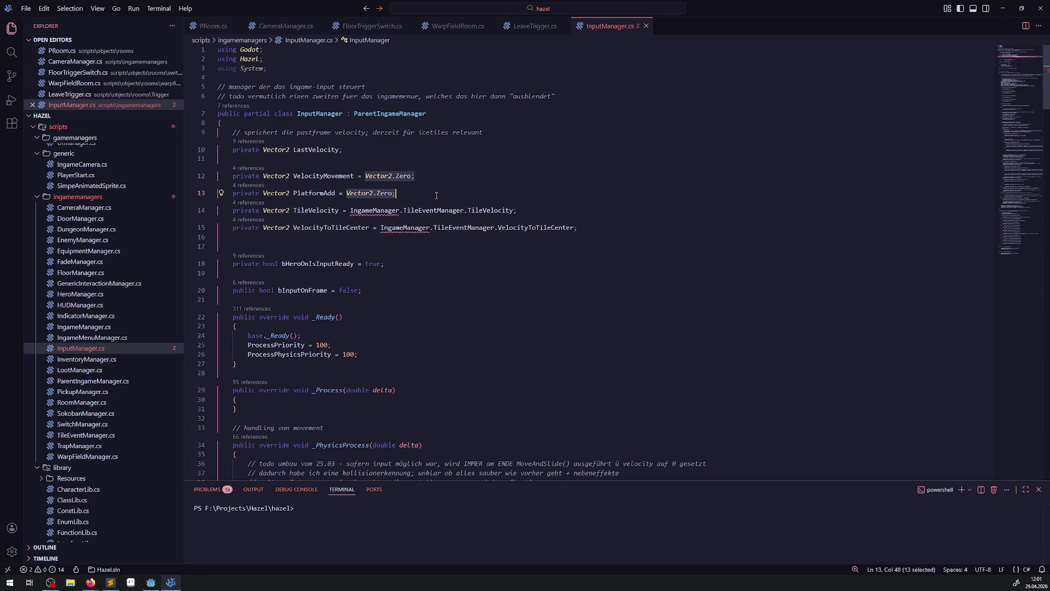
key(ctrl+c)
drag(349, 210, 517, 210)
key(ctrl+v)
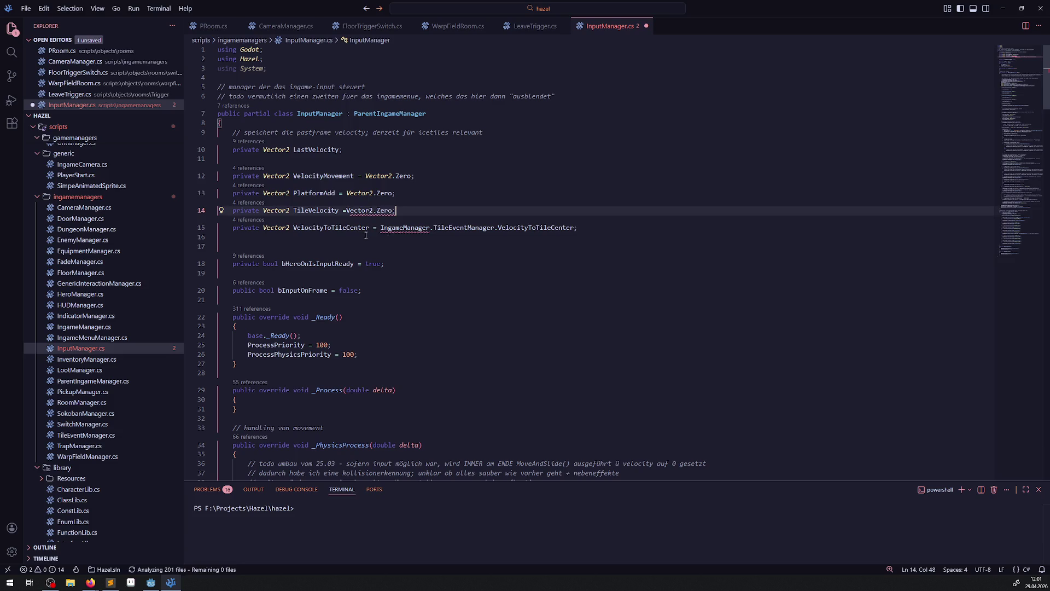
drag(380, 228, 613, 234)
key(ctrl+v)
key(ctrl+s)
Remove the 'Vector2 ' prefix from the four assignments in _PhysicsProcess and save
scroll(375, 267, down, 10)
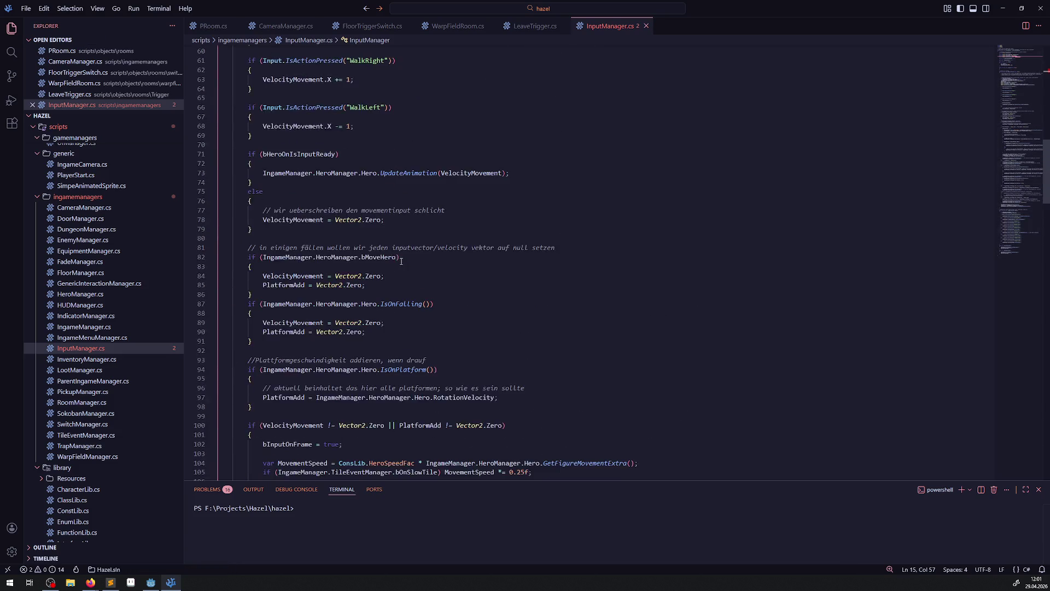
scroll(375, 268, up, 4)
mouse_move(248, 333)
mouse_down()
mouse_move(278, 343)
mouse_move(278, 361)
mouse_up()
key(Delete)
key(Delete)
key(Delete)
click(485, 342)
key(ctrl+s)
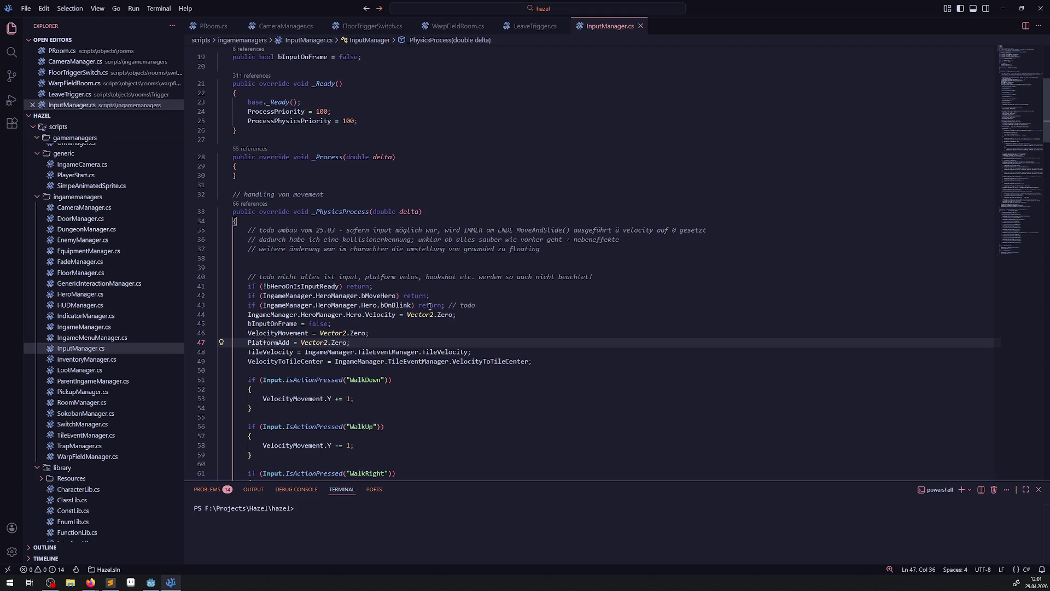
Glance at the Godot editor, then select the IsOnPlatform call on line 94
scroll(442, 327, down, 3)
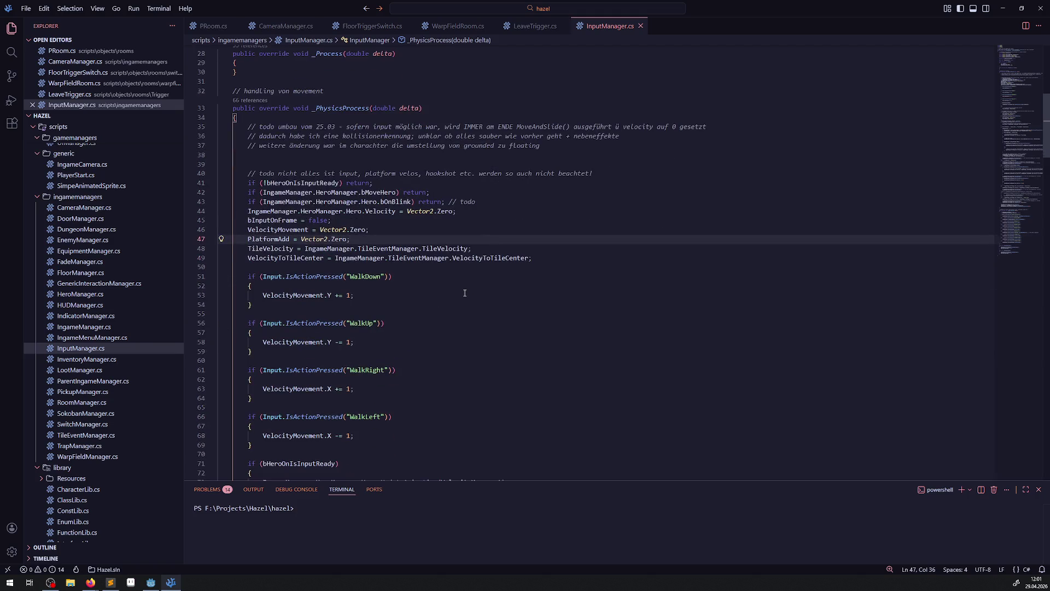
scroll(465, 293, down, 12)
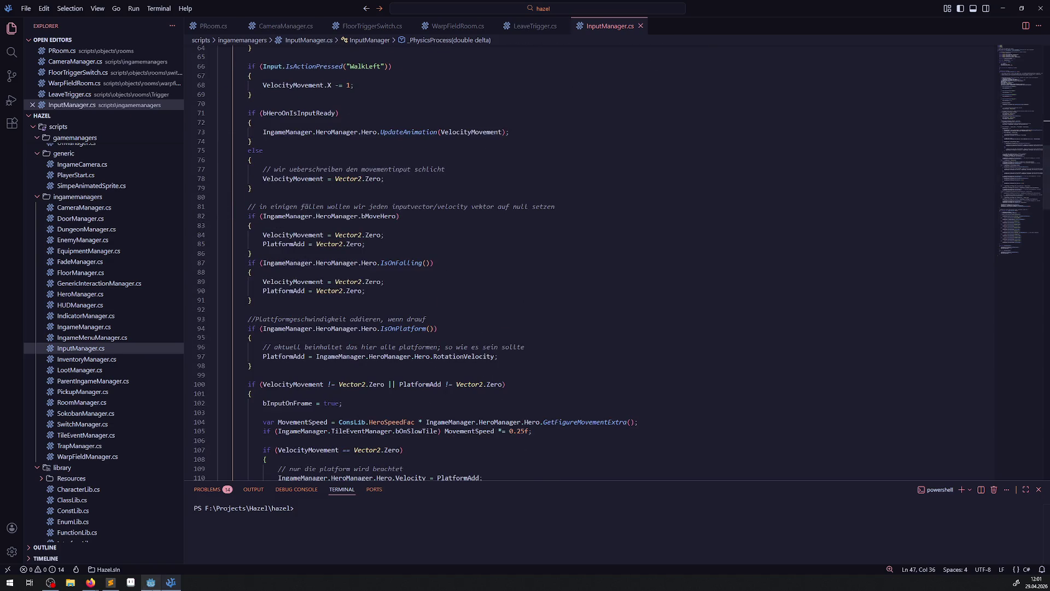
click(151, 582)
click(151, 582)
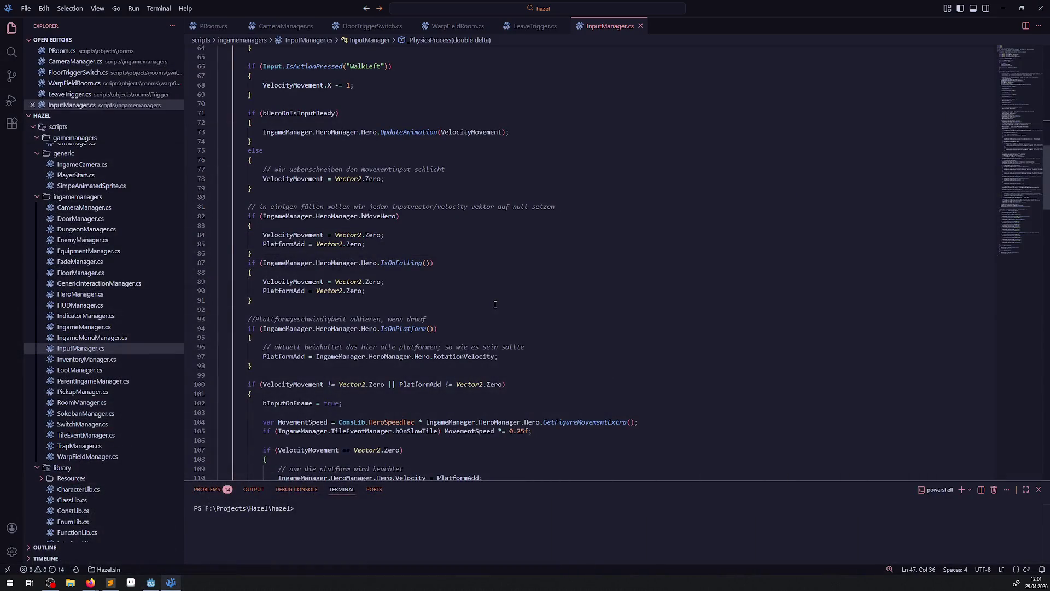
scroll(495, 304, down, 2)
click(395, 267)
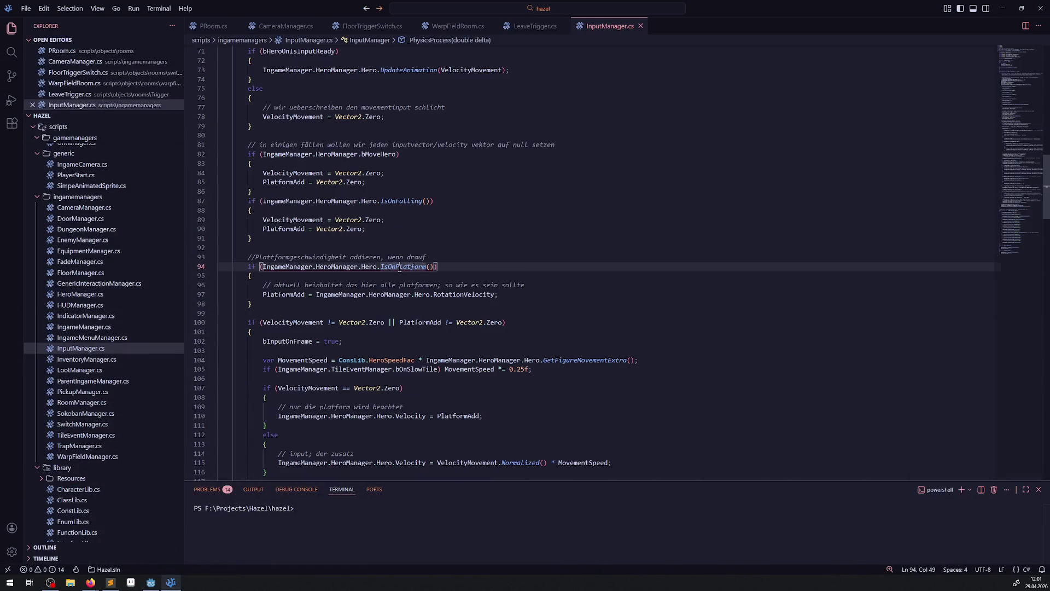
Inspect the IsOnPlatform and GetFigureMovementExtra definitions, returning to InputManager.cs after each
right_click(395, 267)
click(453, 278)
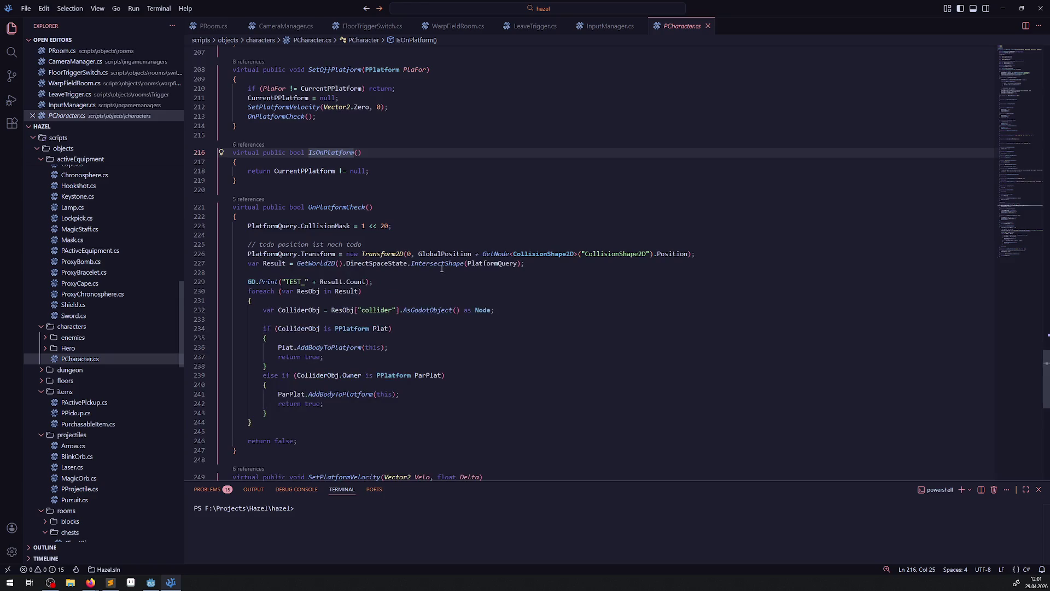
key(alt+Left)
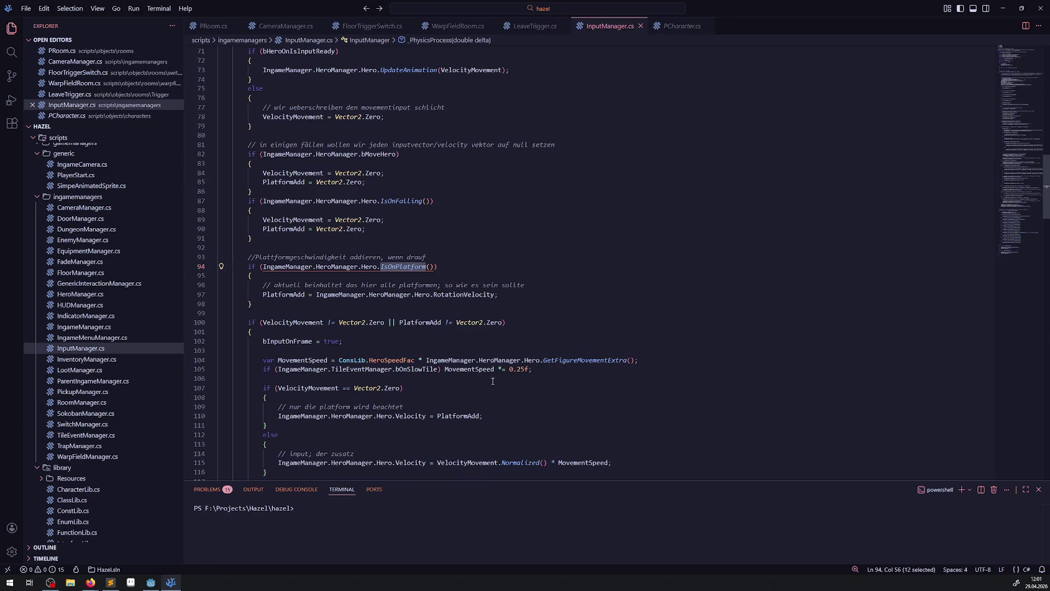
scroll(540, 343, down, 3)
click(547, 278)
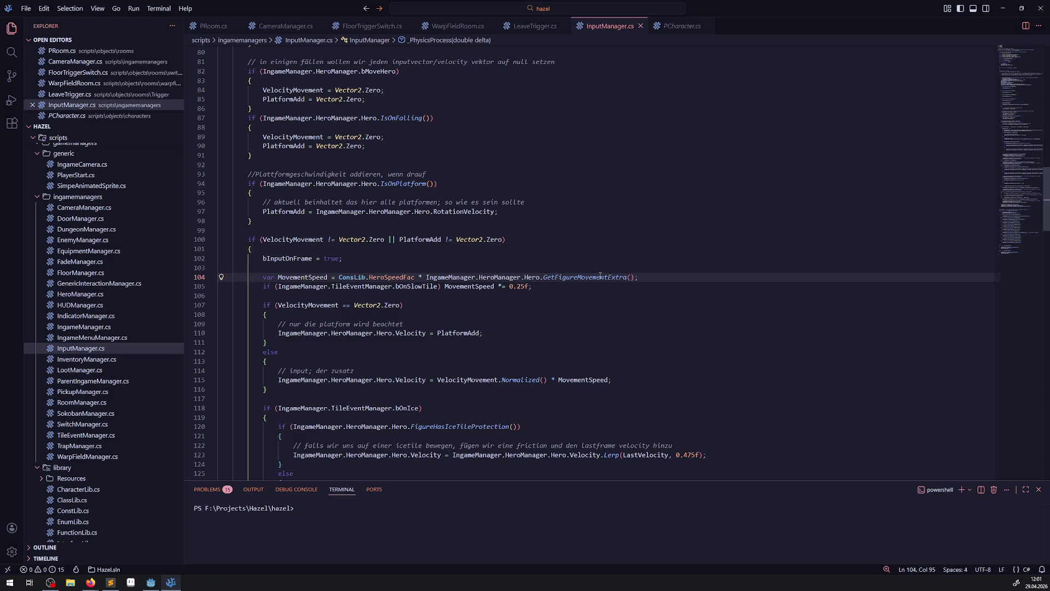
right_click(547, 277)
click(633, 287)
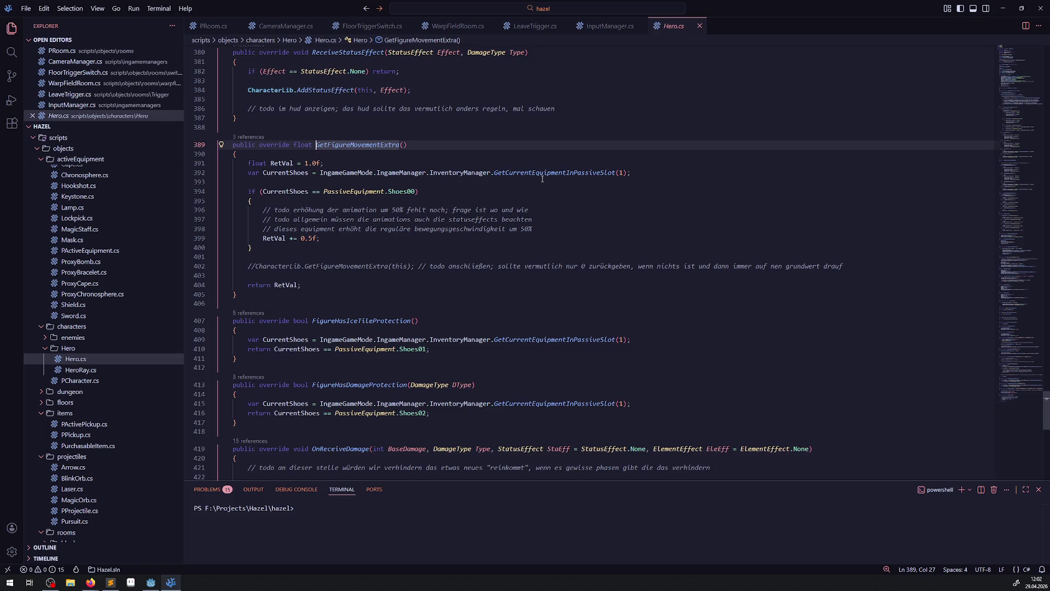
key(alt+Left)
Highlight FigureHasIceTileProtection and UpdateHeroRay uses, then inspect UpdateHeroRay's definition and come back
scroll(525, 403, down, 9)
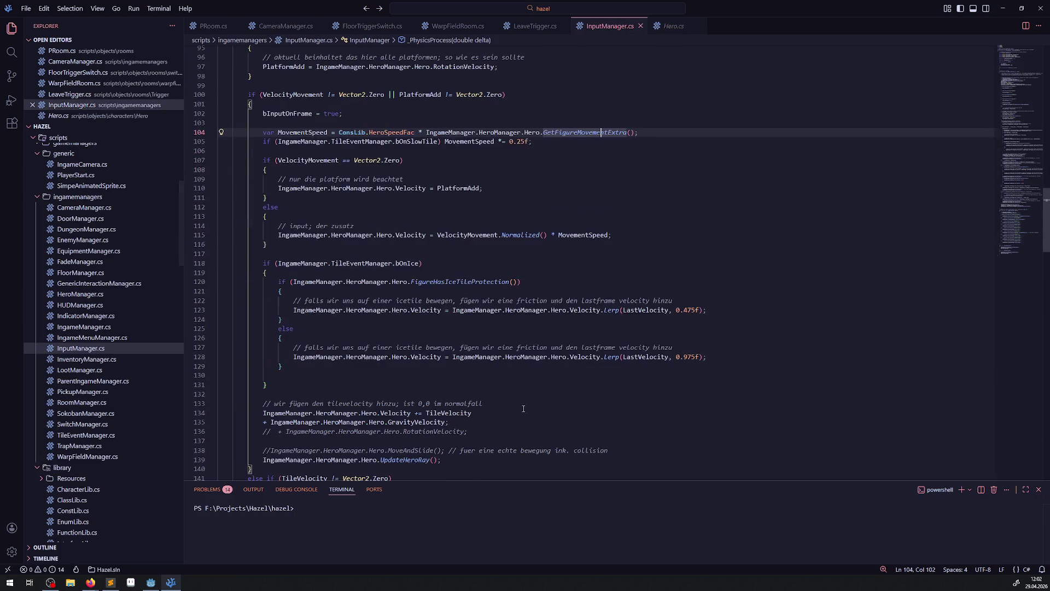
scroll(525, 403, down, 2)
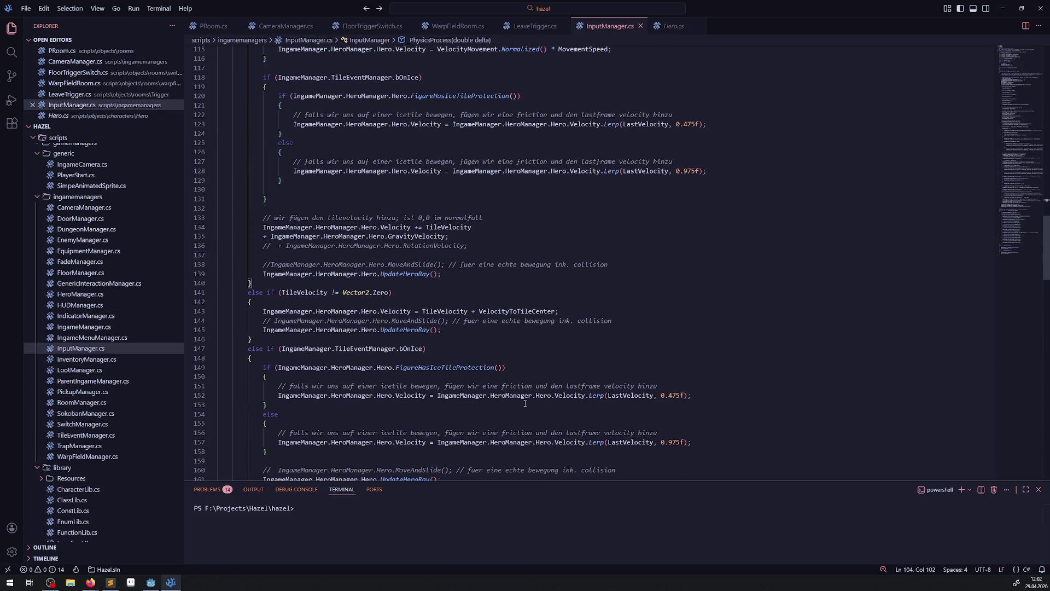
double_click(471, 95)
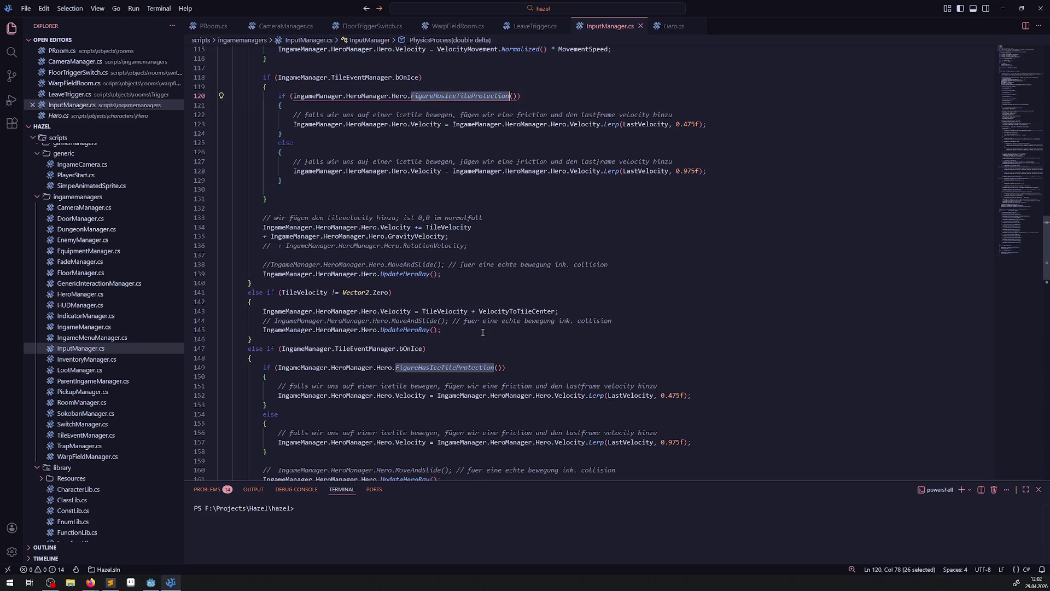
scroll(482, 332, down, 6)
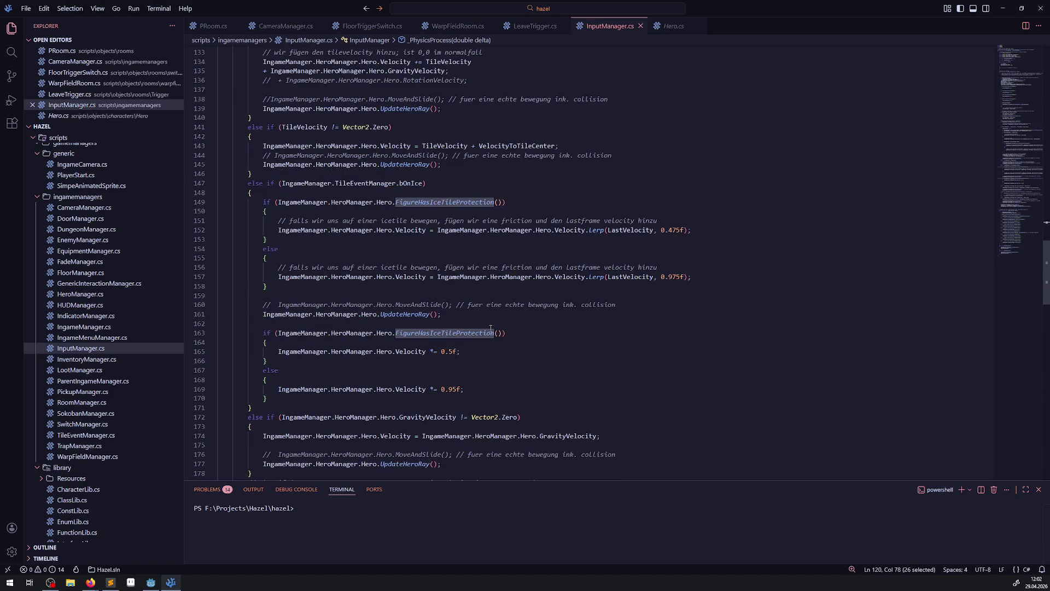
double_click(402, 315)
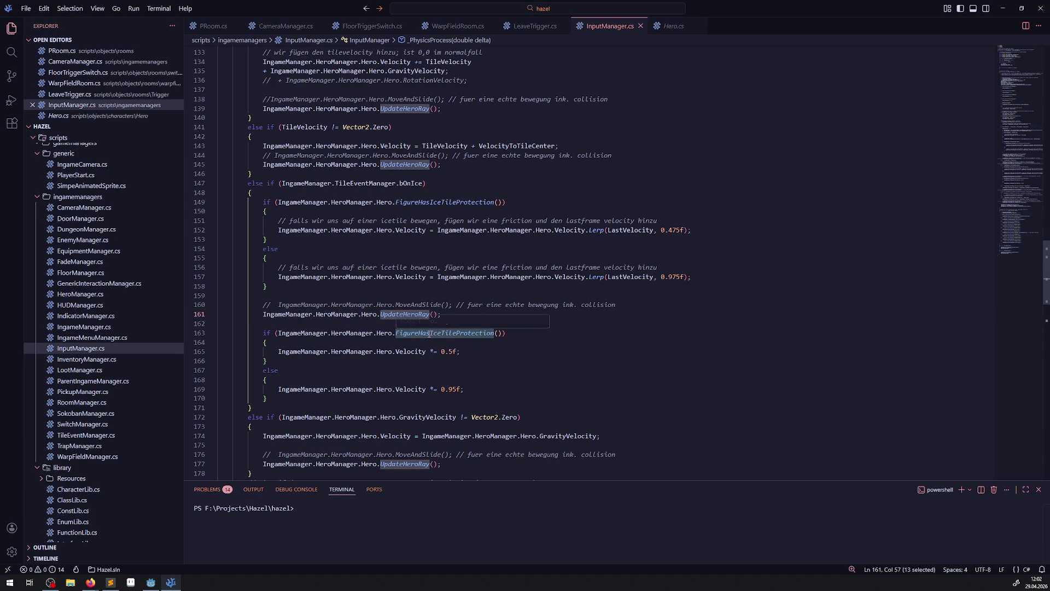
scroll(414, 276, down, 1)
right_click(414, 276)
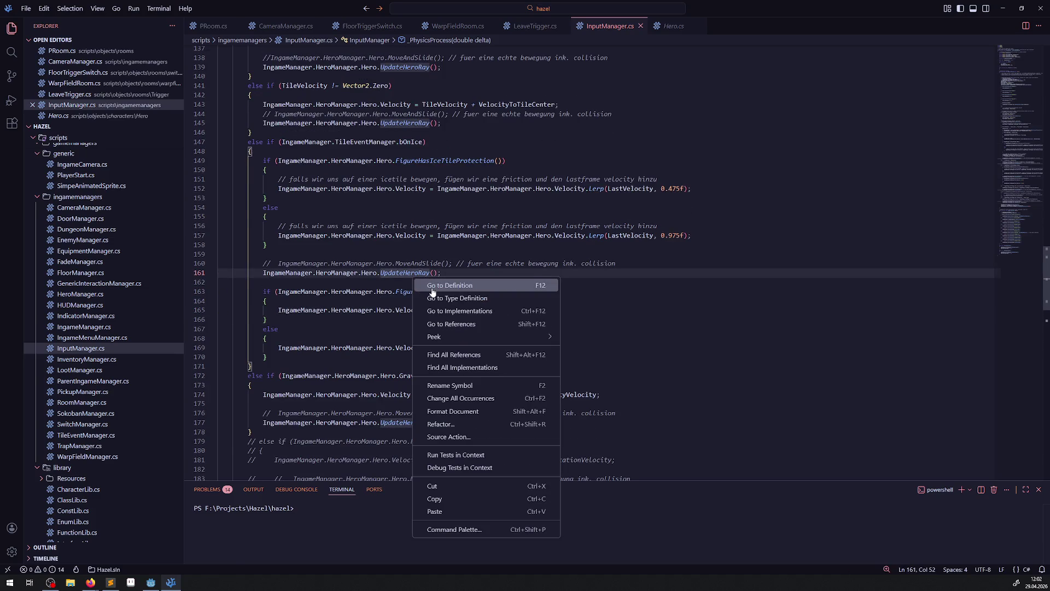
click(426, 286)
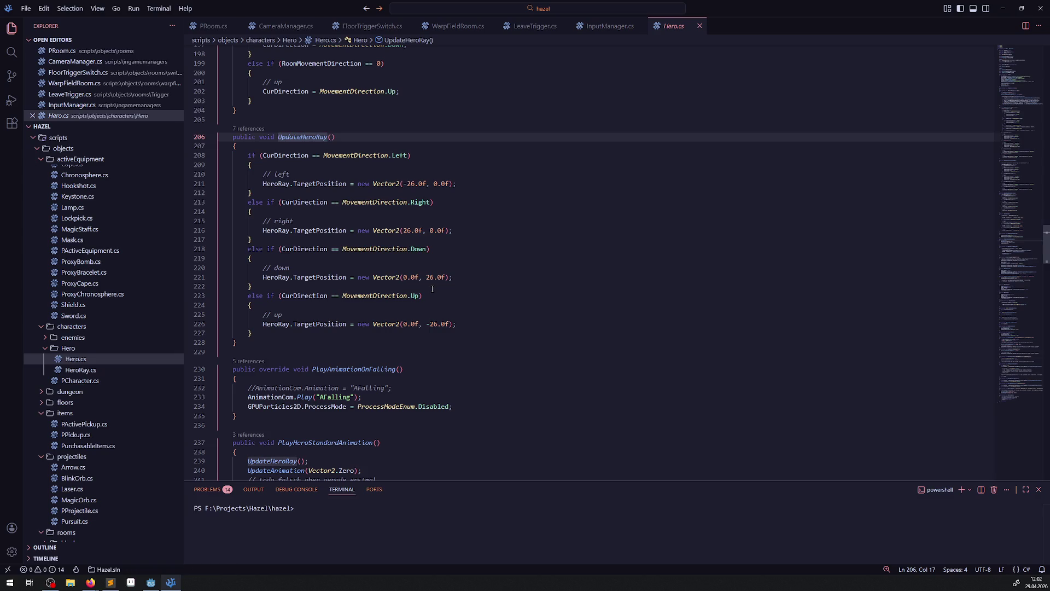
key(alt+Left)
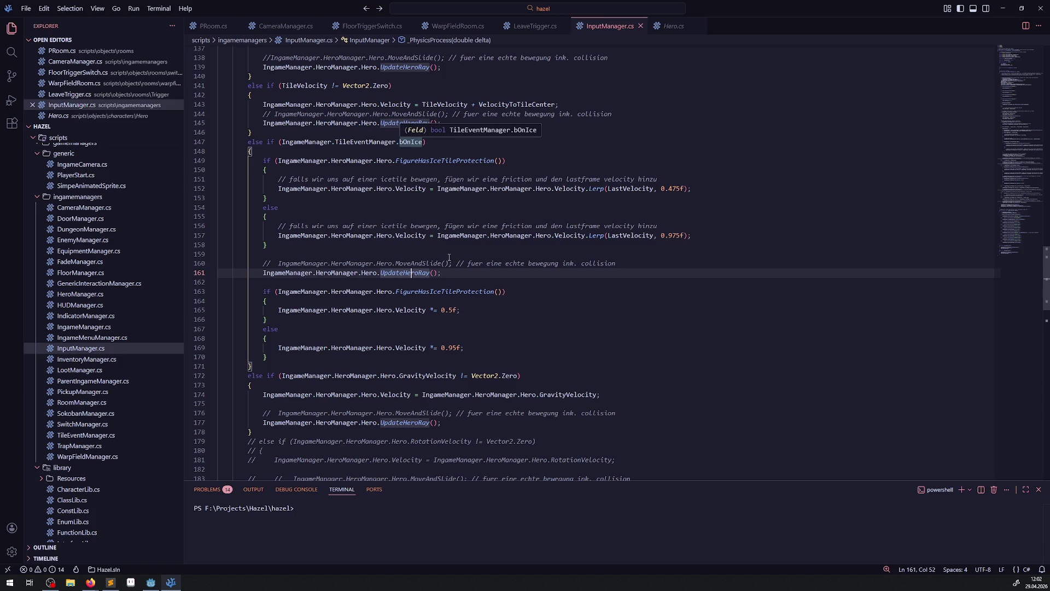
Scroll down to the hook-velocity branch and place the caret after its reset
scroll(571, 391, down, 2)
scroll(435, 332, down, 2)
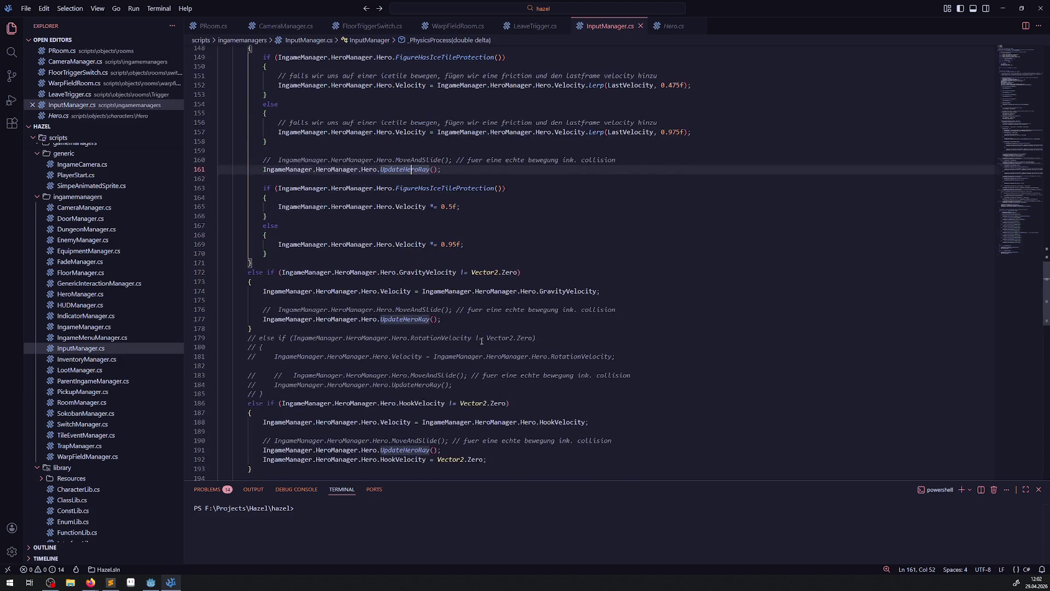
scroll(410, 329, down, 2)
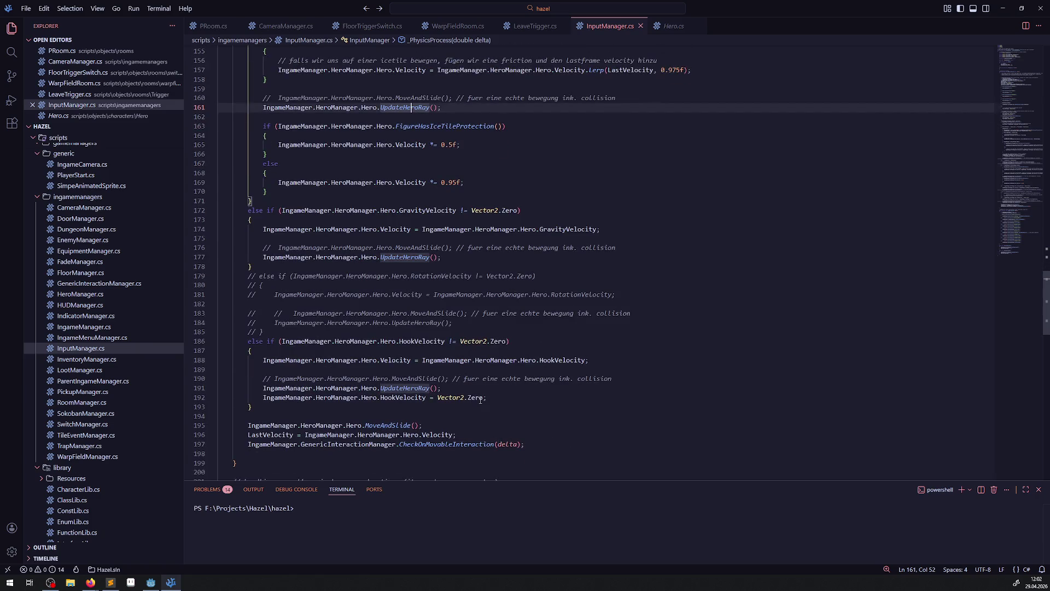
click(519, 397)
scroll(519, 395, down, 2)
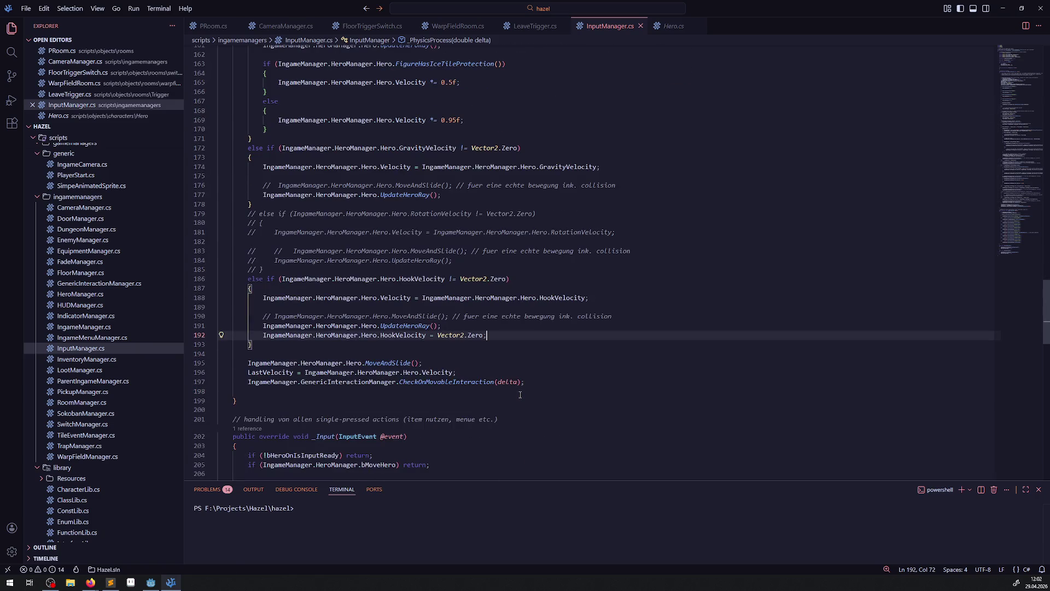
click(151, 582)
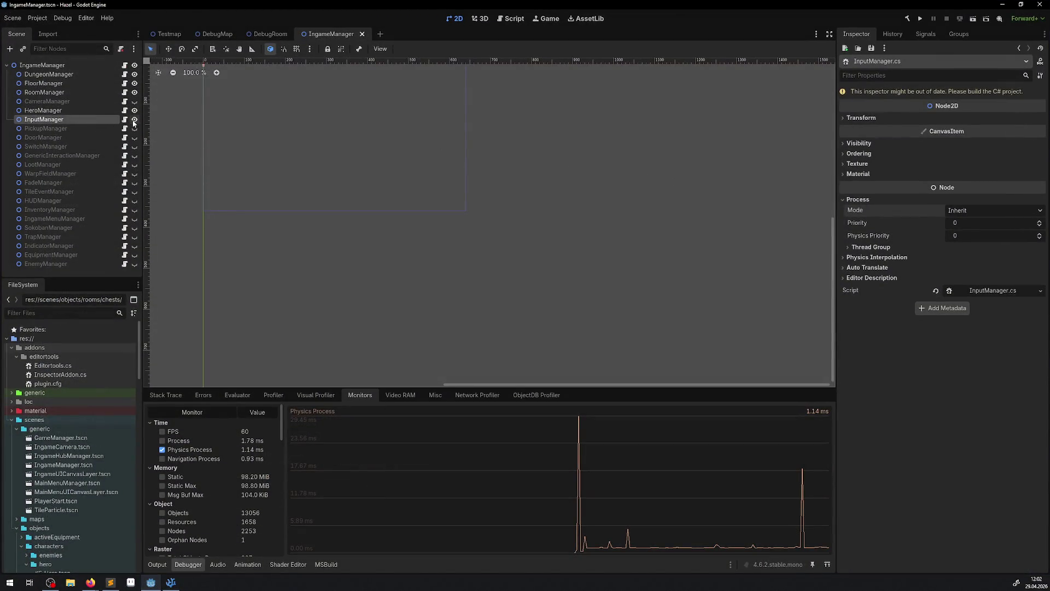
Select CameraManager and build and run the project in the Game view
click(82, 101)
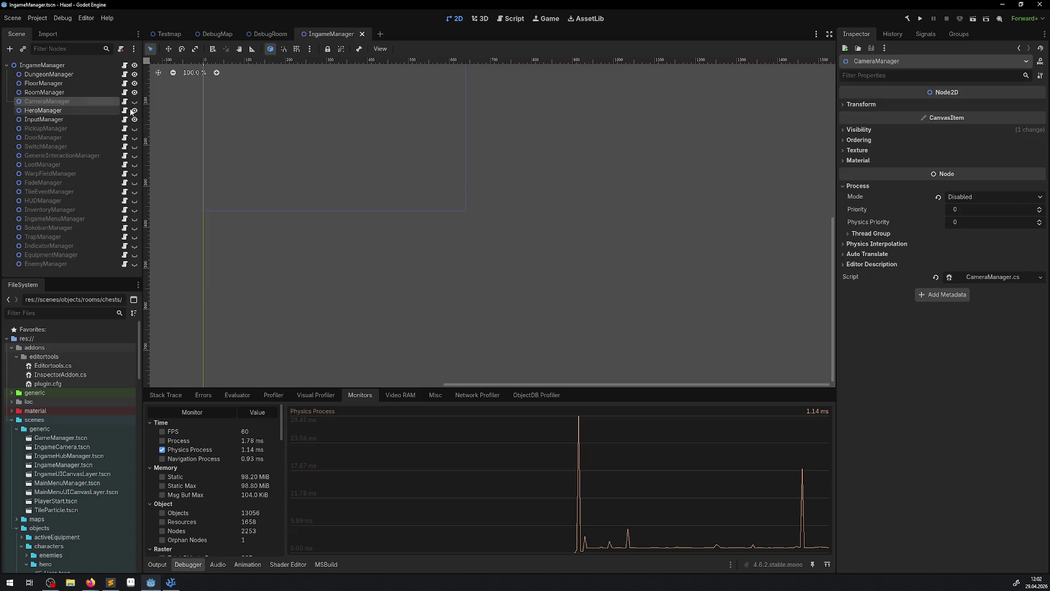
click(919, 19)
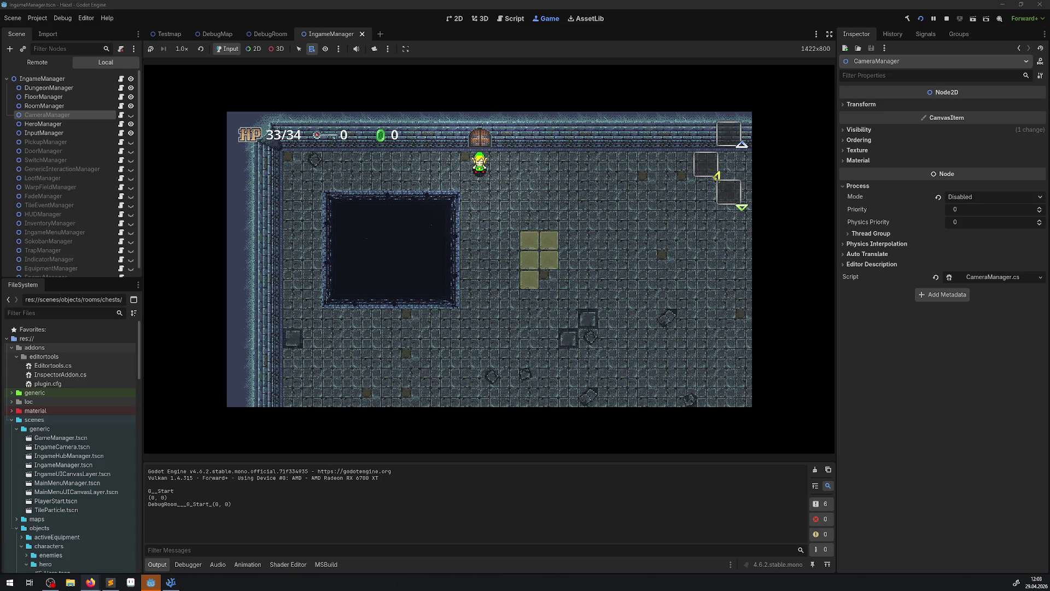
Show the Debugger Monitors to watch Physics Process time while the game runs
click(188, 564)
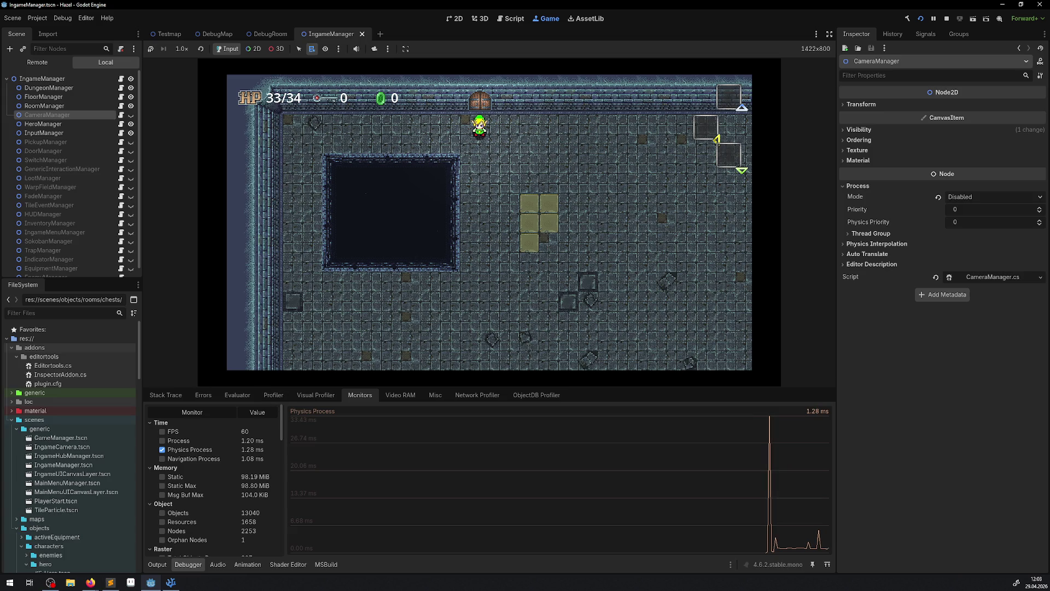
key(alt+Tab)
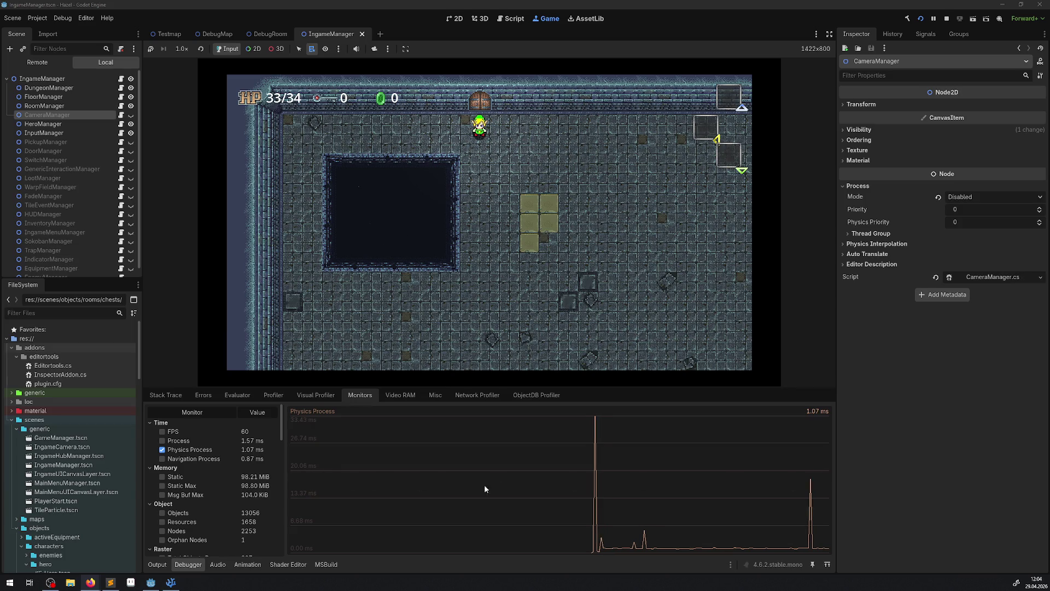
Stop the game, insert 'return;' as the first line of _PhysicsProcess, and save
click(948, 19)
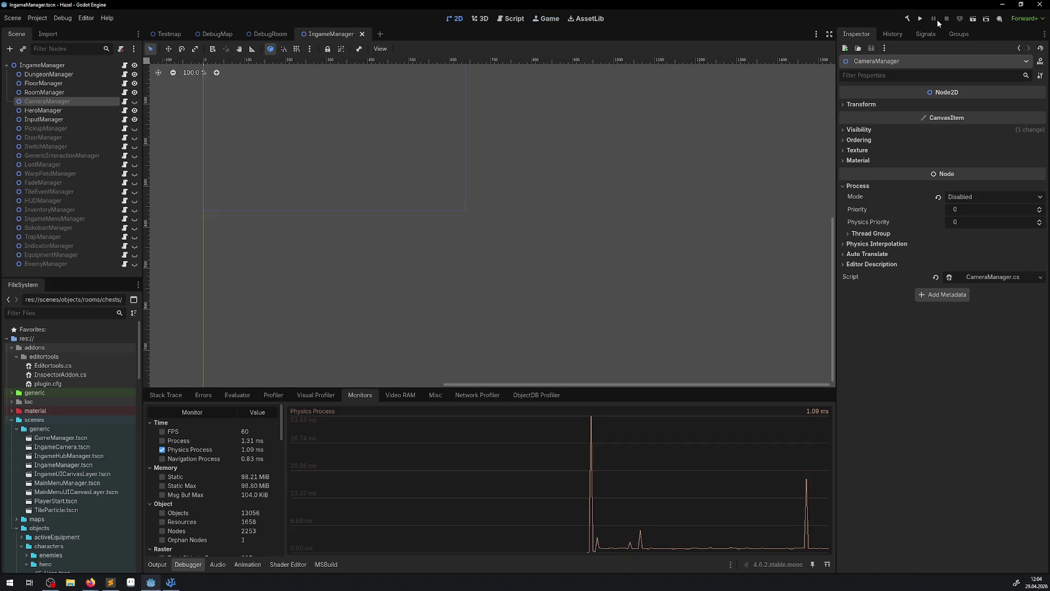
click(170, 583)
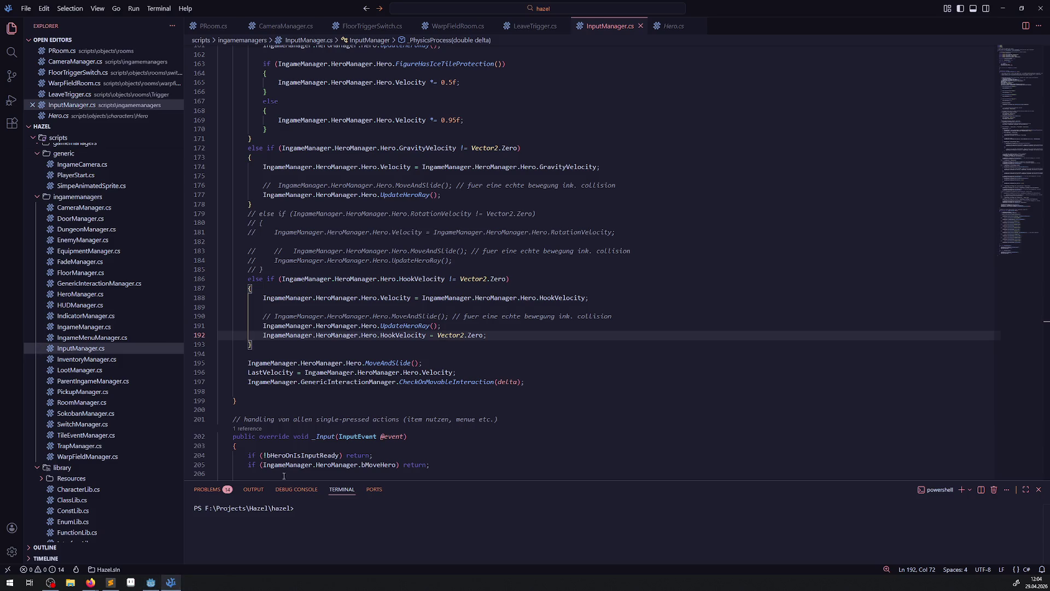
scroll(546, 331, up, 12)
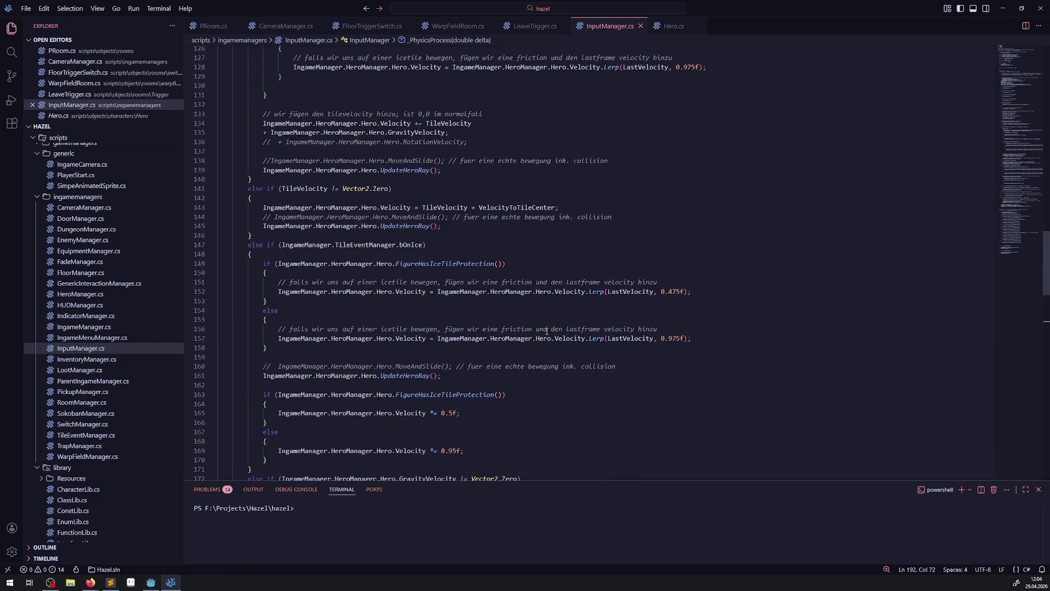
scroll(546, 331, up, 20)
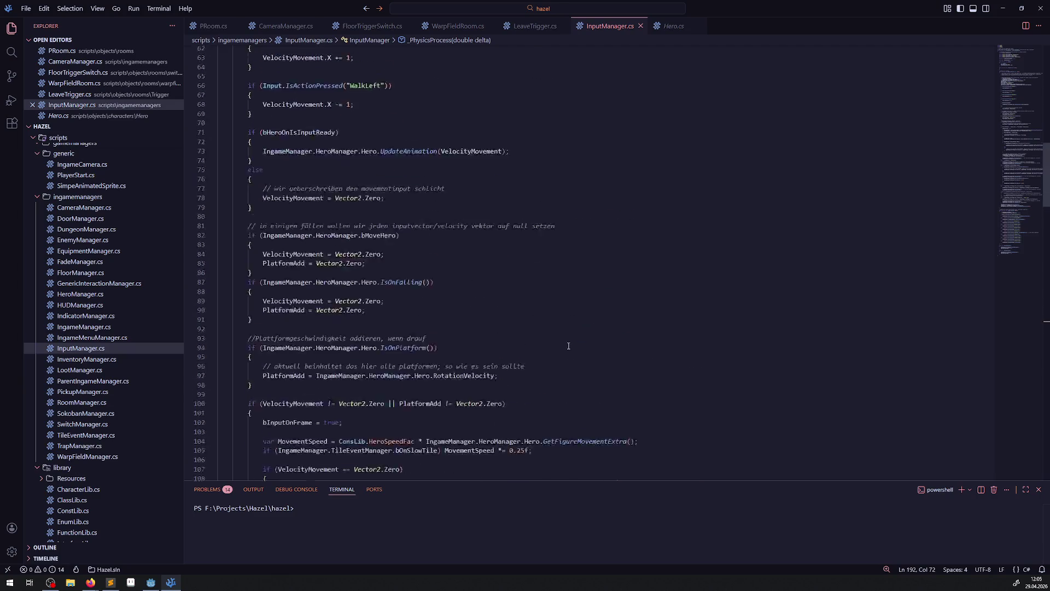
scroll(568, 346, up, 14)
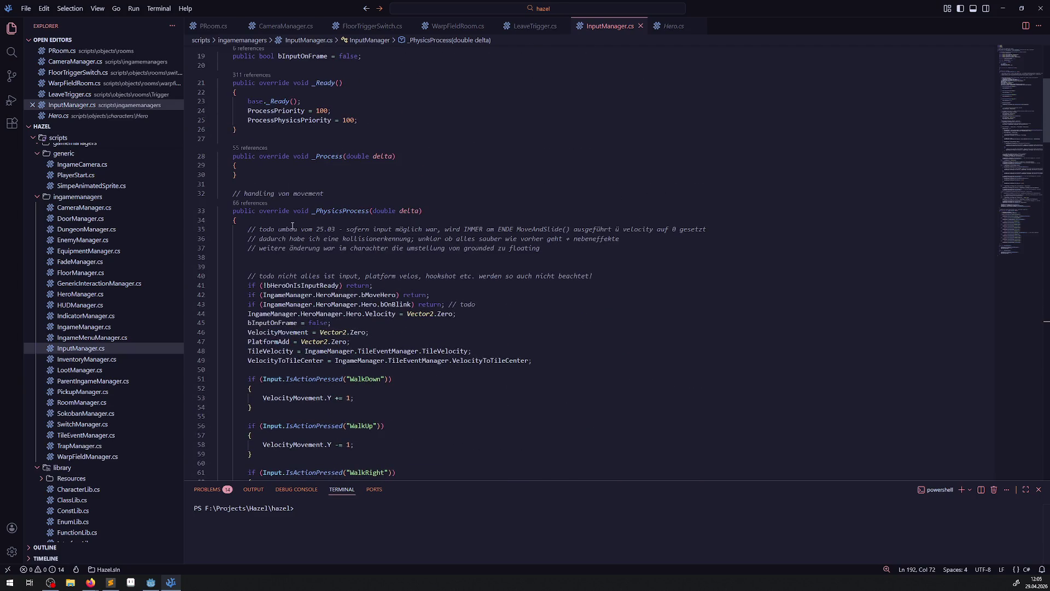
click(292, 221)
key(Return)
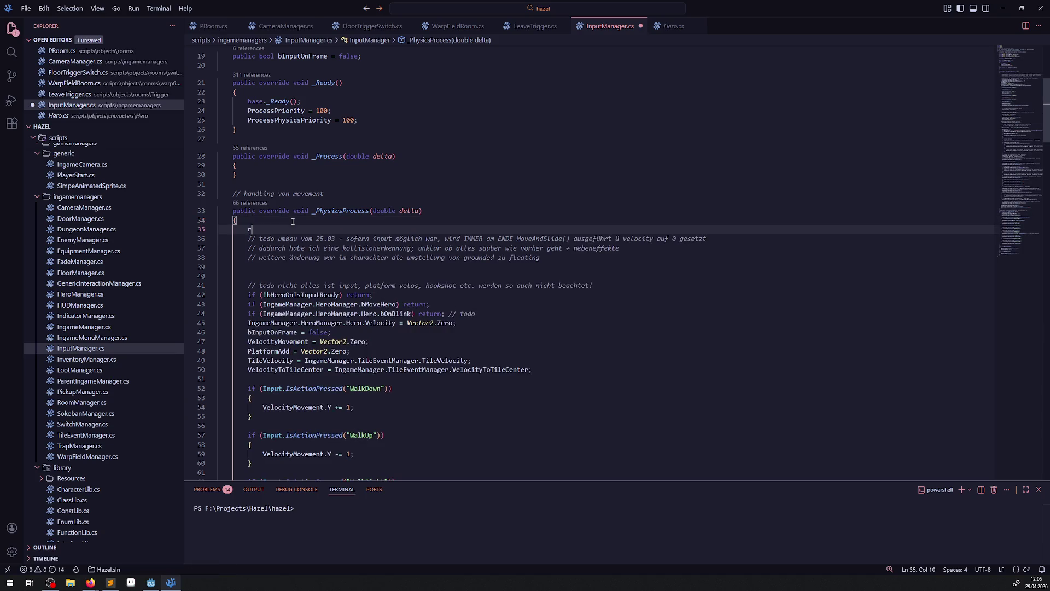
text(return;)
key(ctrl+s)
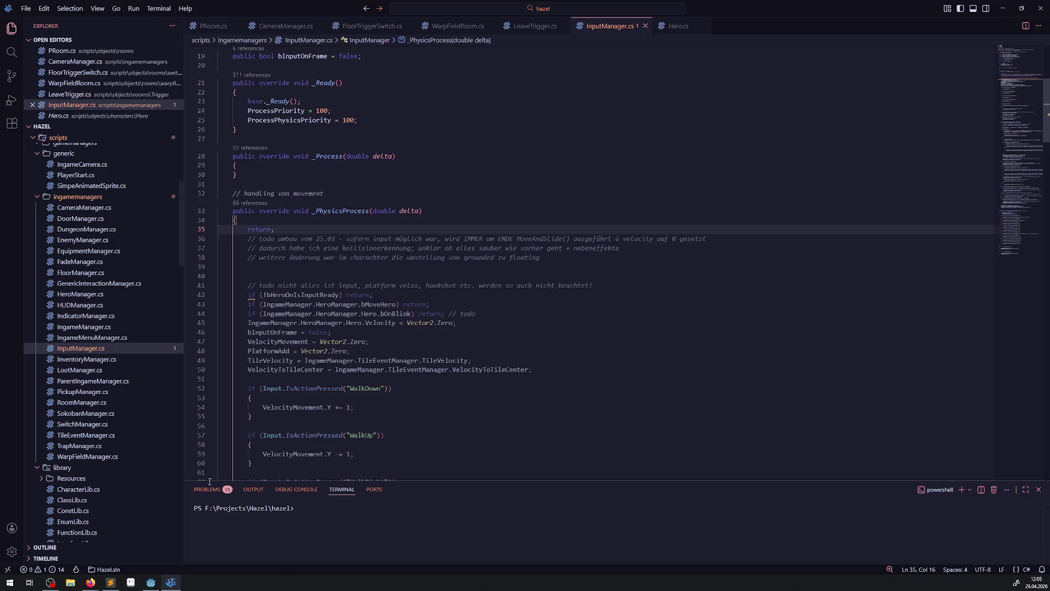
click(151, 582)
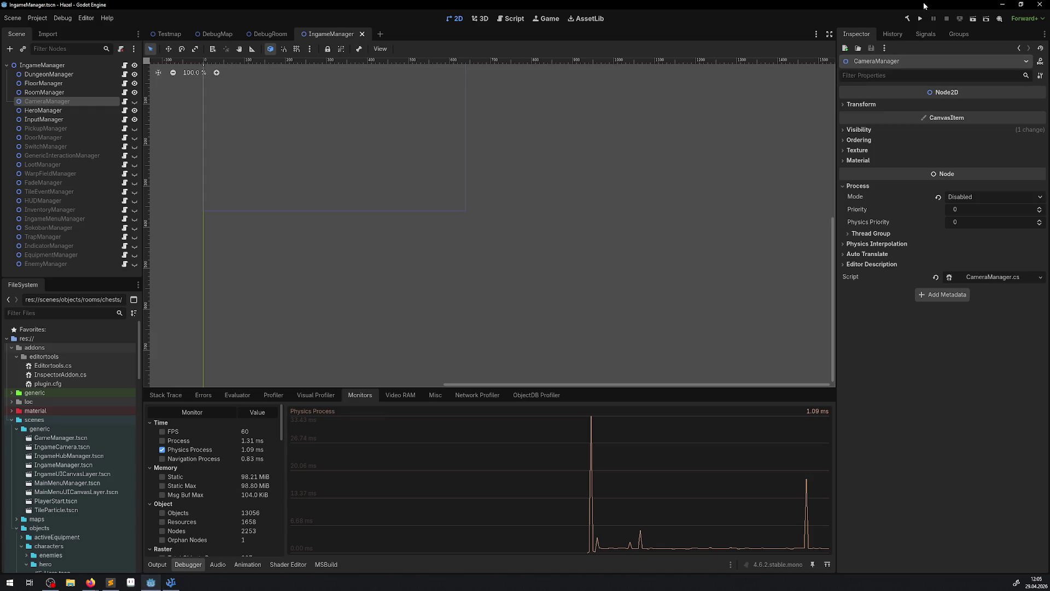
Rebuild and run the project, watch the Monitors graphs in-game, then stop it
click(906, 18)
click(921, 19)
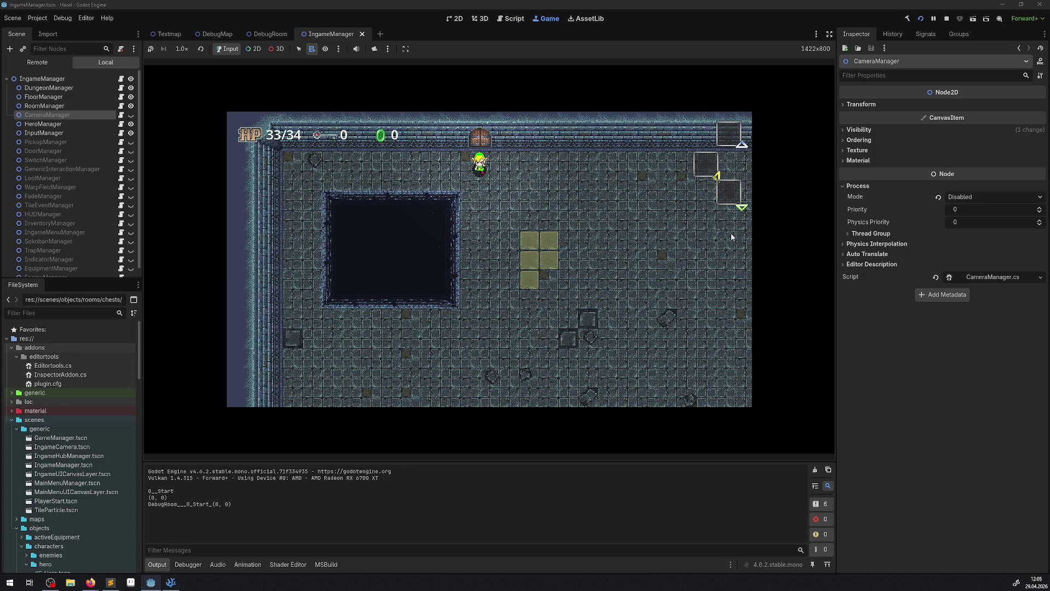
click(186, 566)
click(481, 253)
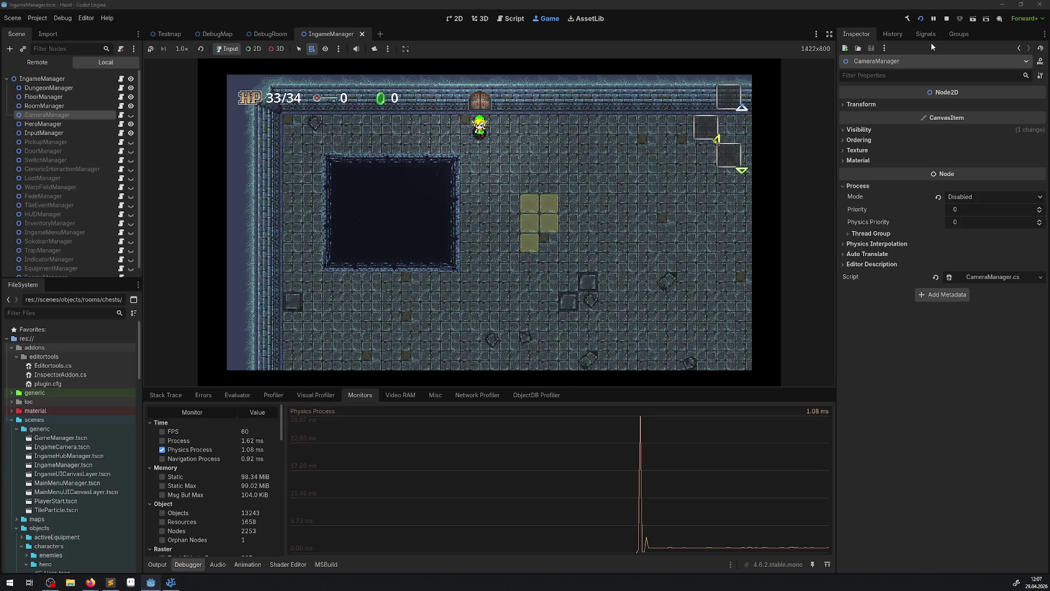
click(946, 19)
key(alt+Tab)
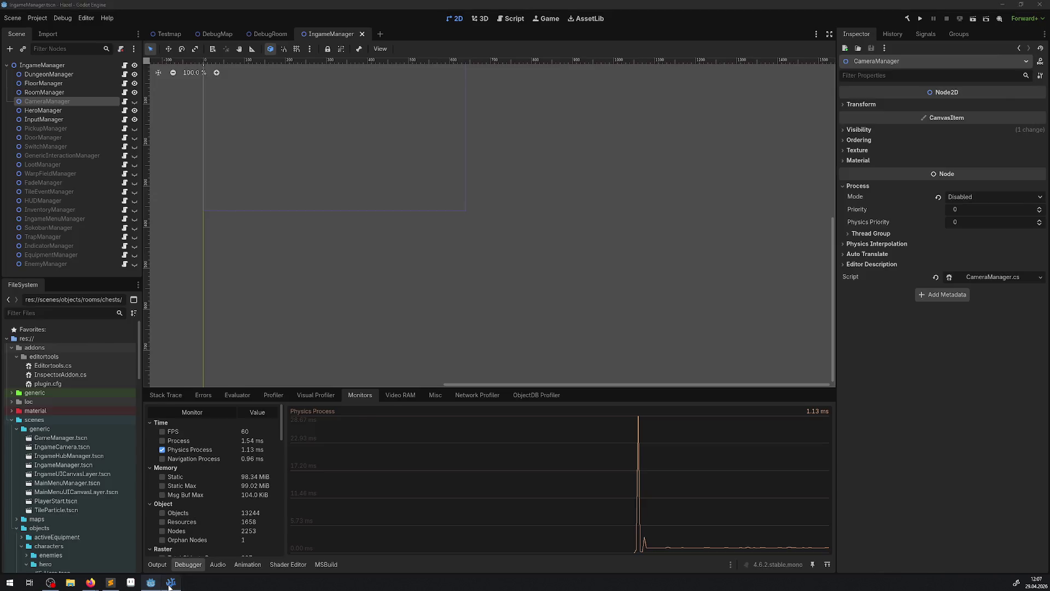
Delete the early return; from _PhysicsProcess, save InputManager.cs, and review the movement code
key(shift+Home)
key(shift+Home)
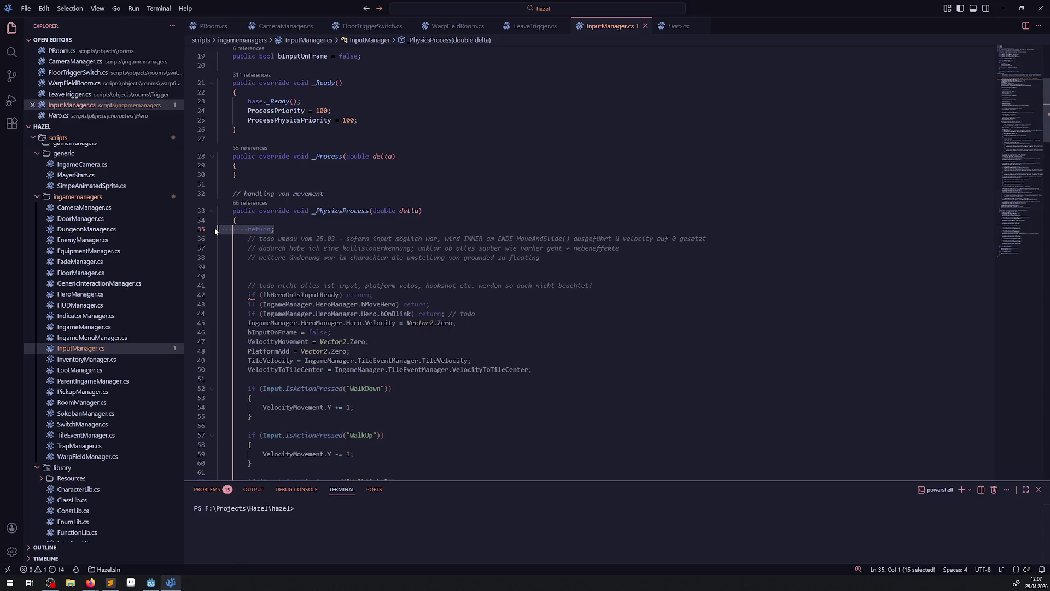
key(BackSpace)
key(ctrl+s)
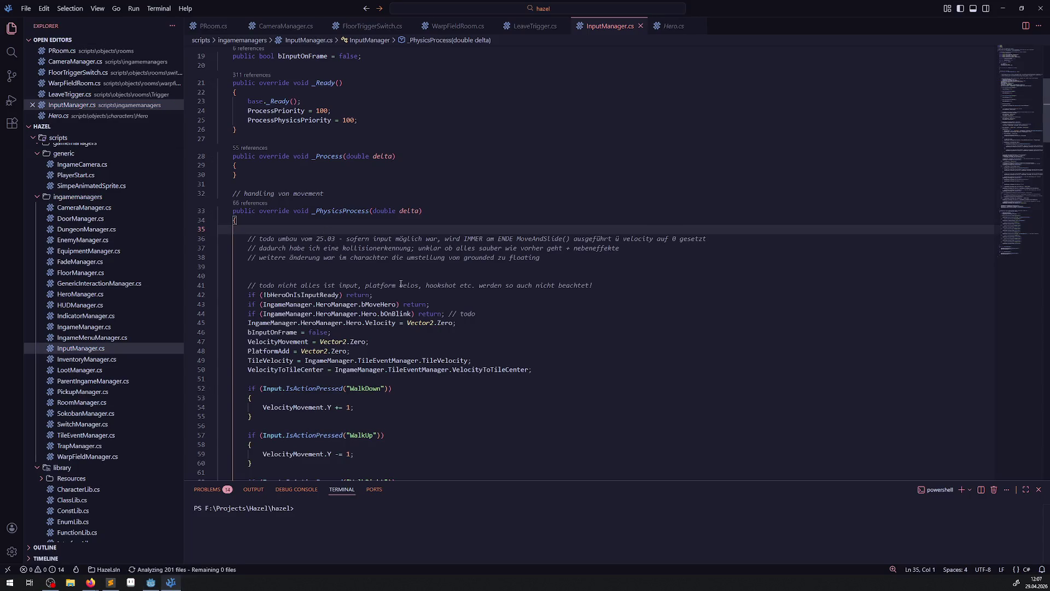
scroll(435, 291, down, 2)
scroll(435, 291, down, 15)
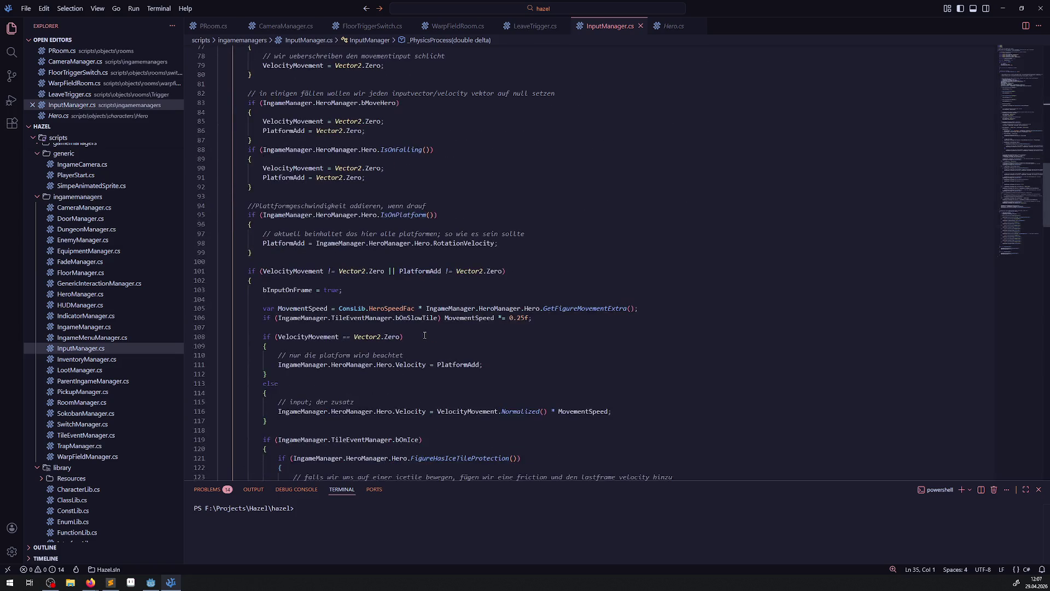
scroll(424, 335, down, 2)
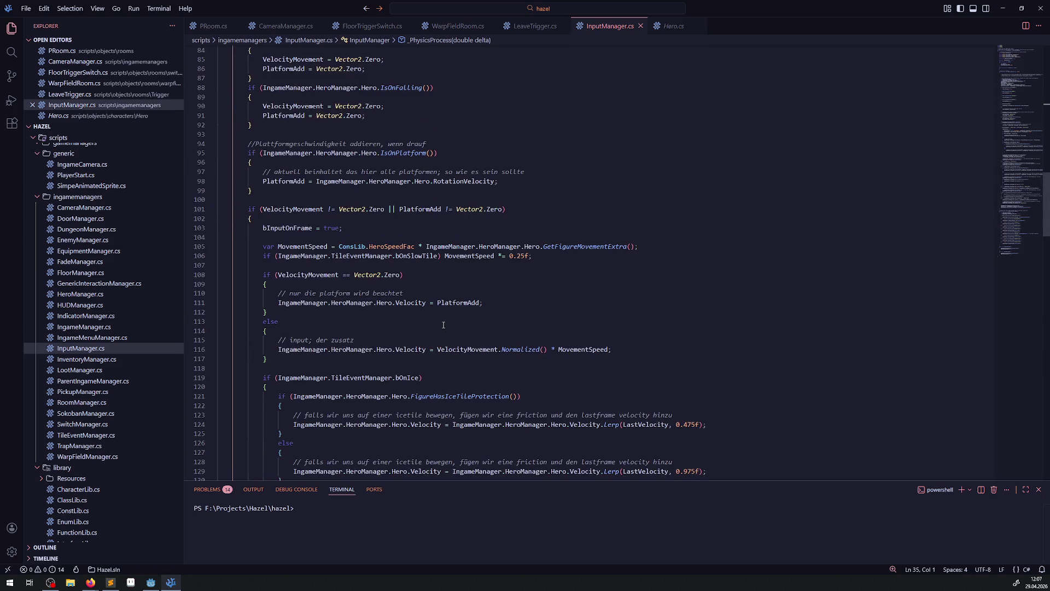
scroll(443, 325, down, 8)
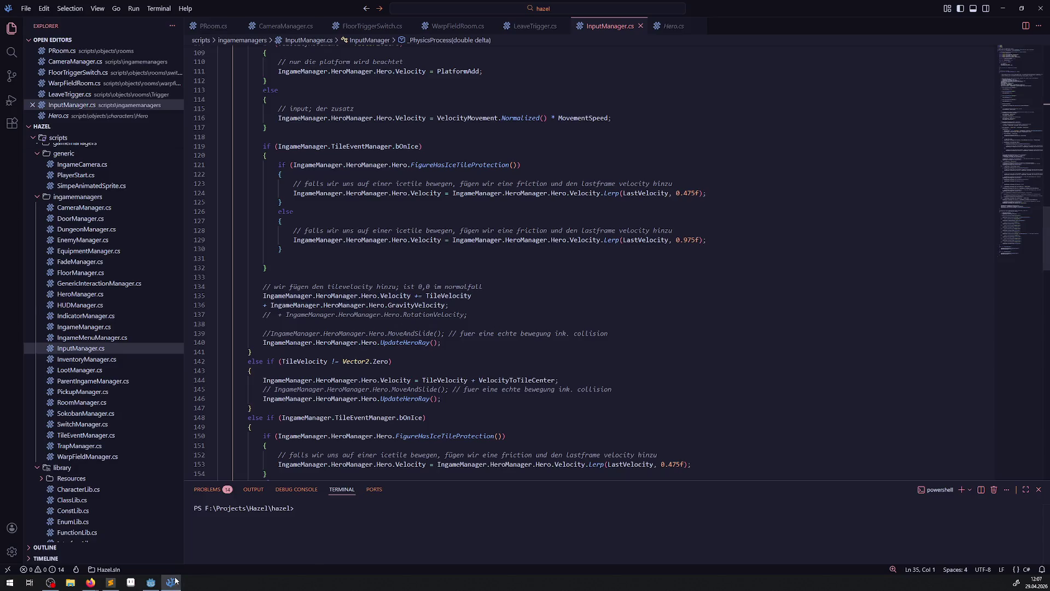
Back in the Godot editor, set CameraManager's Process Mode to Inherit
click(151, 582)
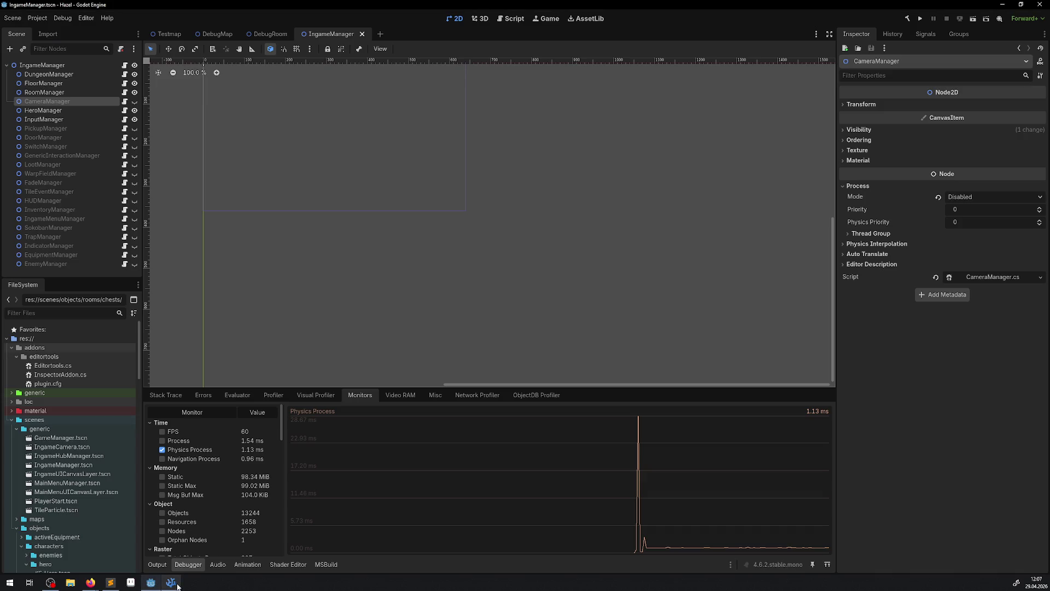
mouse_move(177, 584)
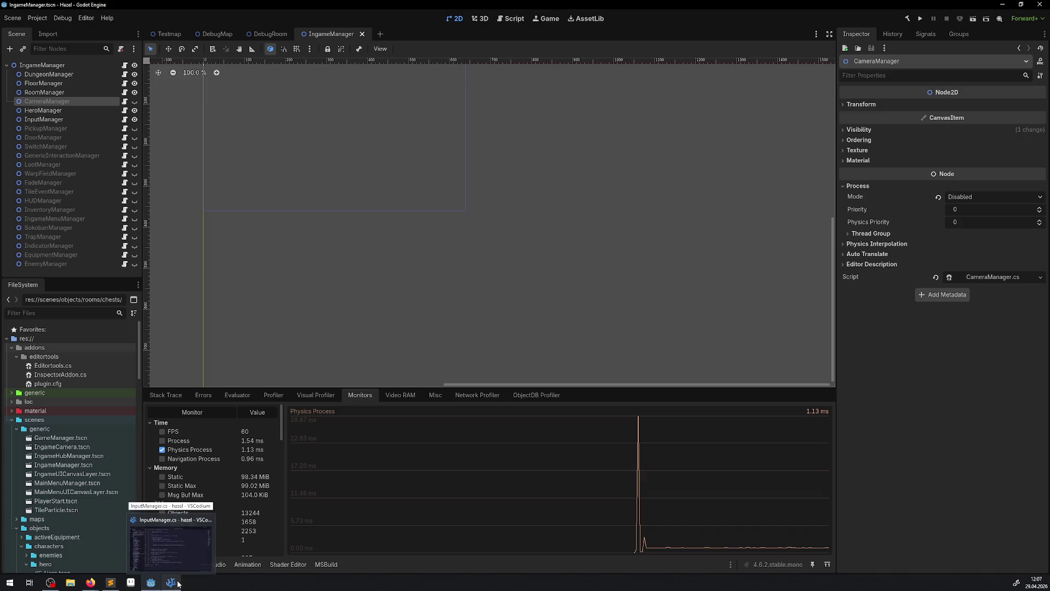
click(178, 584)
click(177, 583)
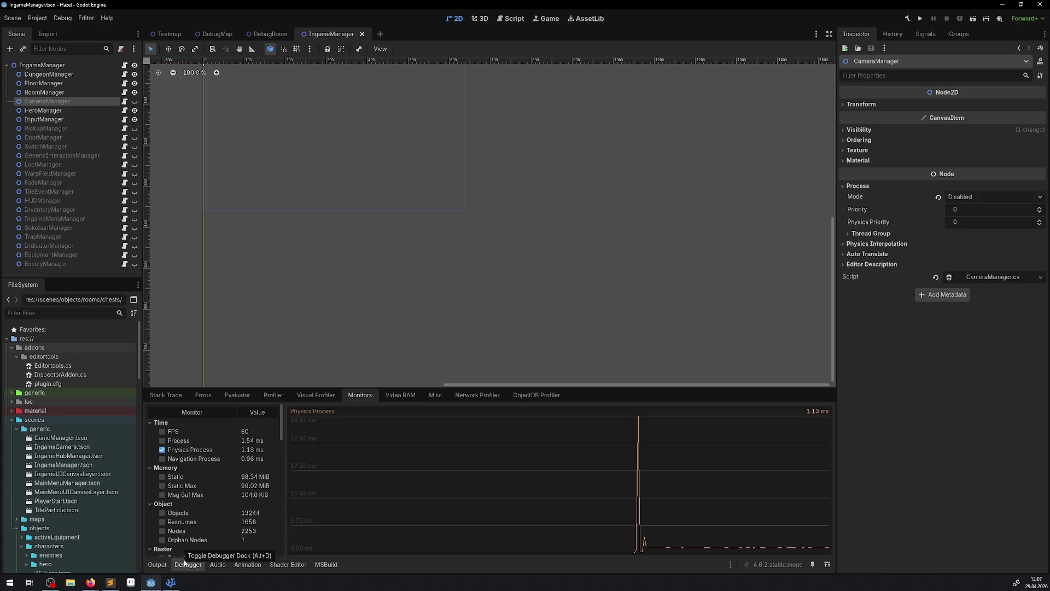
click(176, 584)
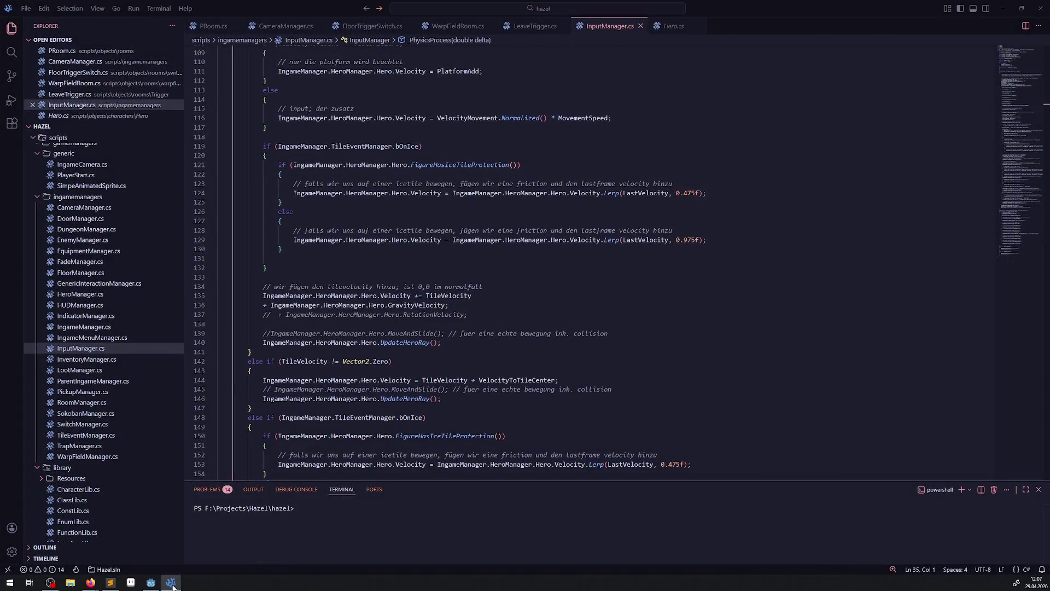
click(171, 584)
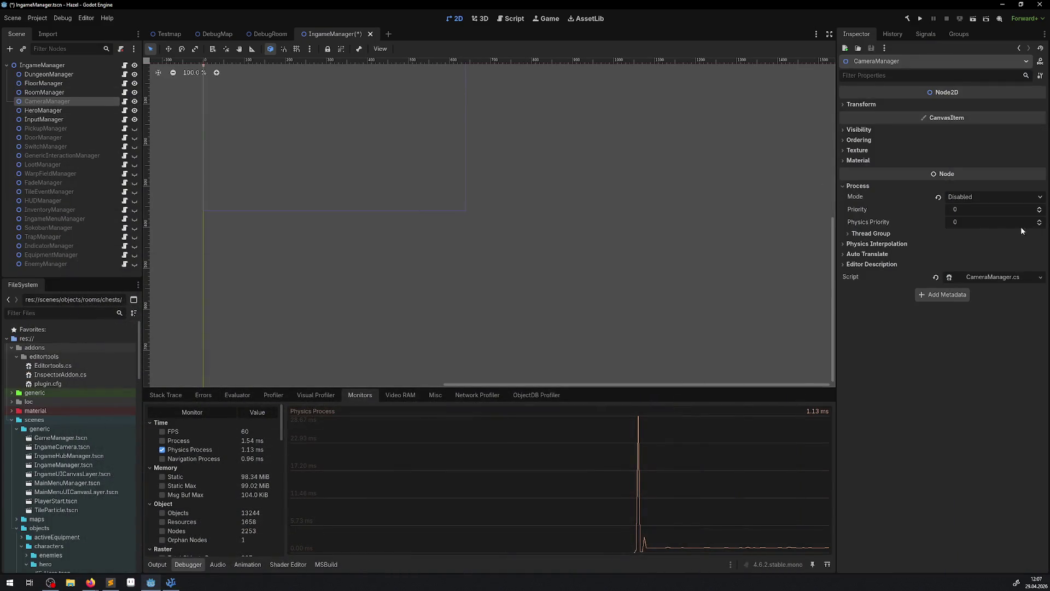
click(966, 198)
click(954, 208)
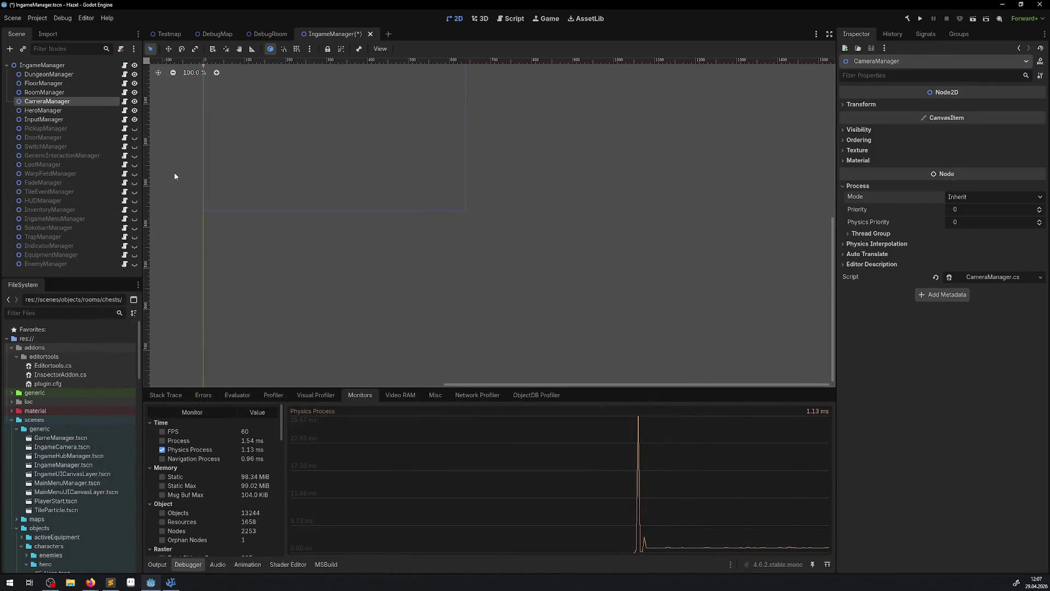
Make the 16 managers from PickupManager to EnemyManager visible with Process Mode Inherit, then switch to DebugRoom
click(85, 129)
shift+click(61, 262)
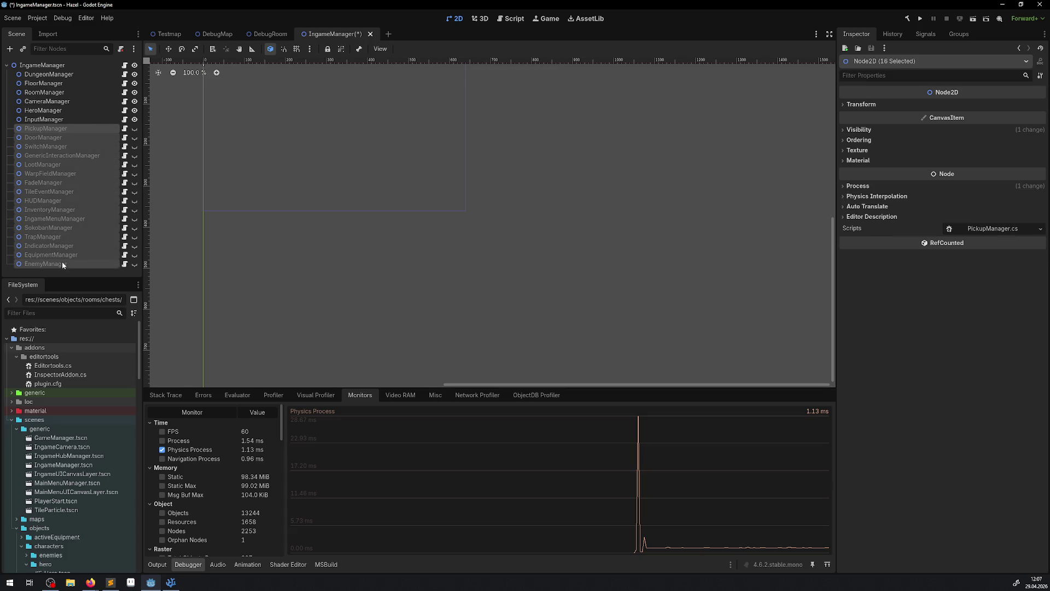
click(134, 265)
click(873, 187)
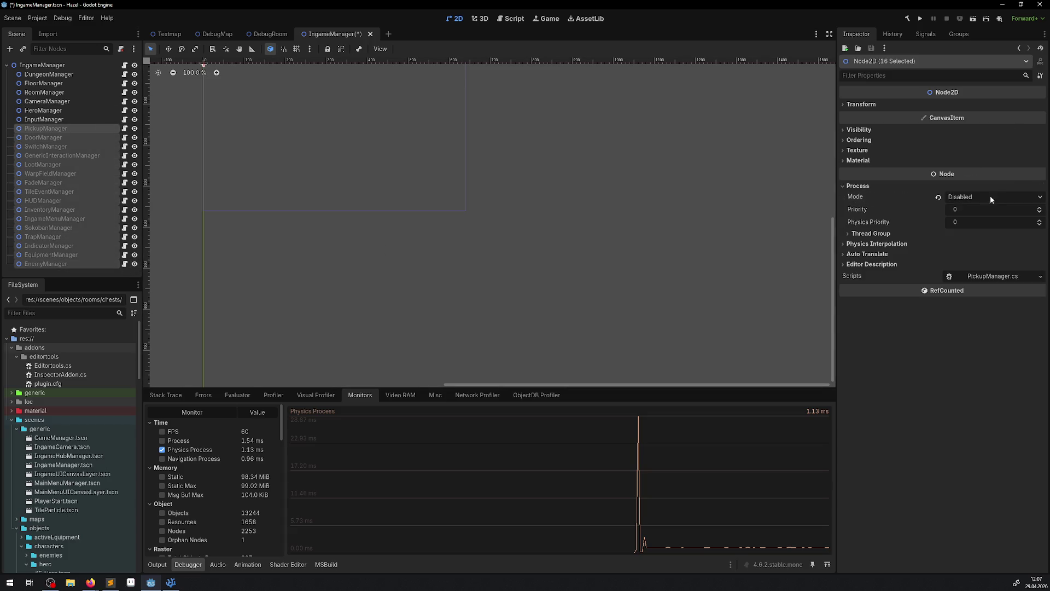
click(939, 198)
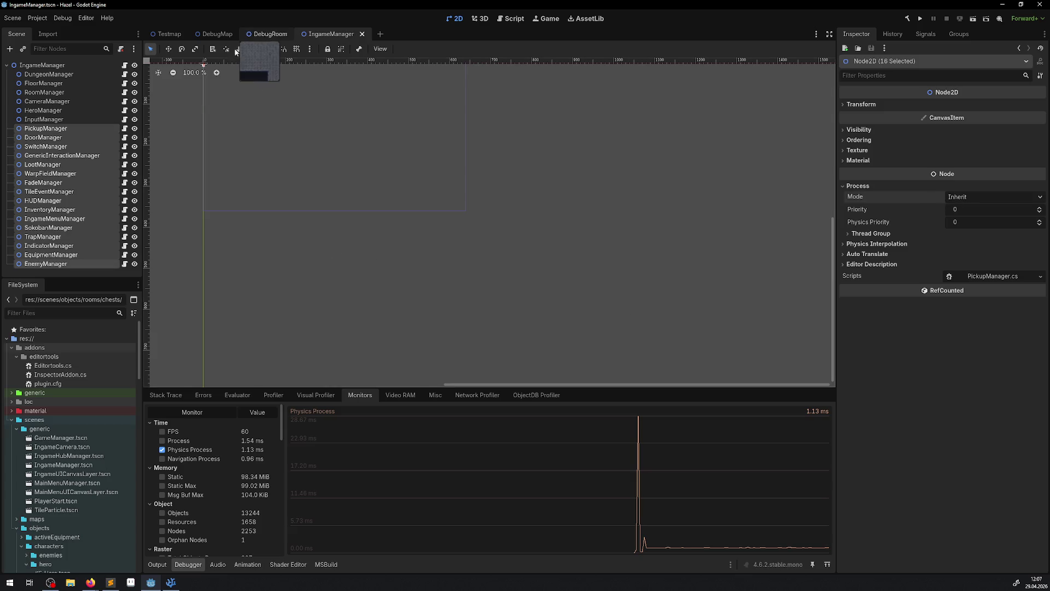
click(270, 35)
Make all 254 DebugRoom objects visible with Process Mode Inherit, save the scene, and run it
click(80, 199)
scroll(70, 205, down, 10)
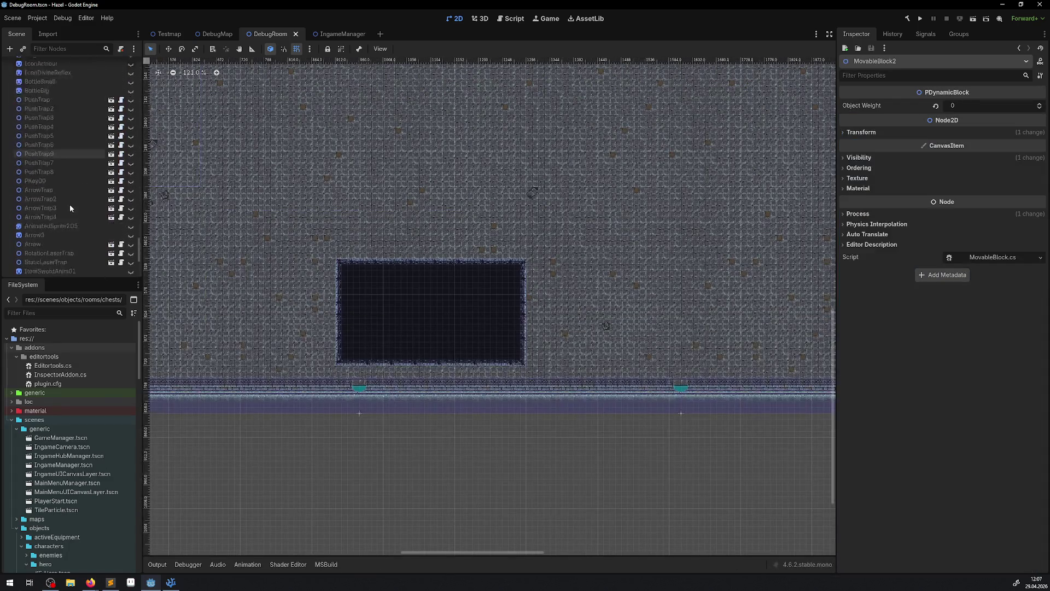
shift+click(57, 268)
click(131, 268)
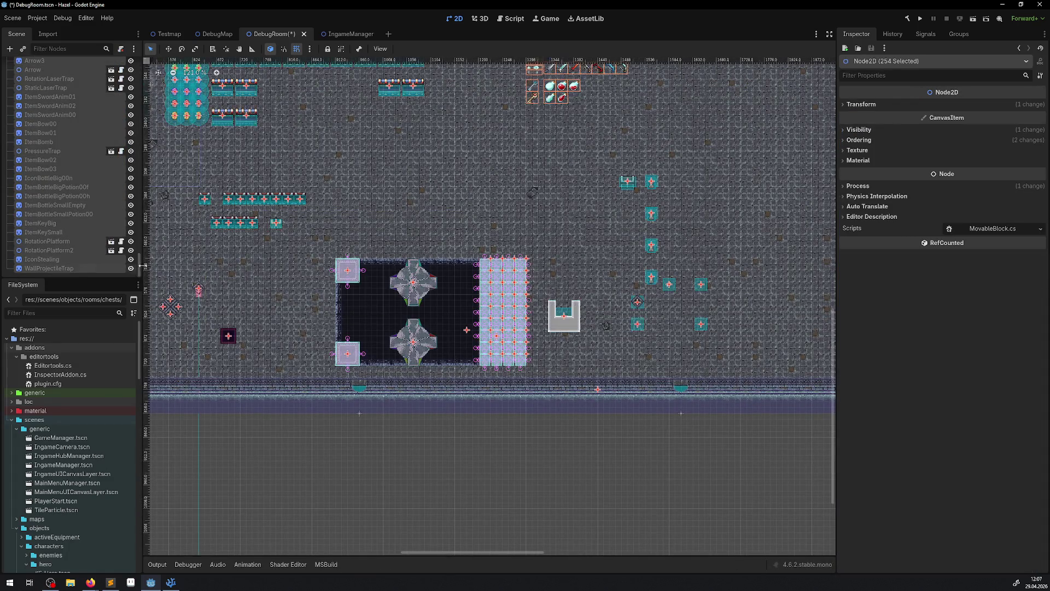
click(853, 186)
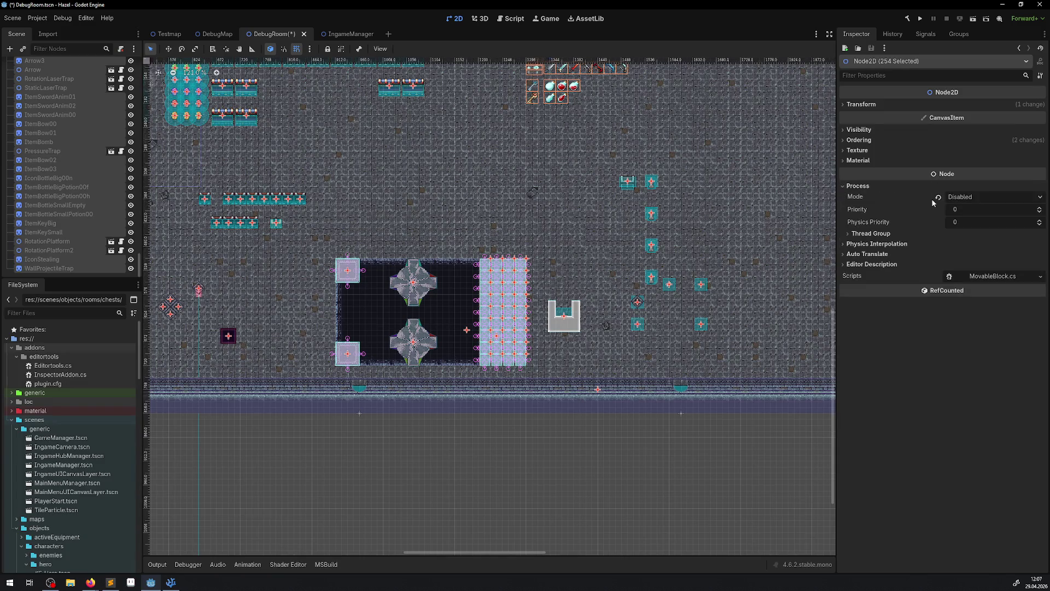
key(ctrl+s)
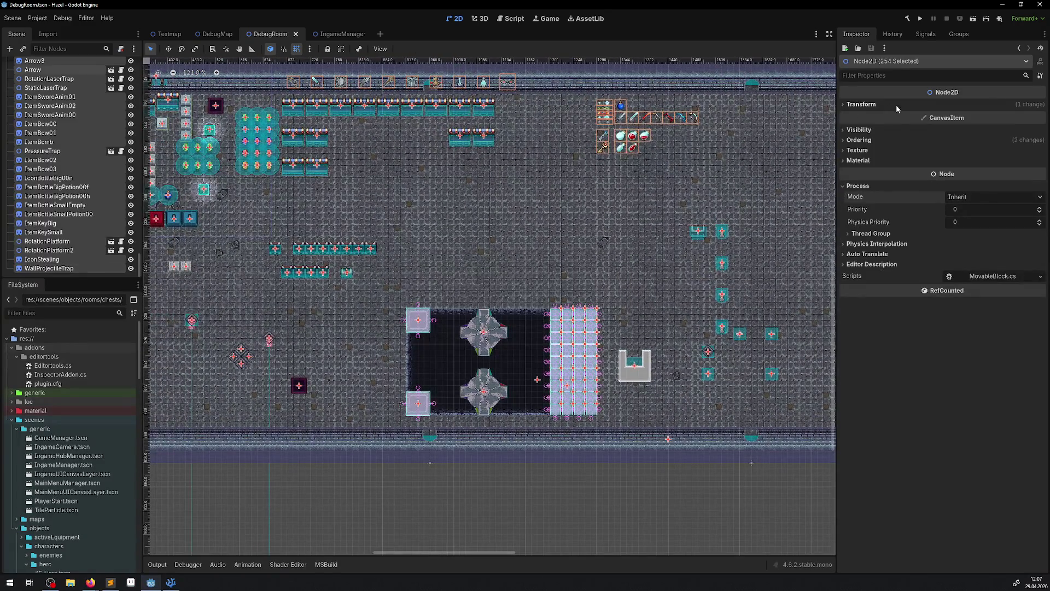
click(923, 18)
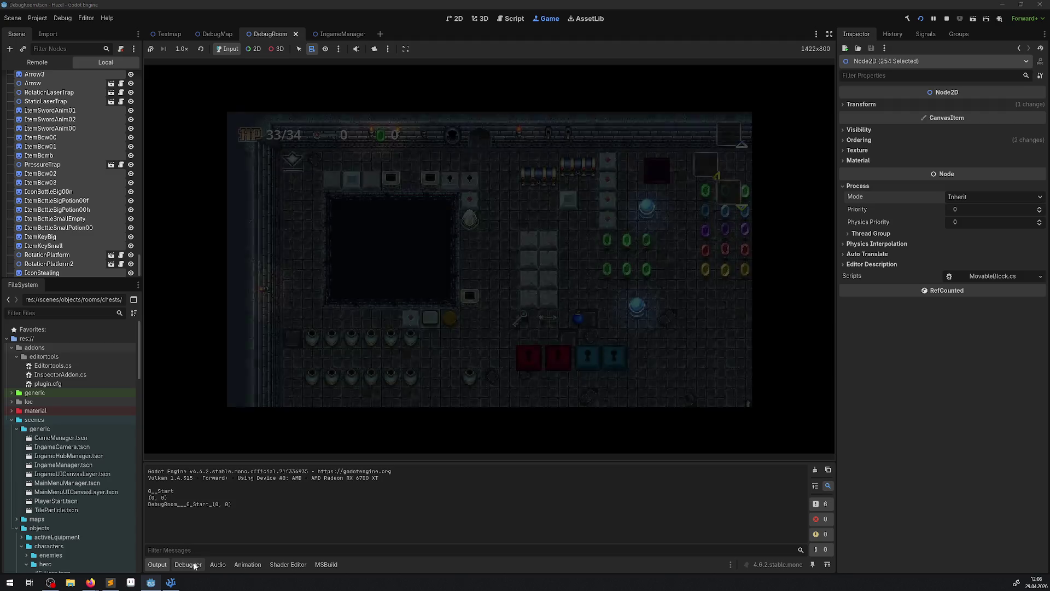
Show the debugger performance monitors and walk the hero right and down to the rotating platforms
click(189, 564)
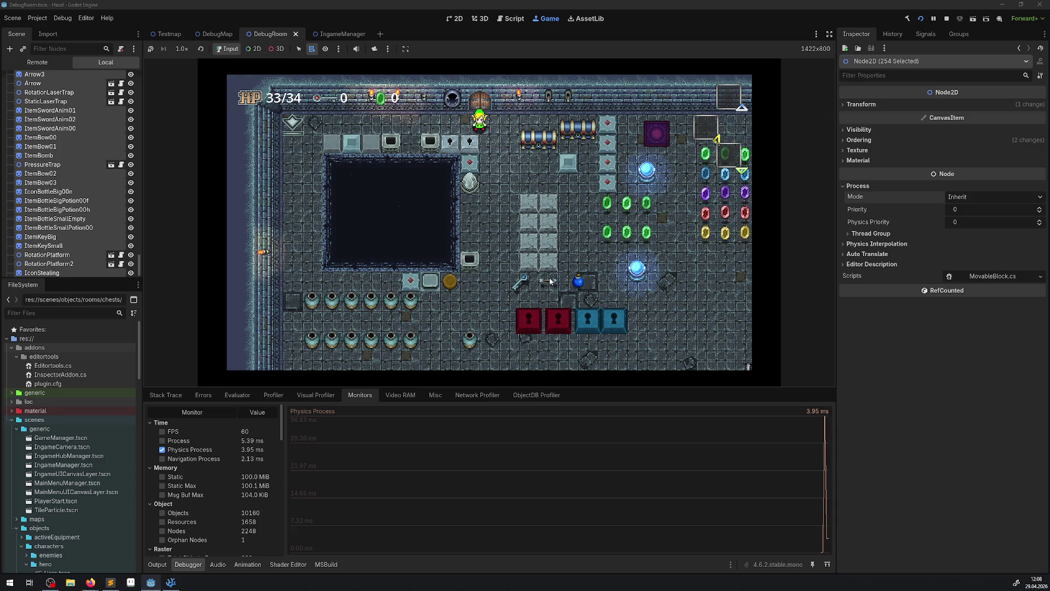
key(Right)
key(Down)
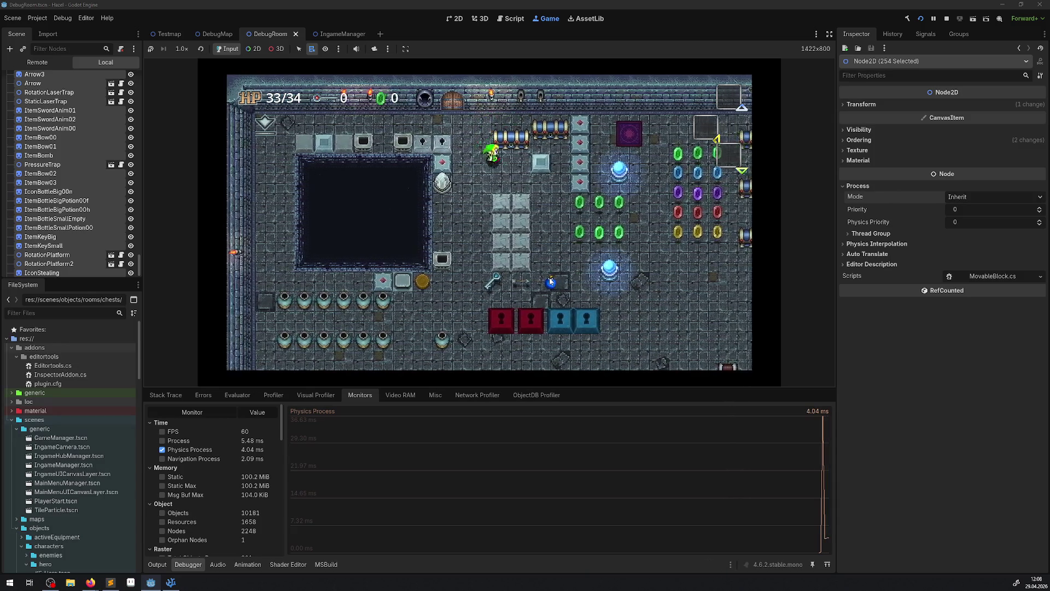
key(Right)
key(Down)
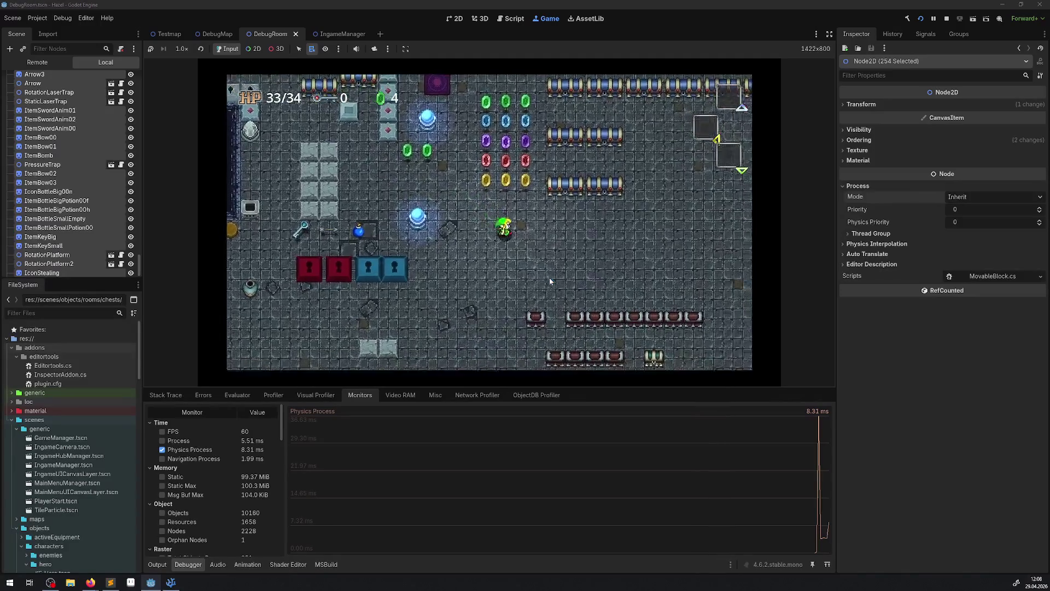
key(Right)
key(Down)
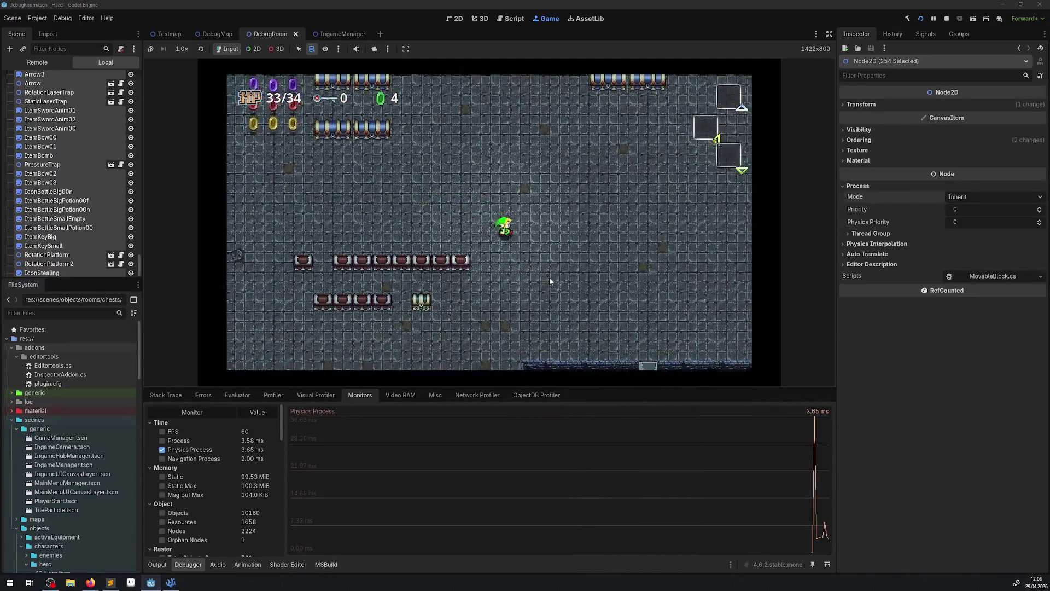
key(Right)
key(Down)
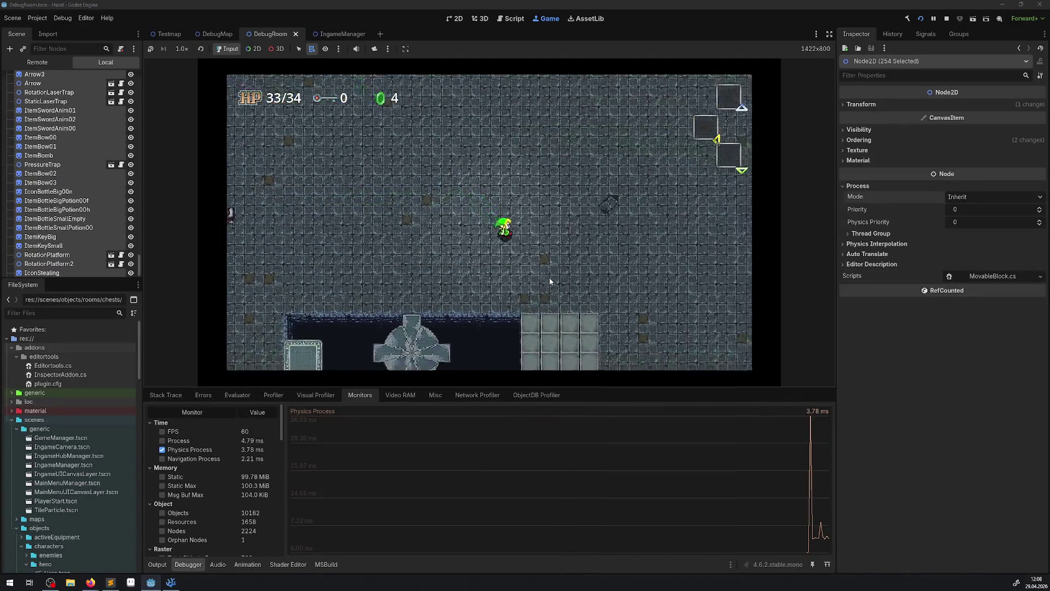
key(Right)
key(Down)
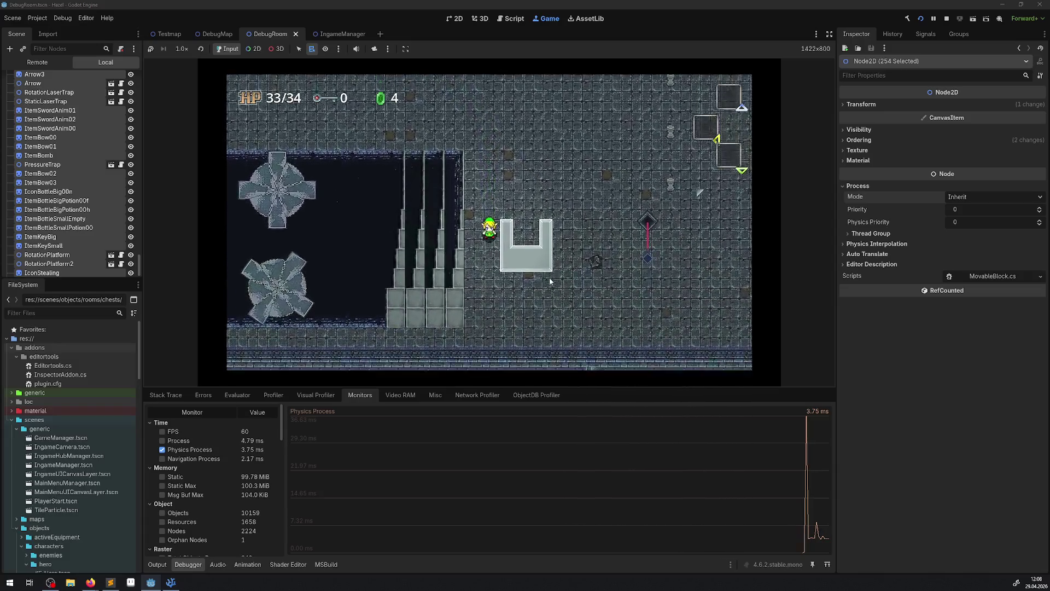
key(Down)
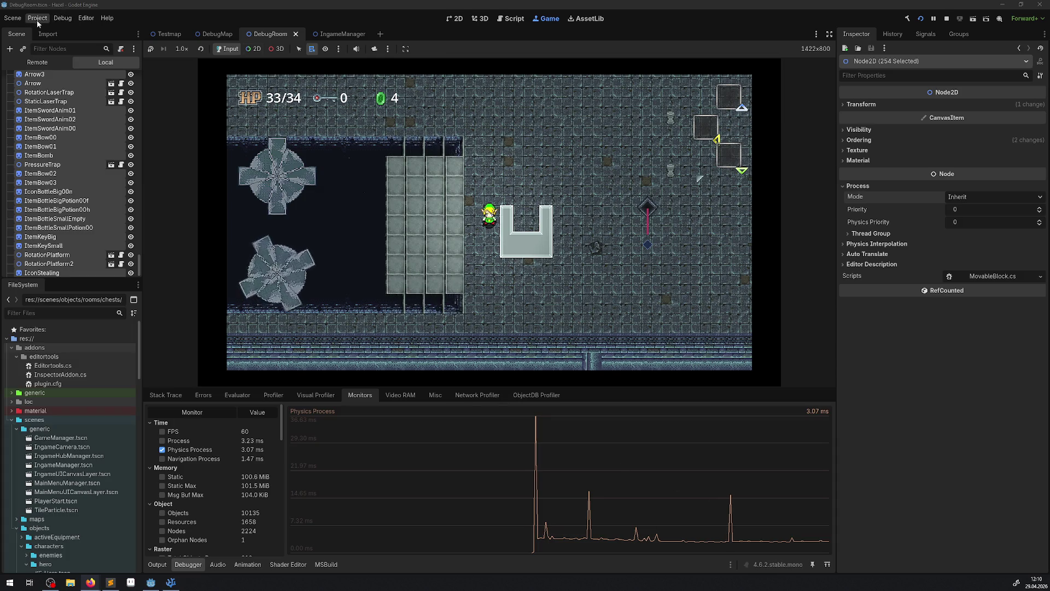
Open Editor Settings and search it for 'gar', then 'coll', then 'allo'
click(83, 18)
click(104, 40)
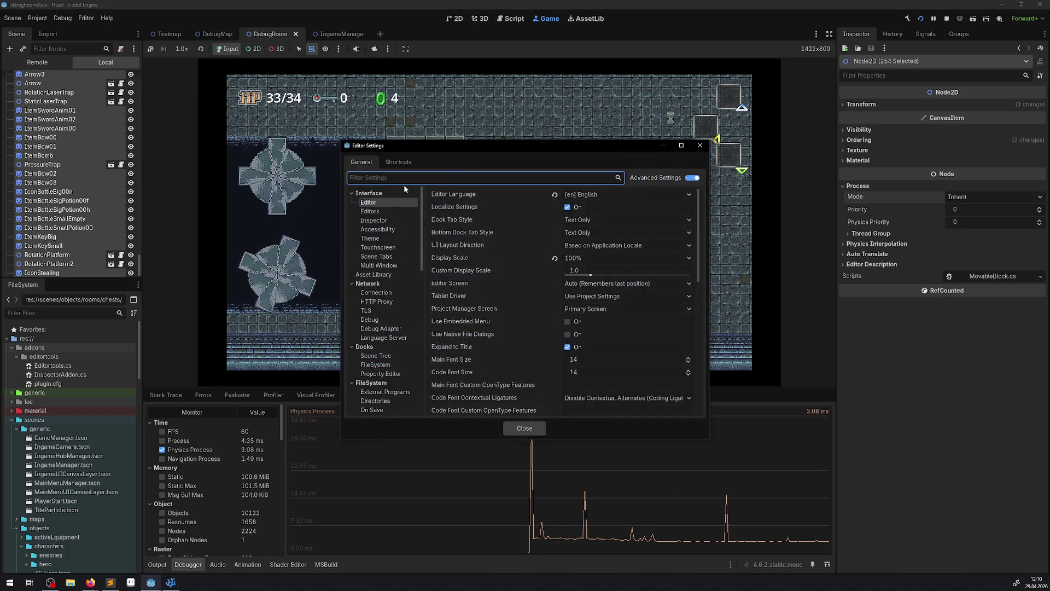
text(gar)
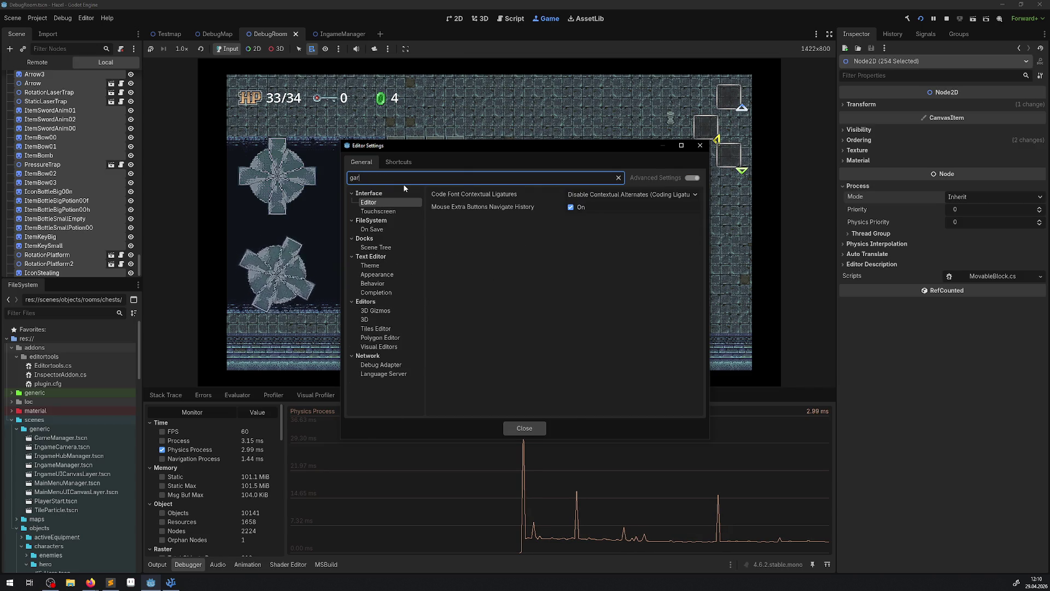
key(BackSpace)
key(BackSpace)
key(BackSpace)
text(coll)
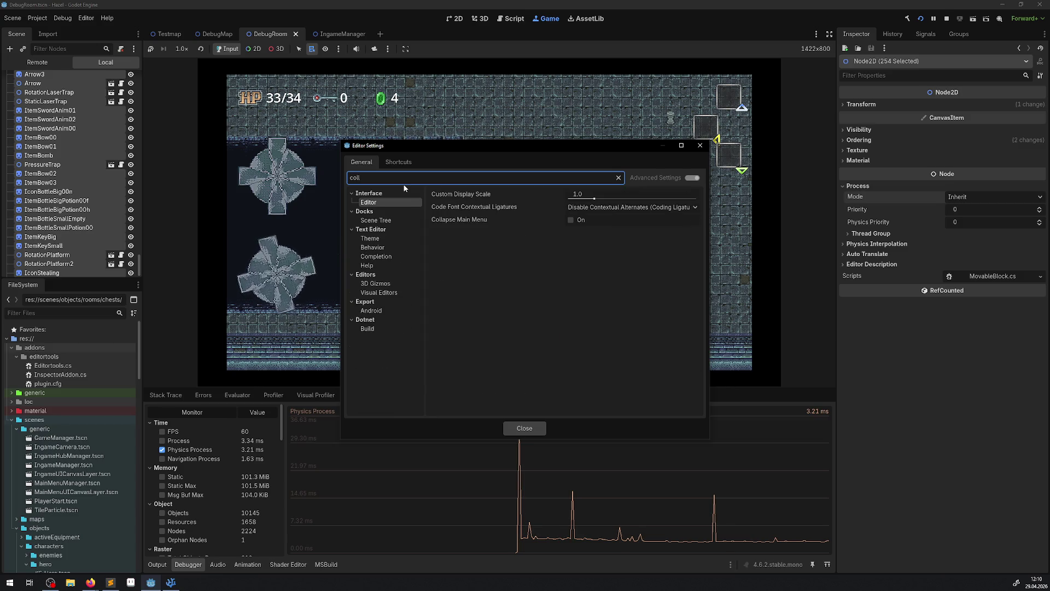
key(BackSpace)
key(BackSpace)
key(BackSpace)
text(all)
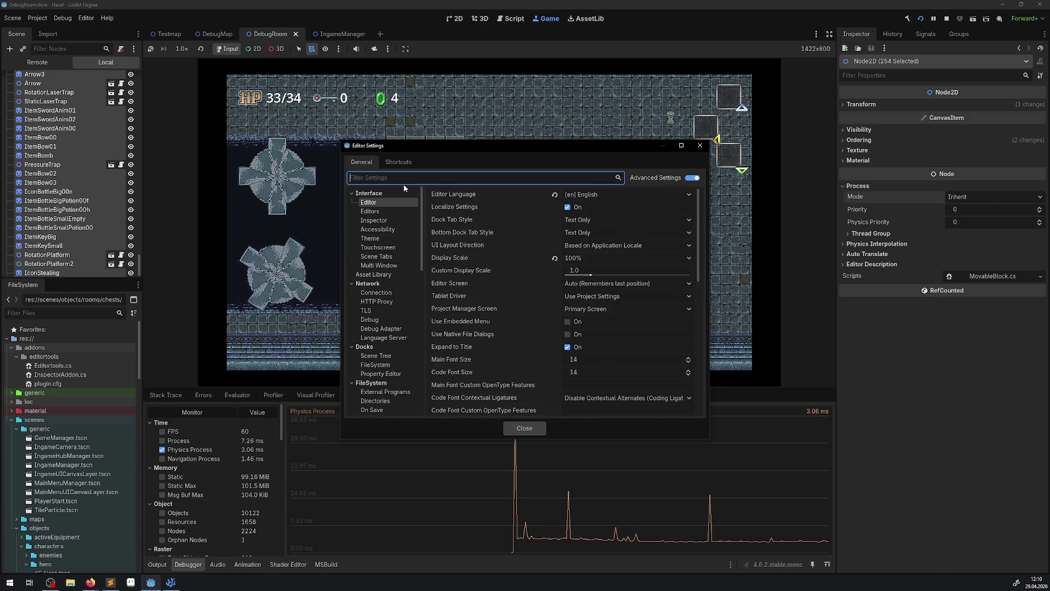
text(o)
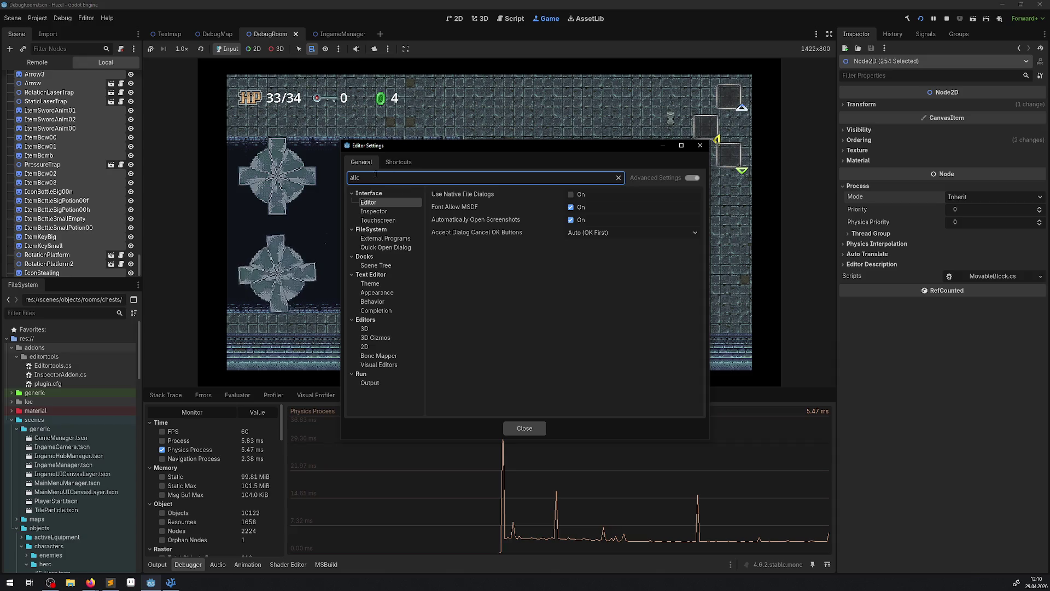
Clear the settings search filter and close the Editor Settings dialog
drag(374, 178, 322, 181)
key(BackSpace)
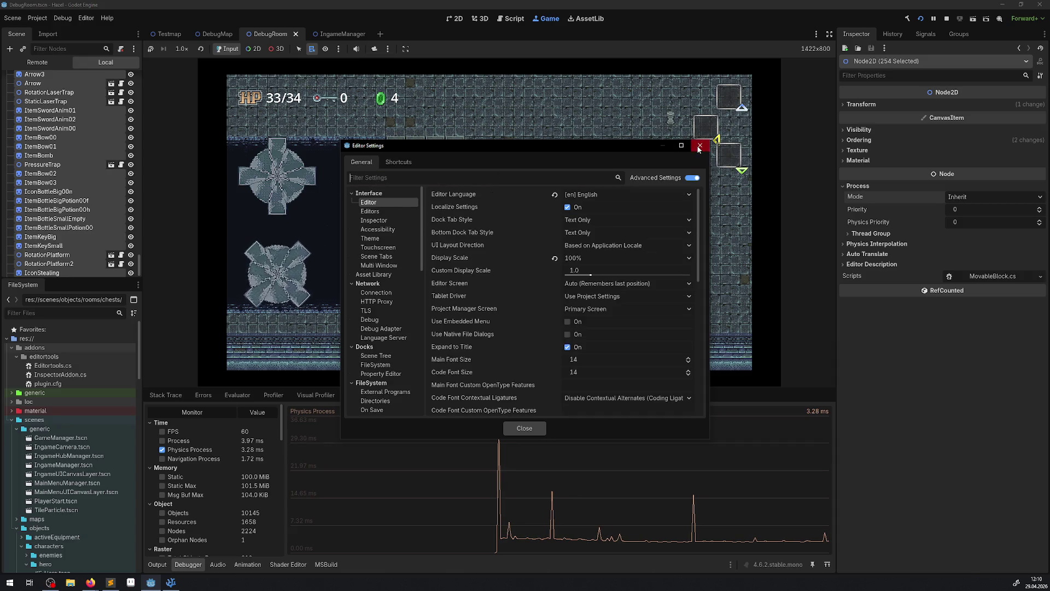
click(700, 146)
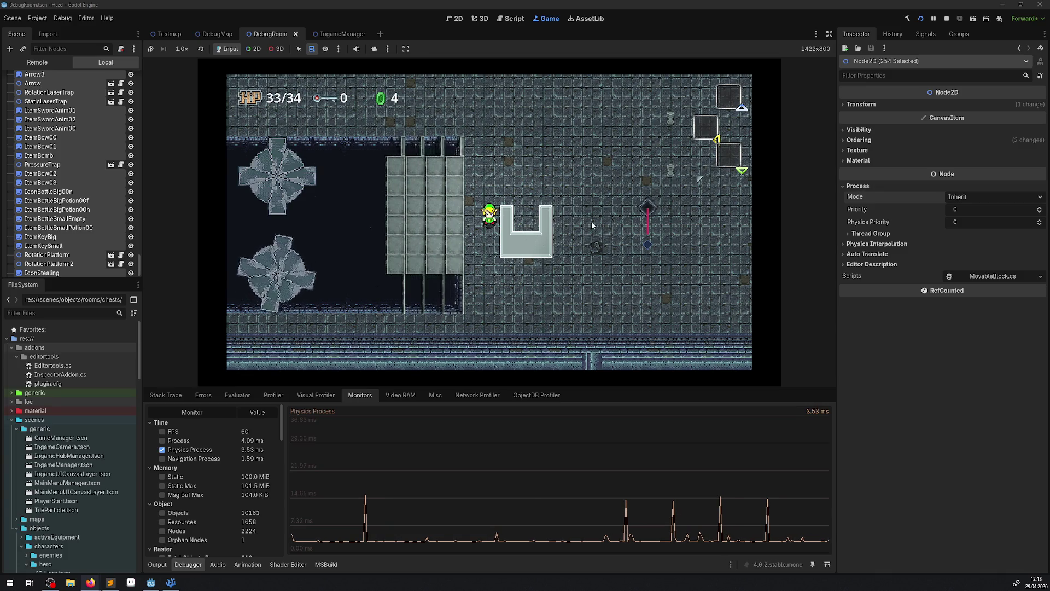
Walk the hero up and left past the gap to the rupee rows, then stop the game with F8
key(Up)
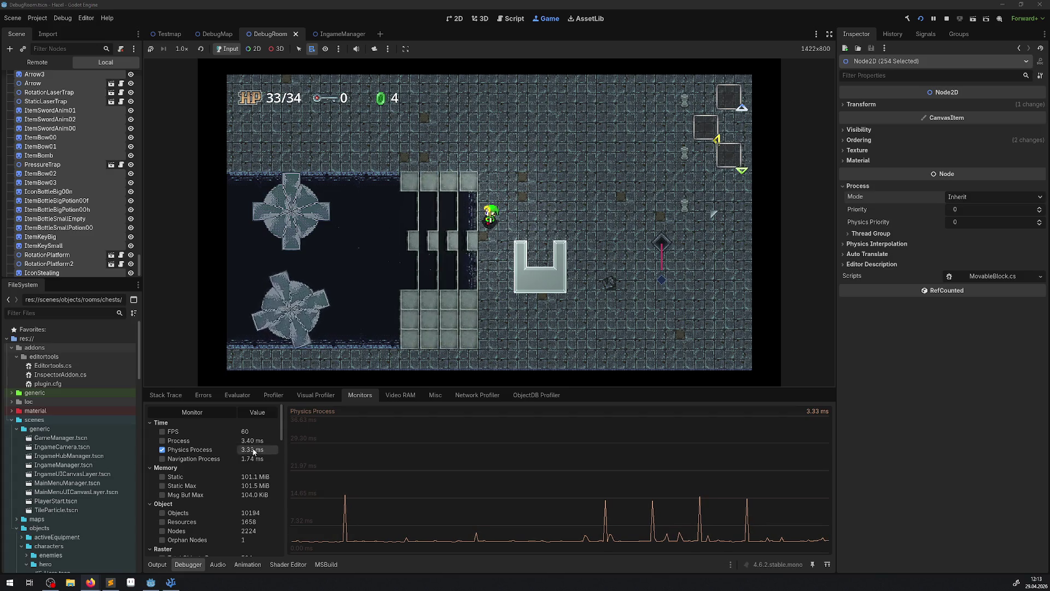
key(Up)
key(Up)
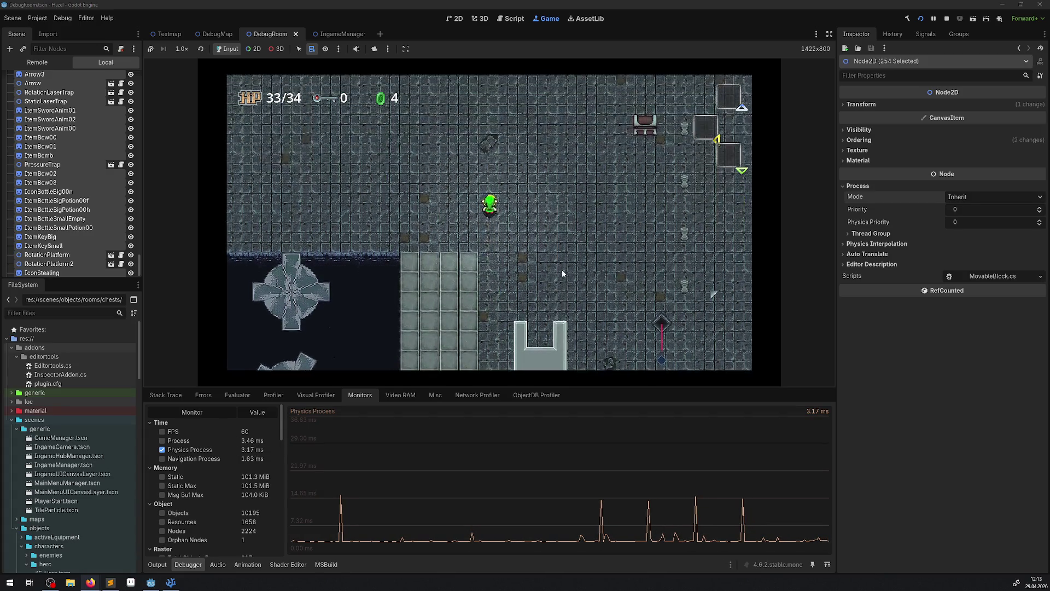
scroll(78, 204, up, 15)
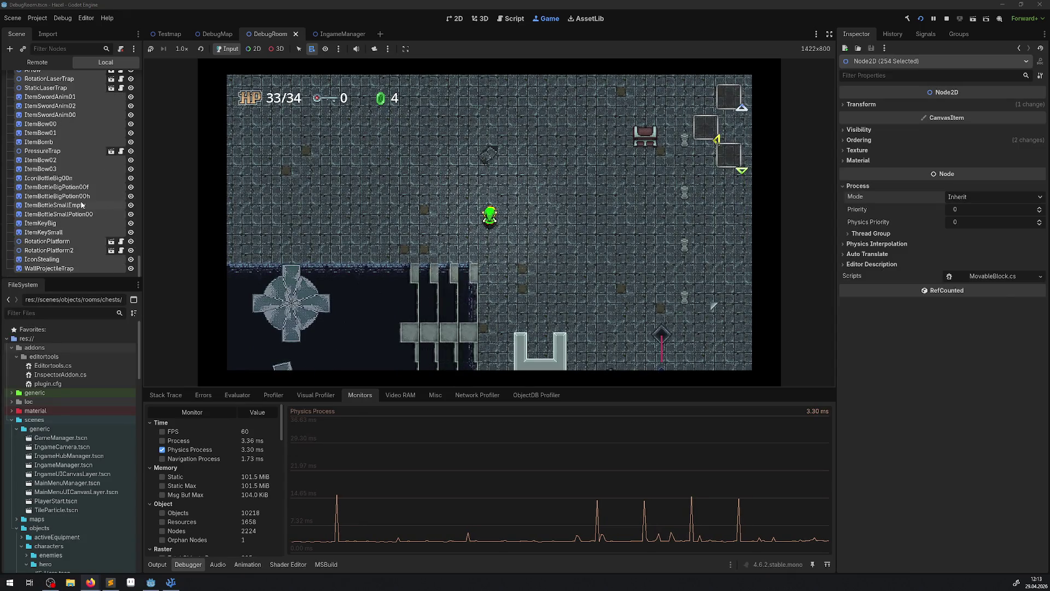
scroll(82, 205, down, 15)
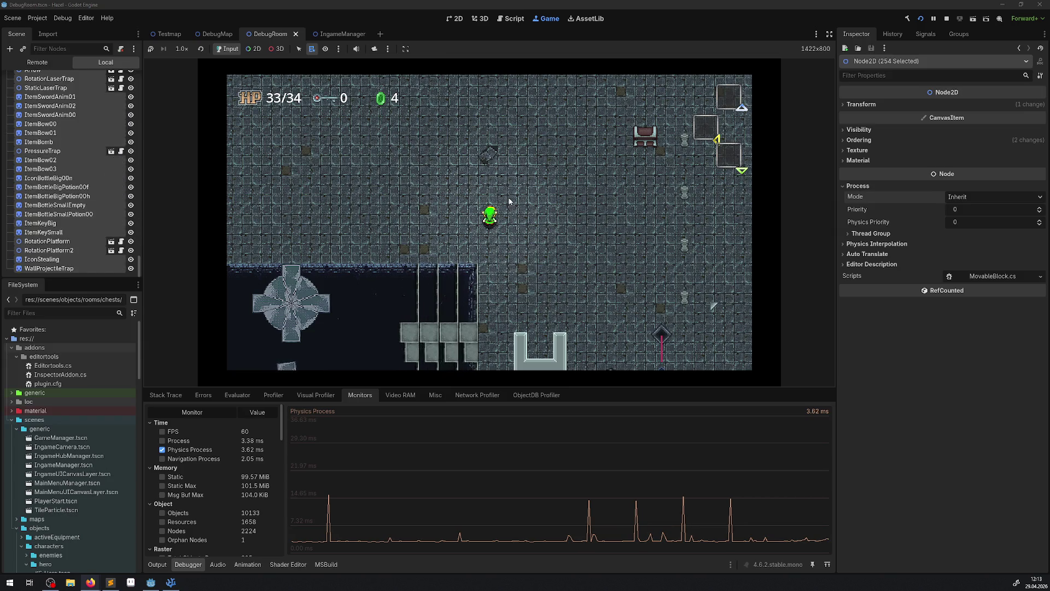
key(Left)
key(Up)
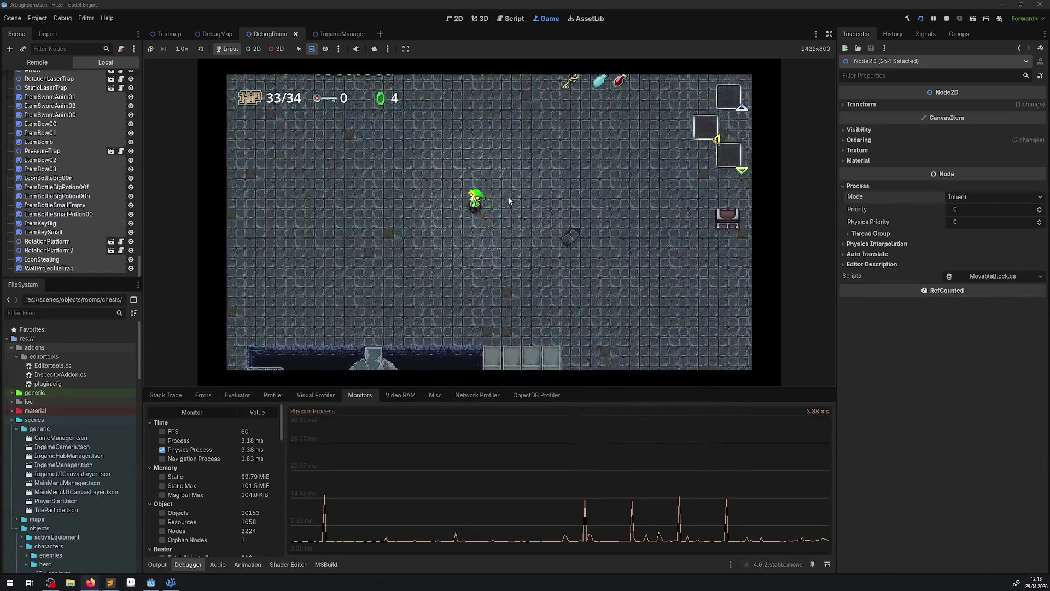
key(Left)
key(Up)
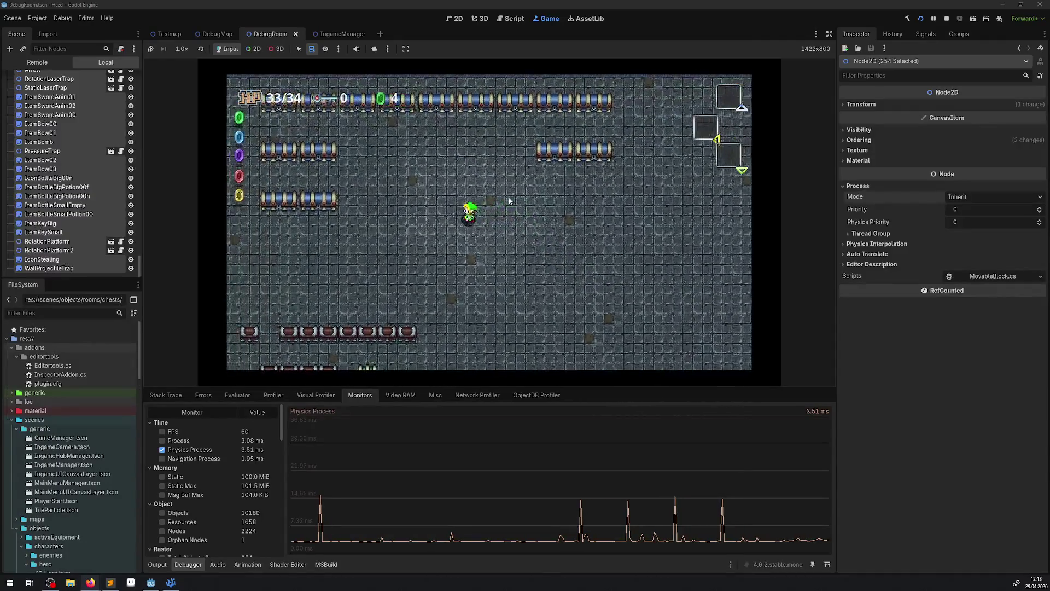
key(Left)
key(Up)
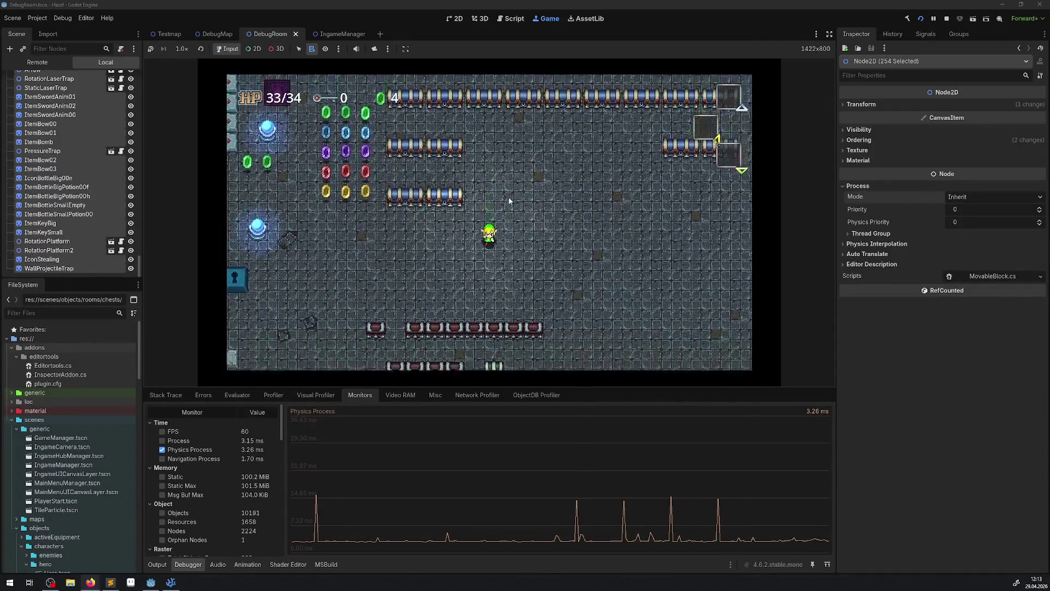
key(Left)
key(Down)
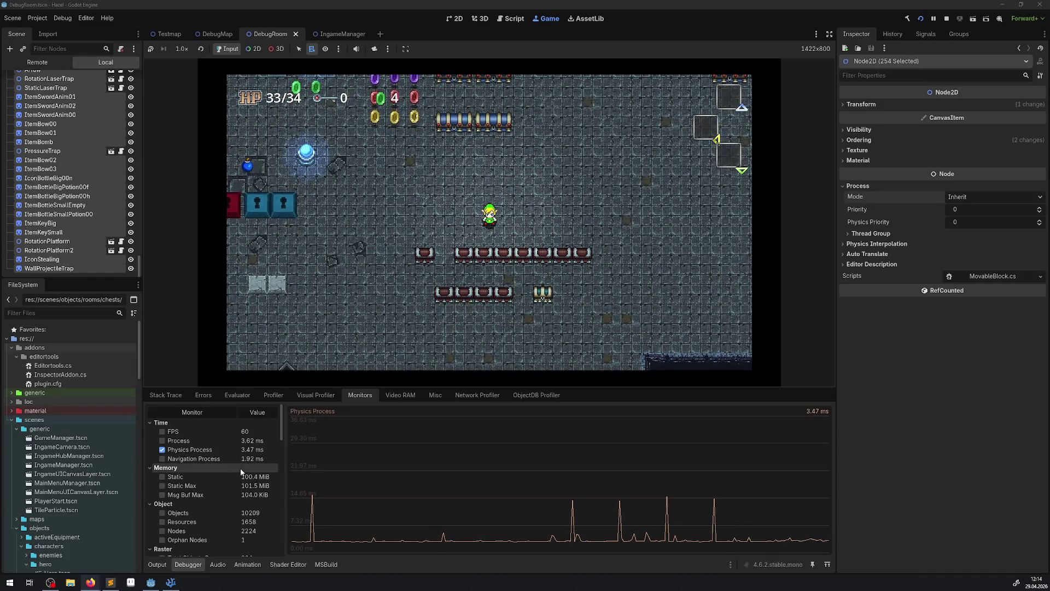
scroll(246, 487, down, 1)
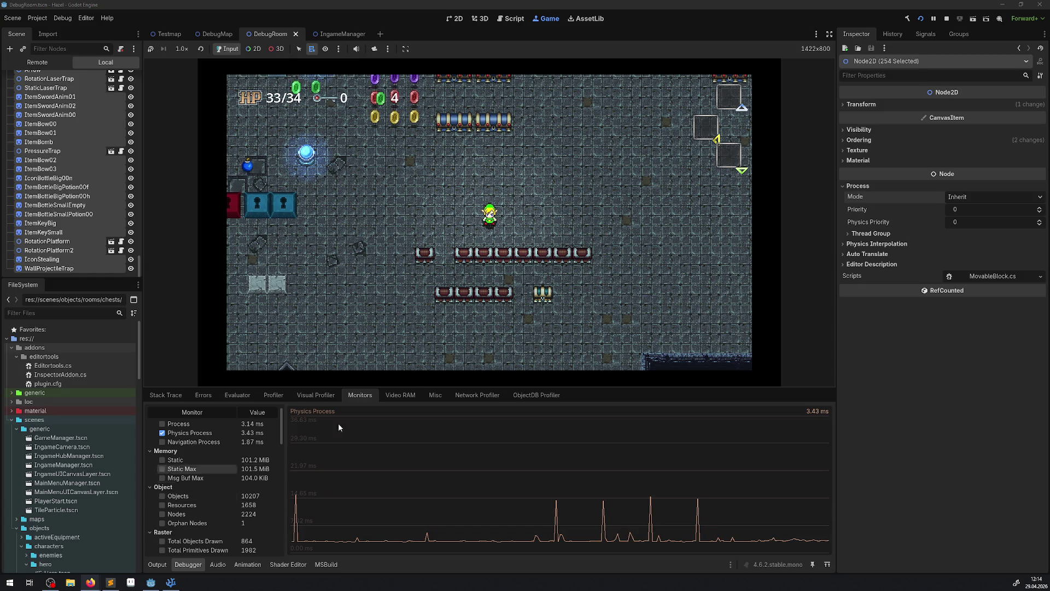
key(F8)
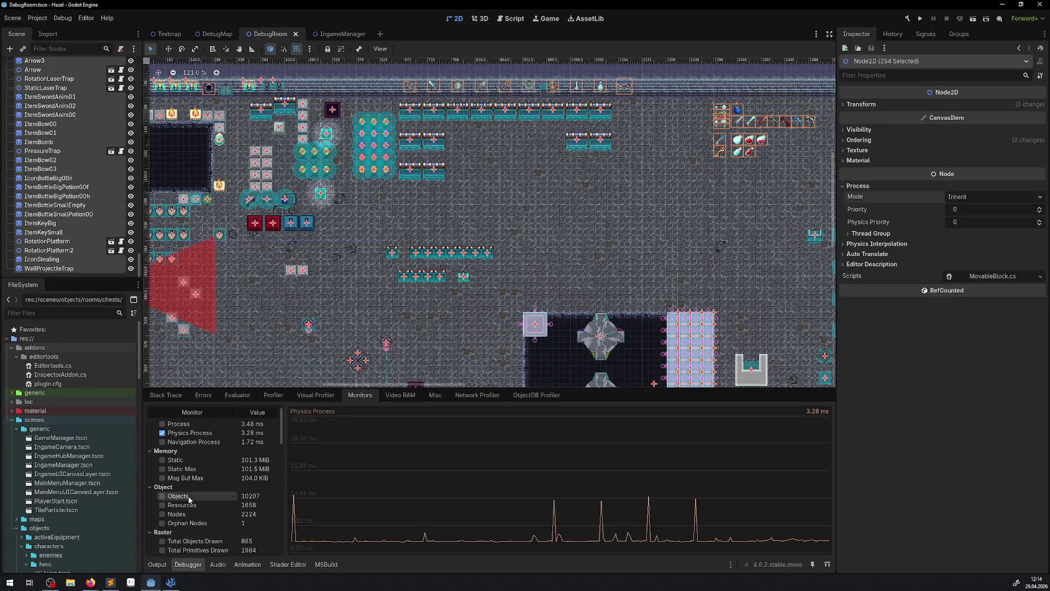
Run the IngameManager scene on its own, check the performance monitors, then stop it
click(335, 33)
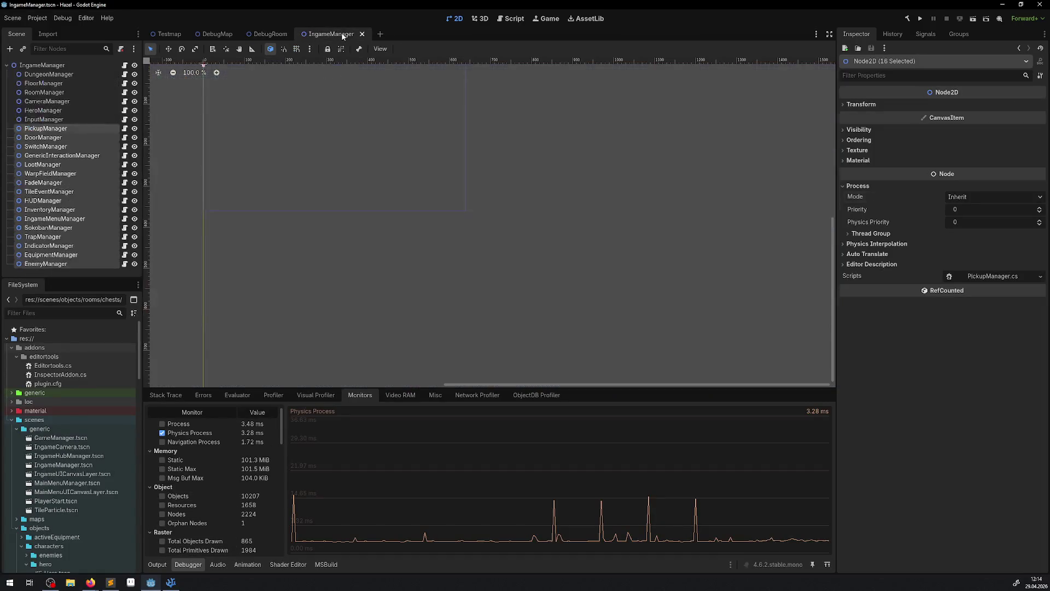
click(336, 288)
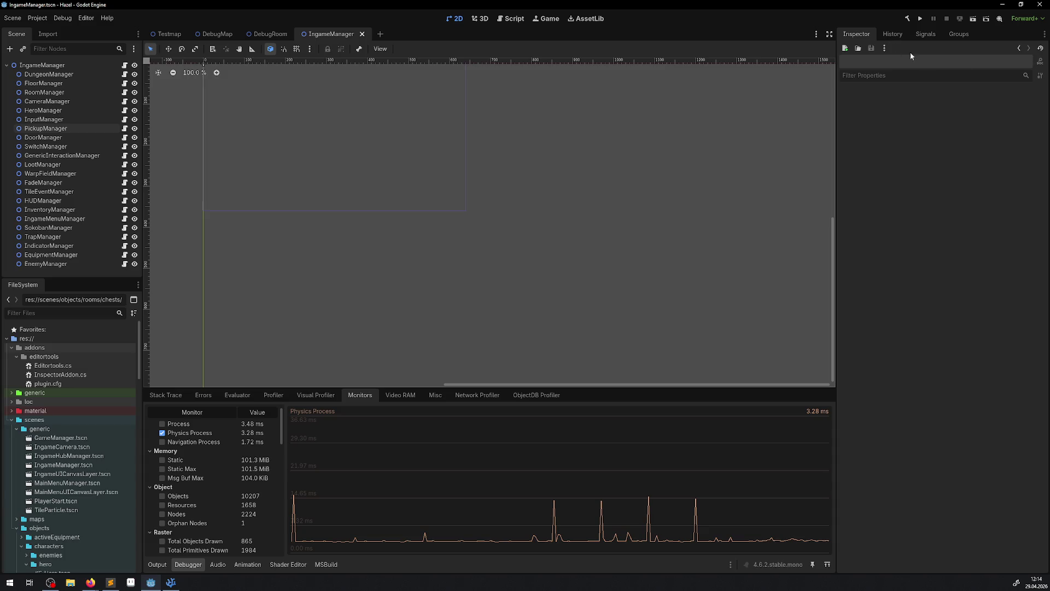
click(973, 19)
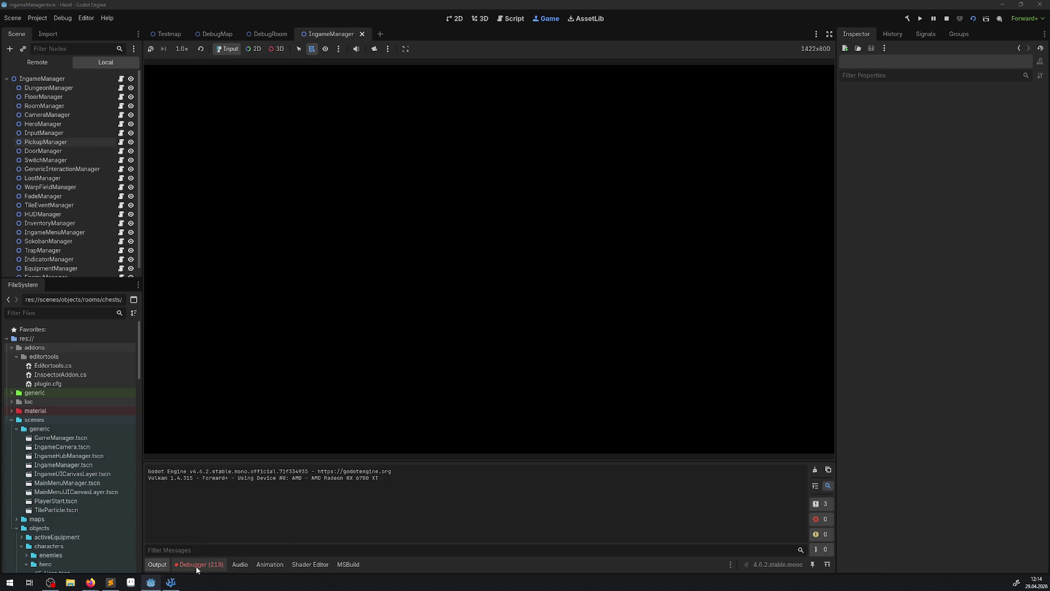
click(195, 566)
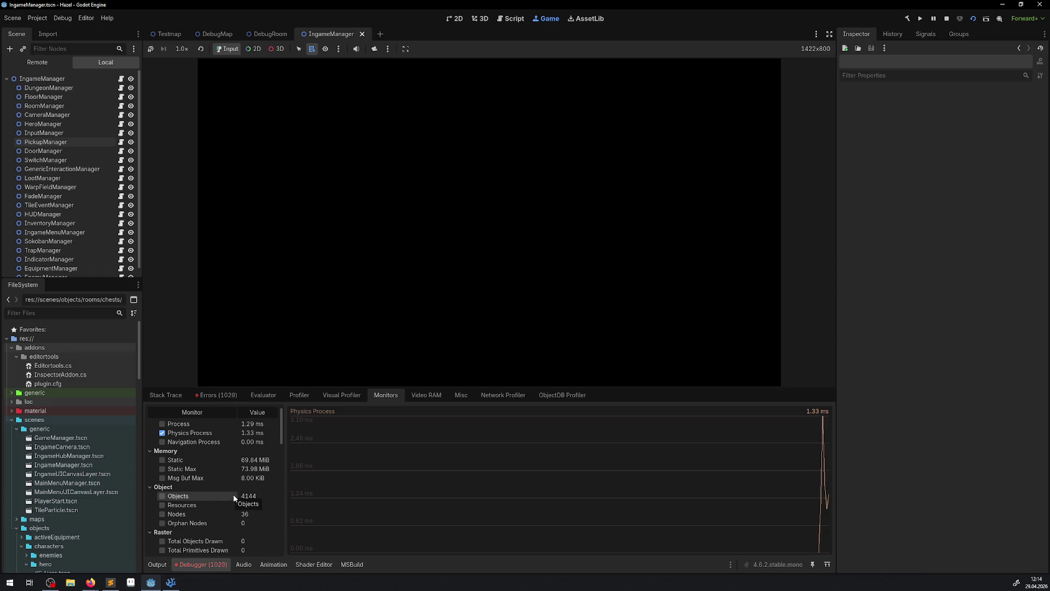
click(943, 21)
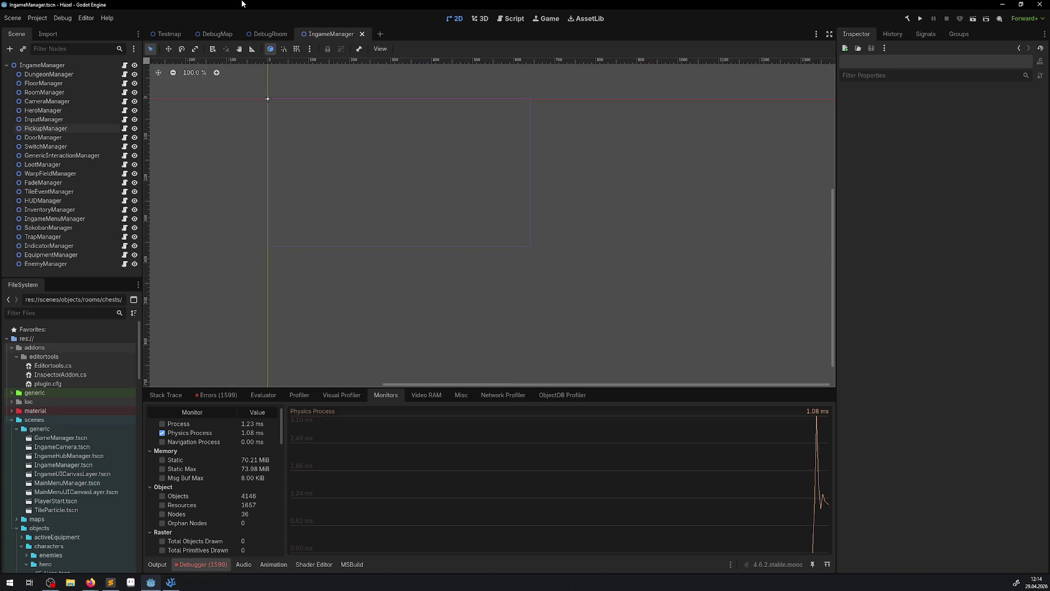
Return to DebugRoom, clear the 1599 logged debugger errors, and pan around the 2D viewport
click(270, 34)
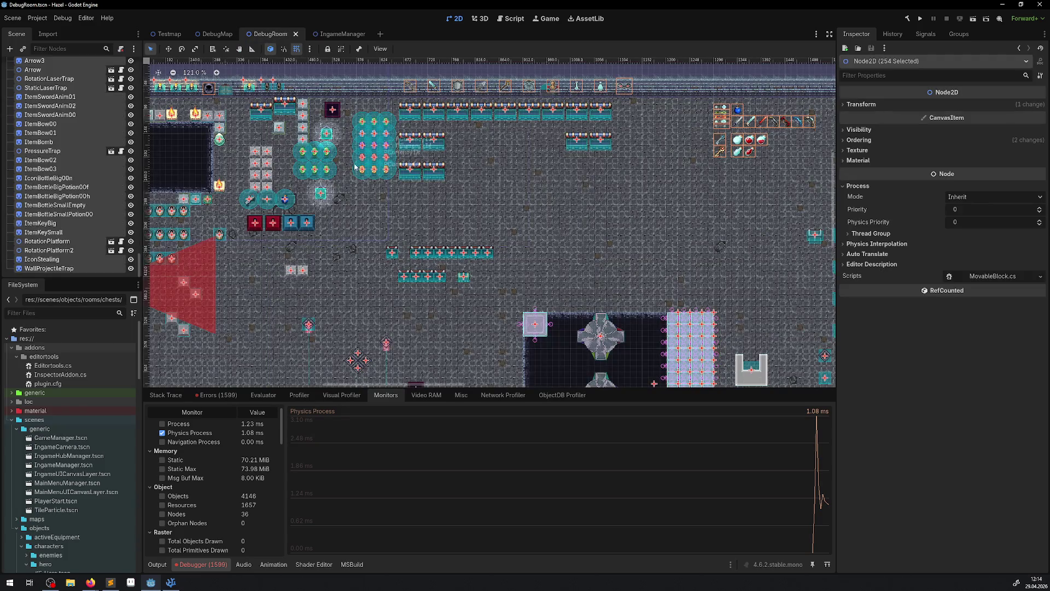
scroll(496, 310, up, 3)
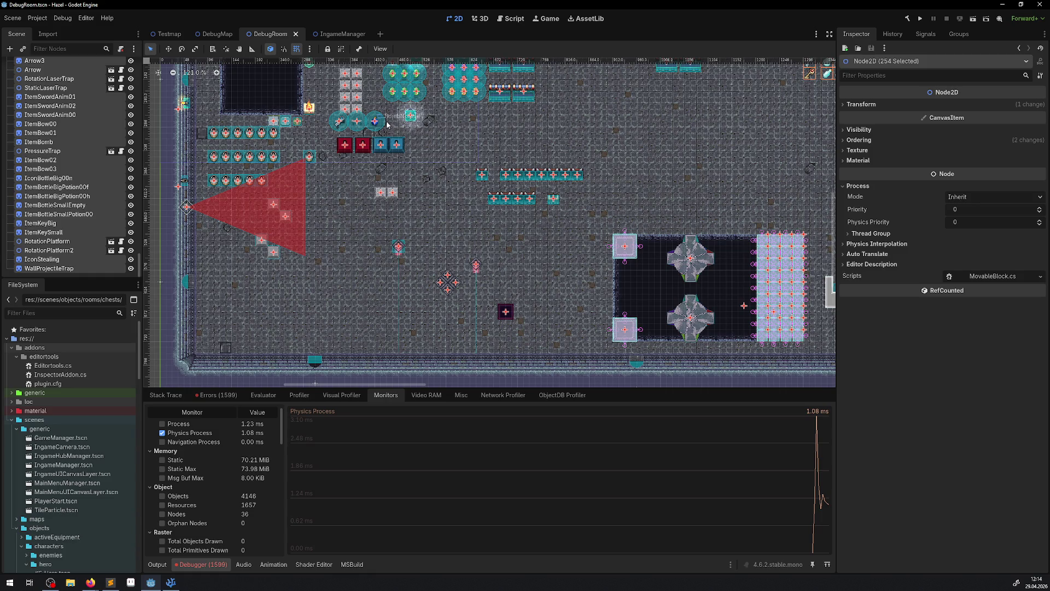
click(219, 396)
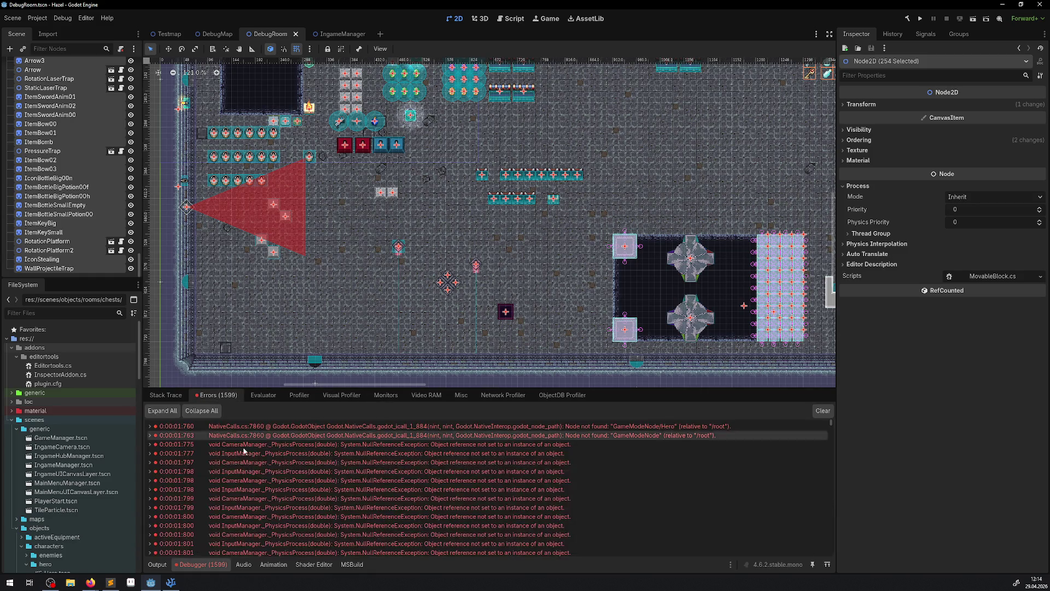
click(823, 411)
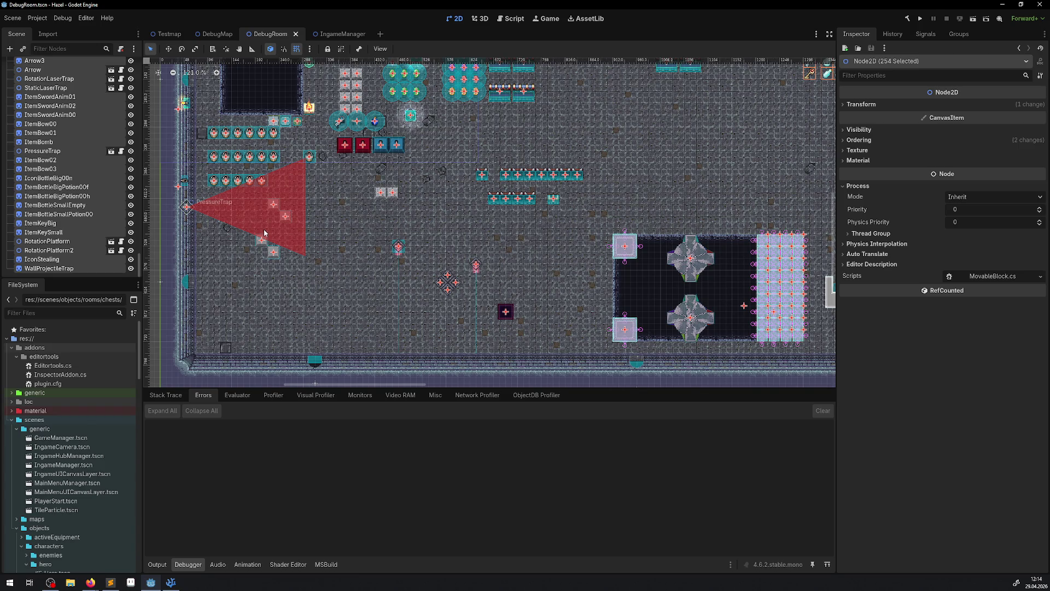
scroll(495, 300, up, 5)
scroll(495, 299, left, 2)
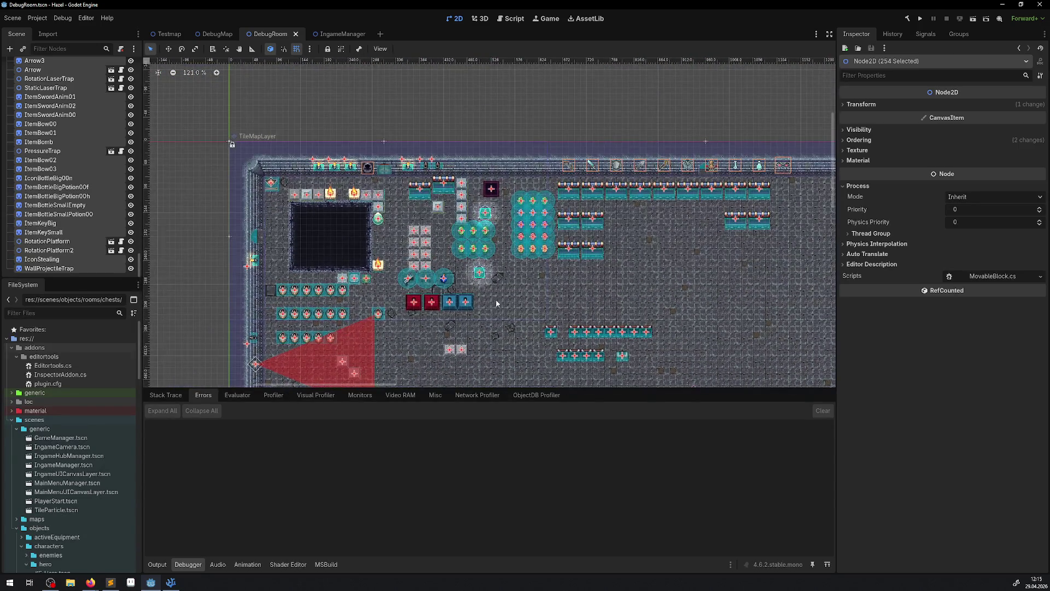
scroll(496, 299, down, 4)
scroll(496, 300, right, 2)
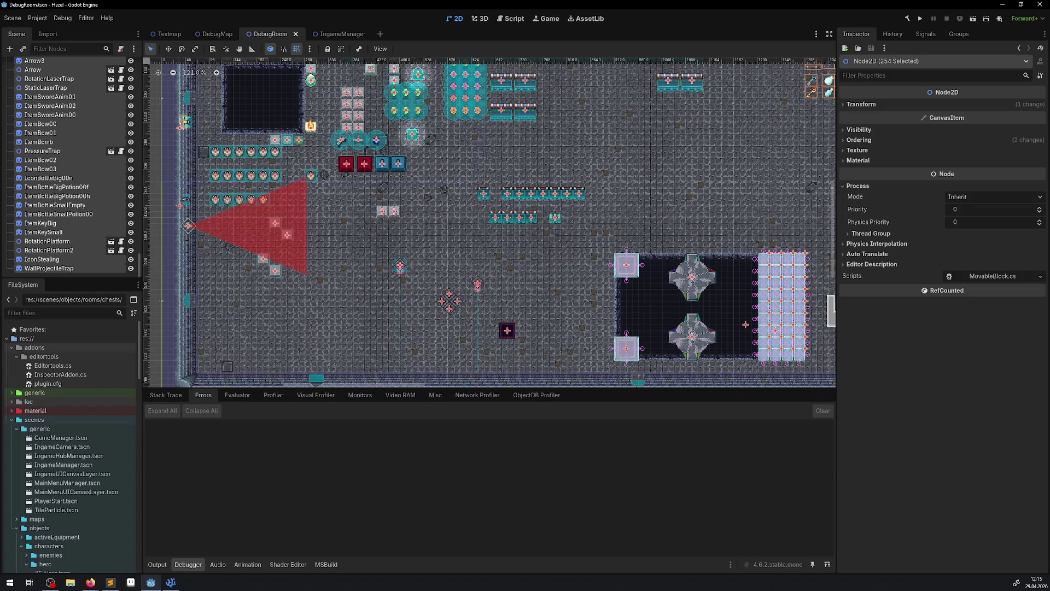
Alt+Tab away from Godot to the browser showing the Necrosmith 2 Steam page
key(alt+Tab)
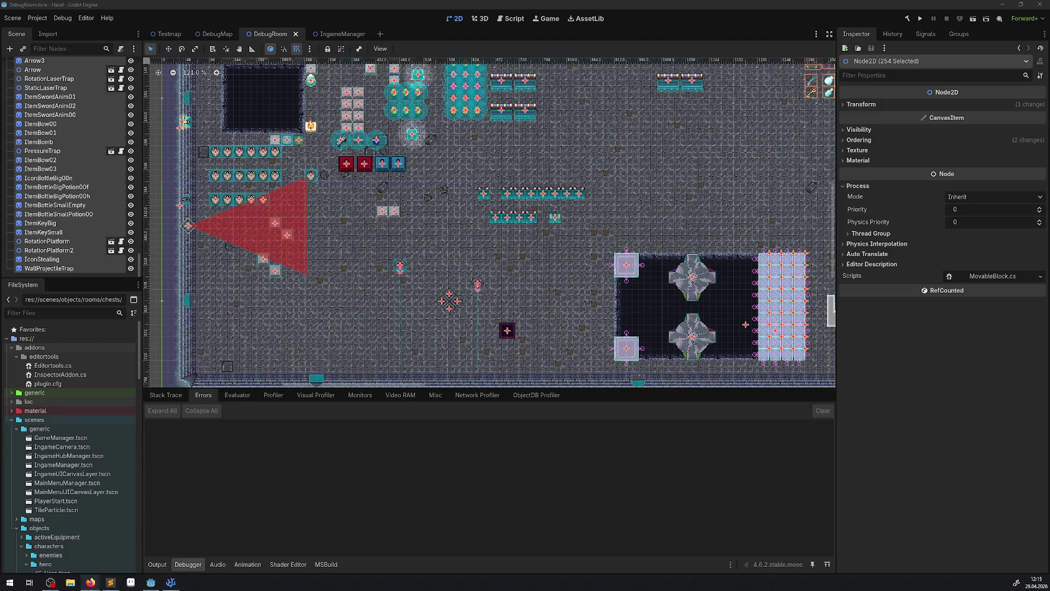
key(alt+Tab)
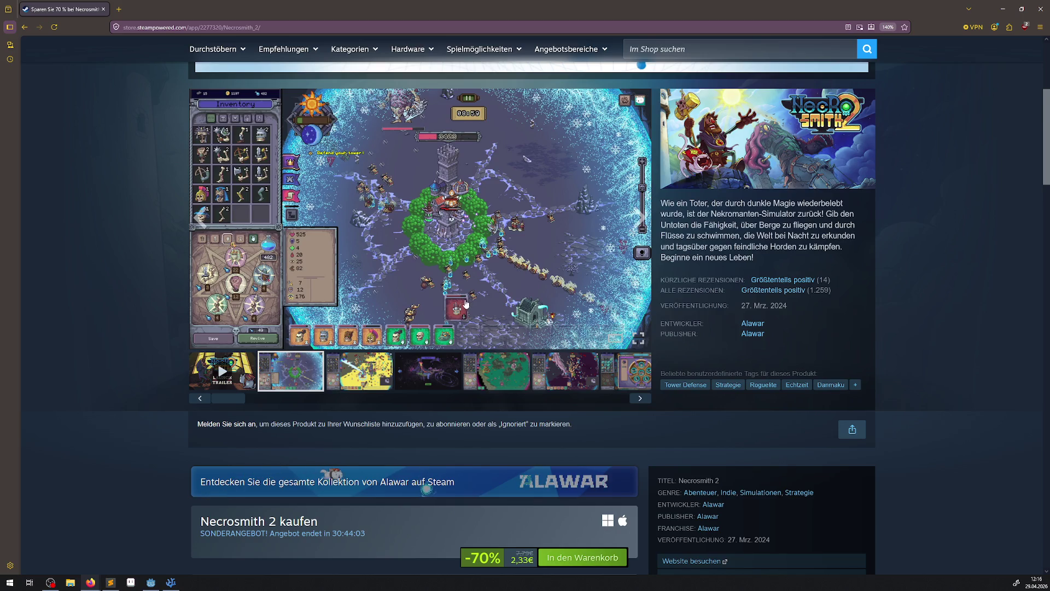
scroll(474, 278, down, 3)
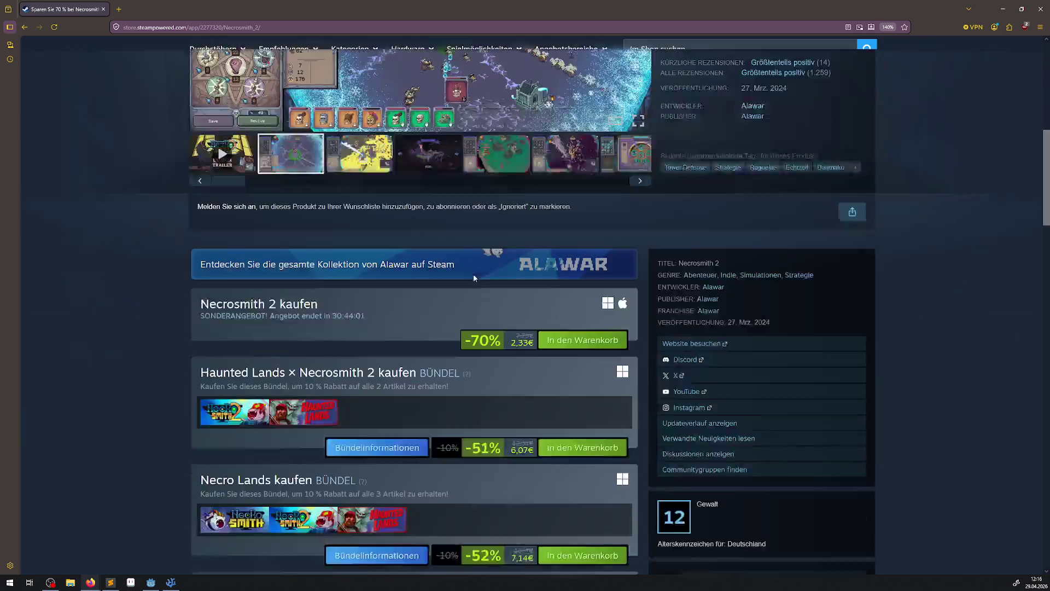
scroll(481, 283, up, 5)
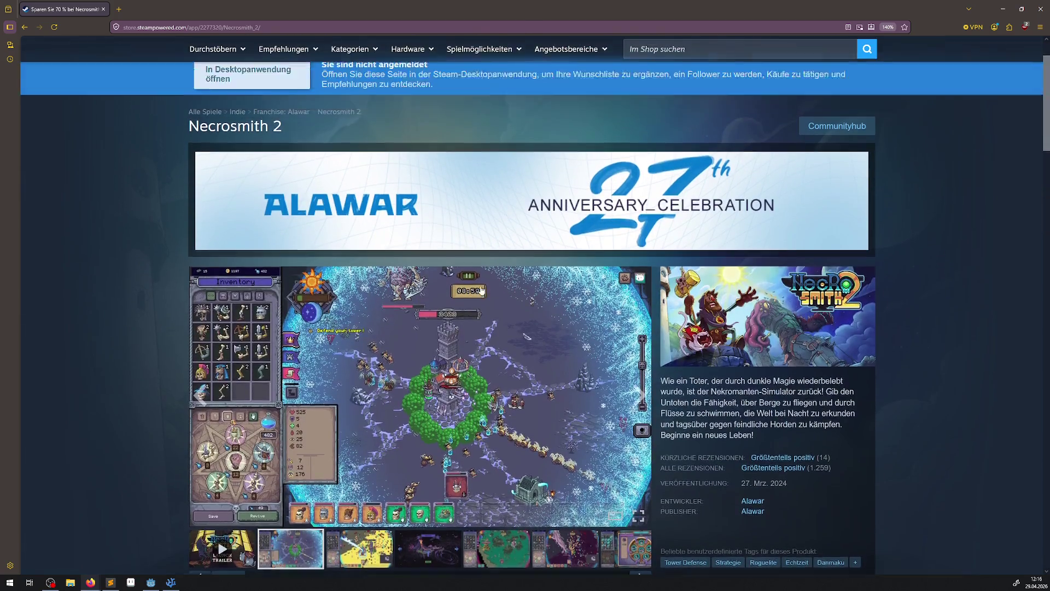
scroll(478, 304, down, 3)
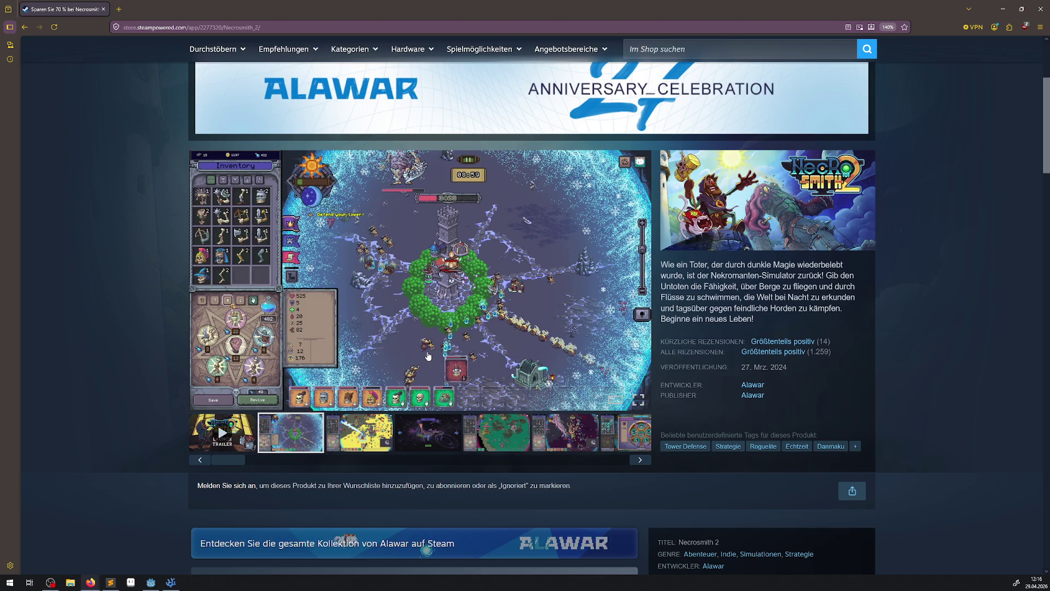
Browse four Necrosmith 2 gallery screenshots, then close the browser to return to Godot
click(342, 447)
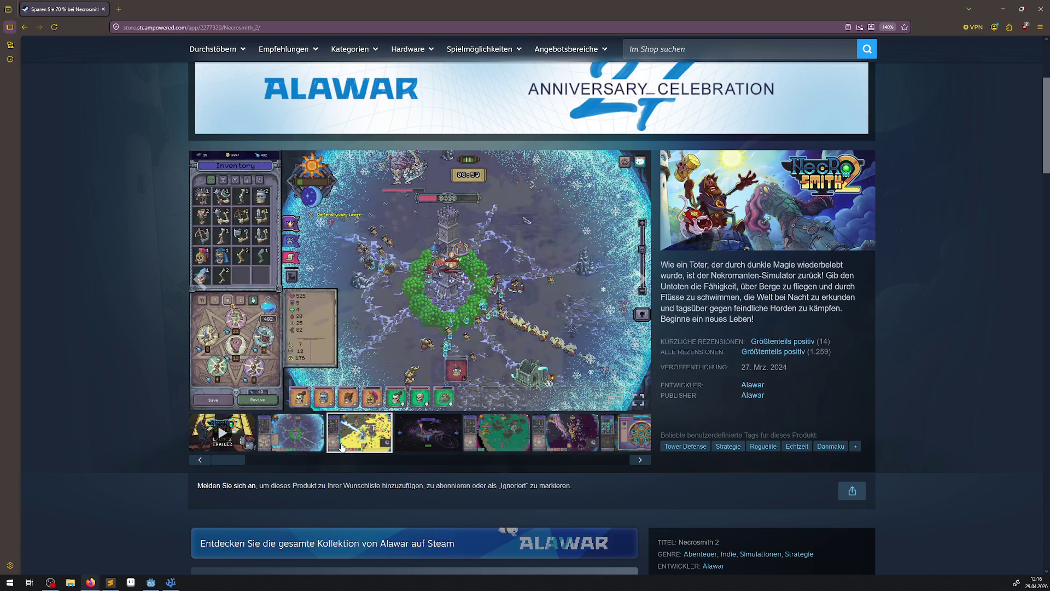
click(444, 434)
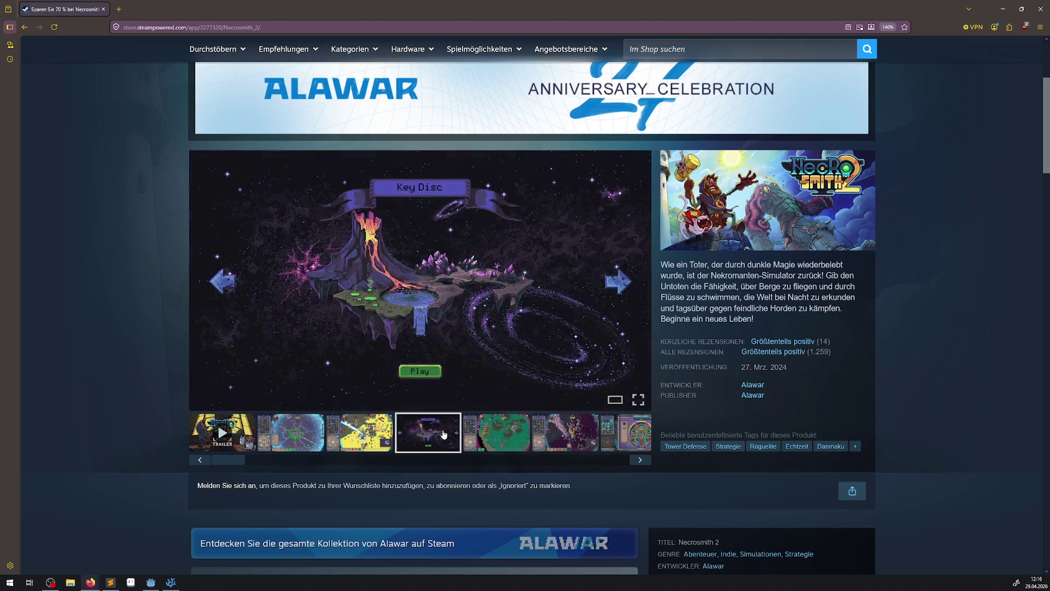
click(507, 442)
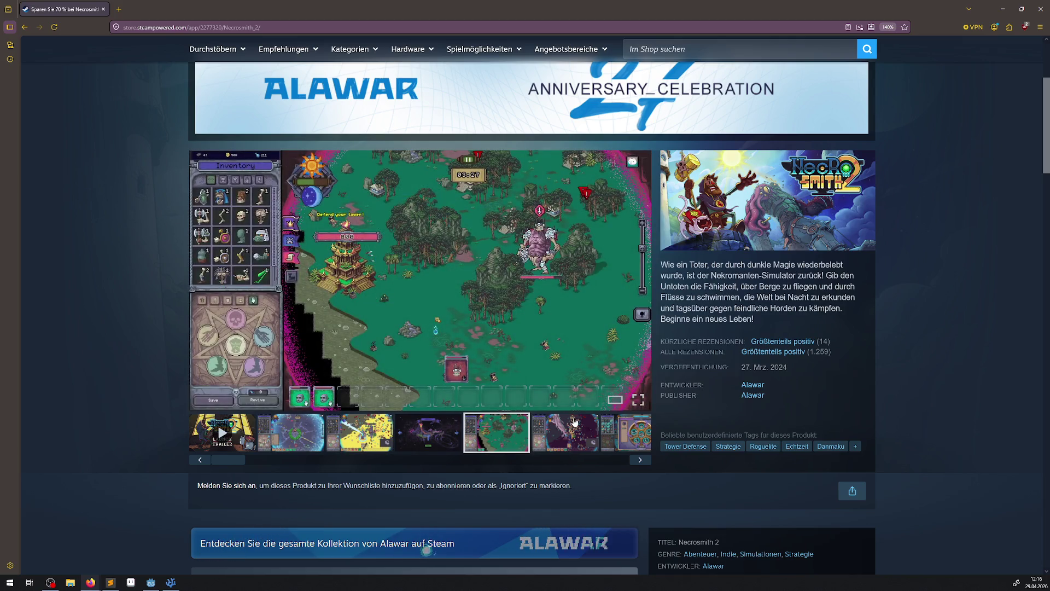
click(574, 421)
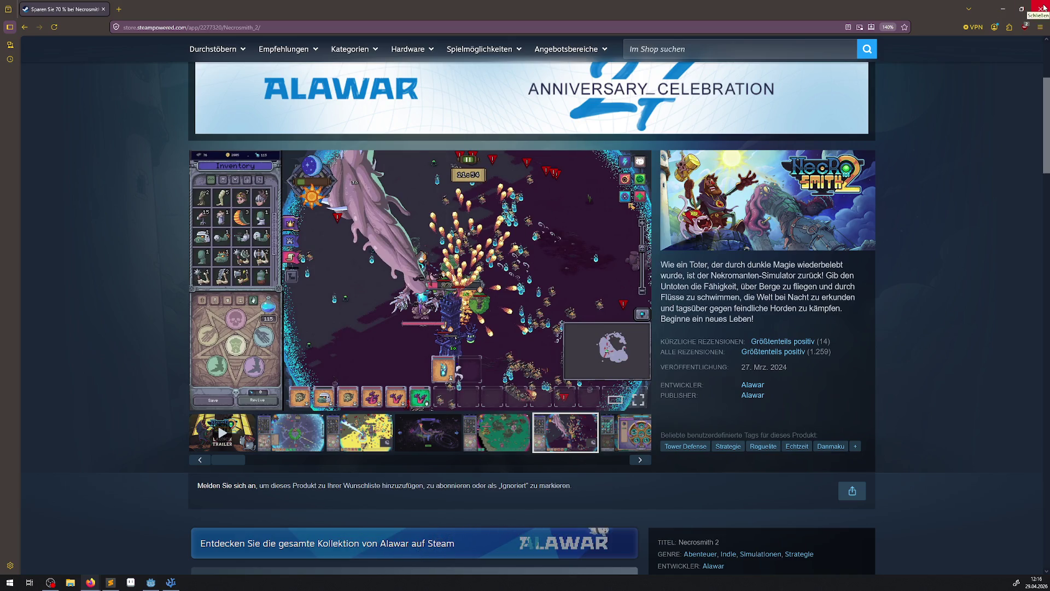
scroll(817, 234, down, 5)
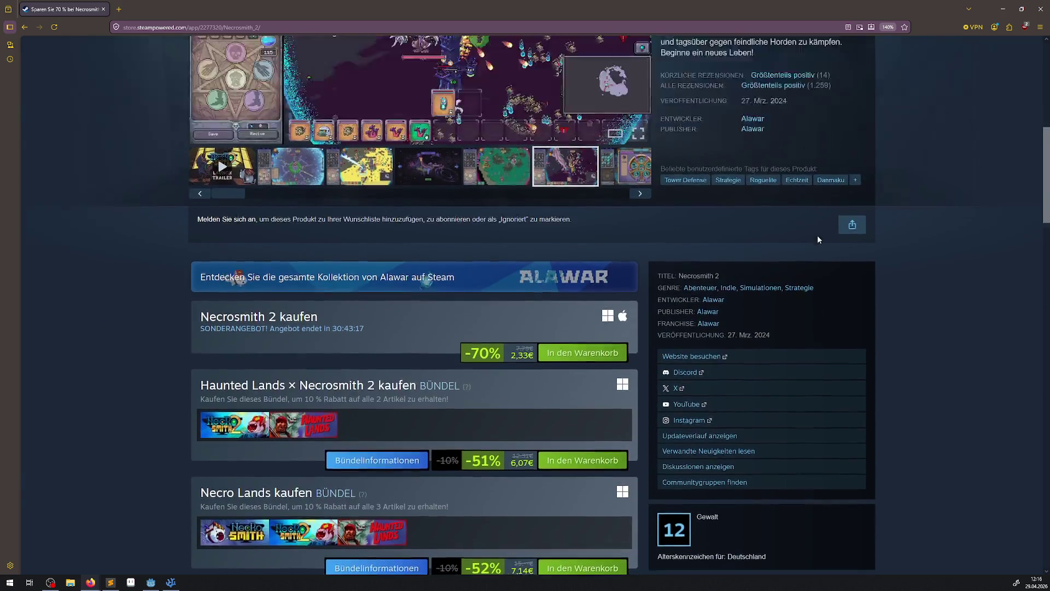
scroll(818, 235, up, 5)
click(1035, 6)
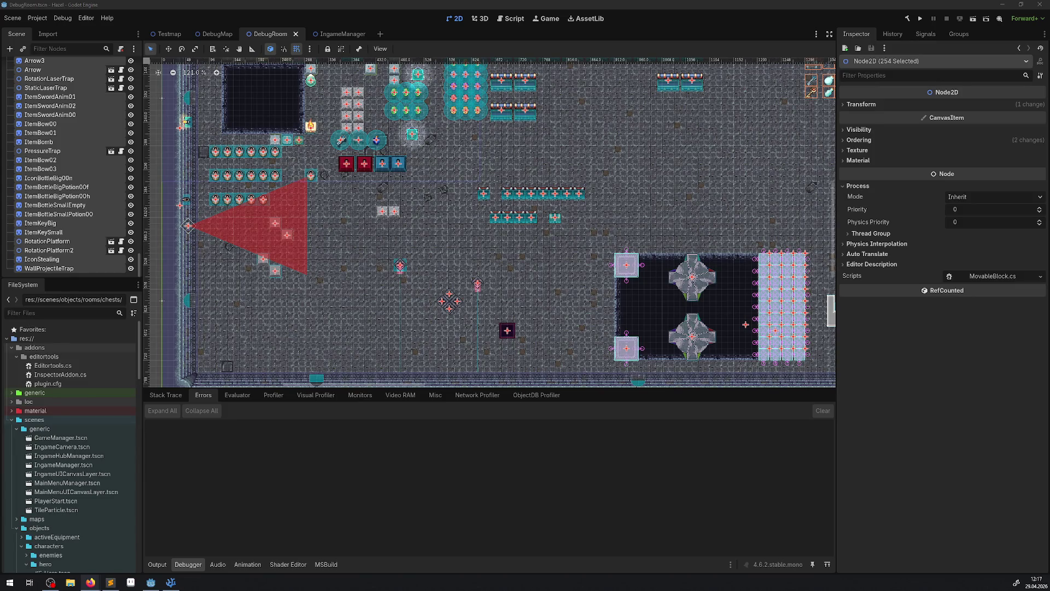
scroll(419, 193, up, 5)
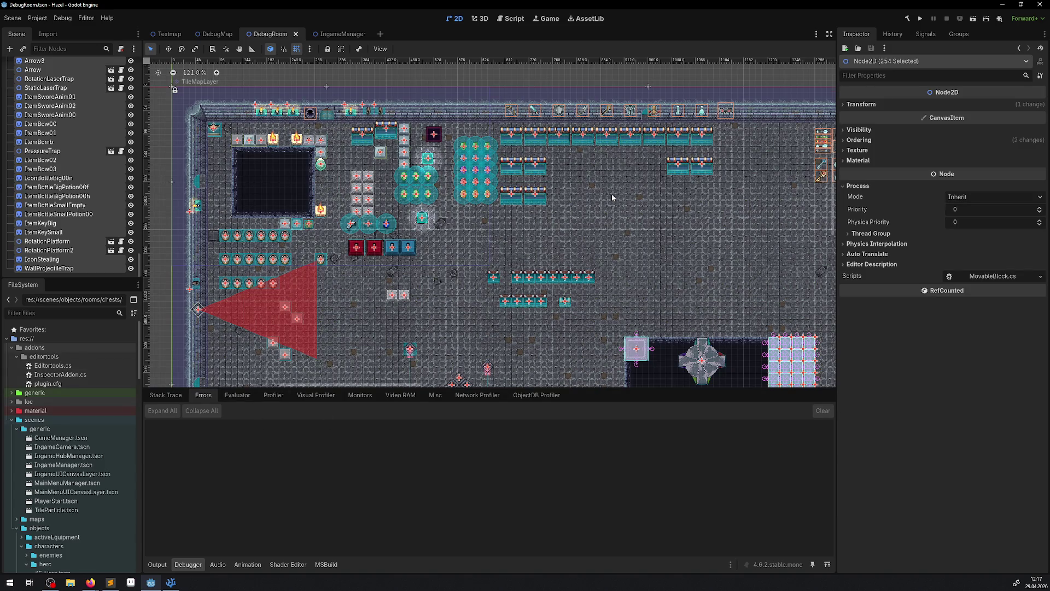
scroll(427, 372, up, 8)
scroll(449, 268, up, 5)
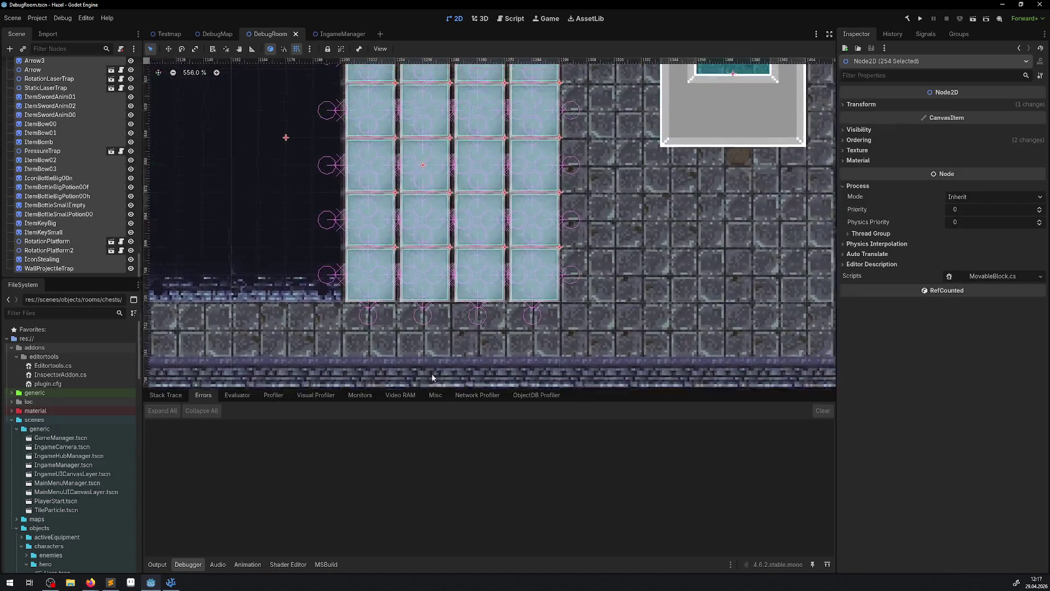
scroll(407, 190, down, 2)
scroll(407, 190, up, 1)
scroll(408, 190, up, 1)
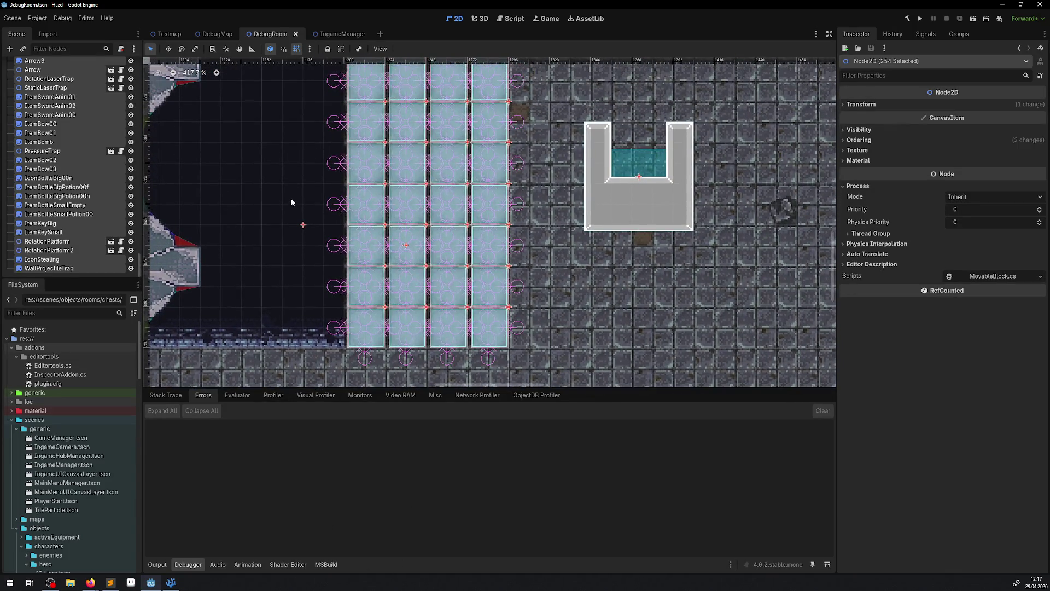
click(291, 198)
scroll(329, 137, down, 5)
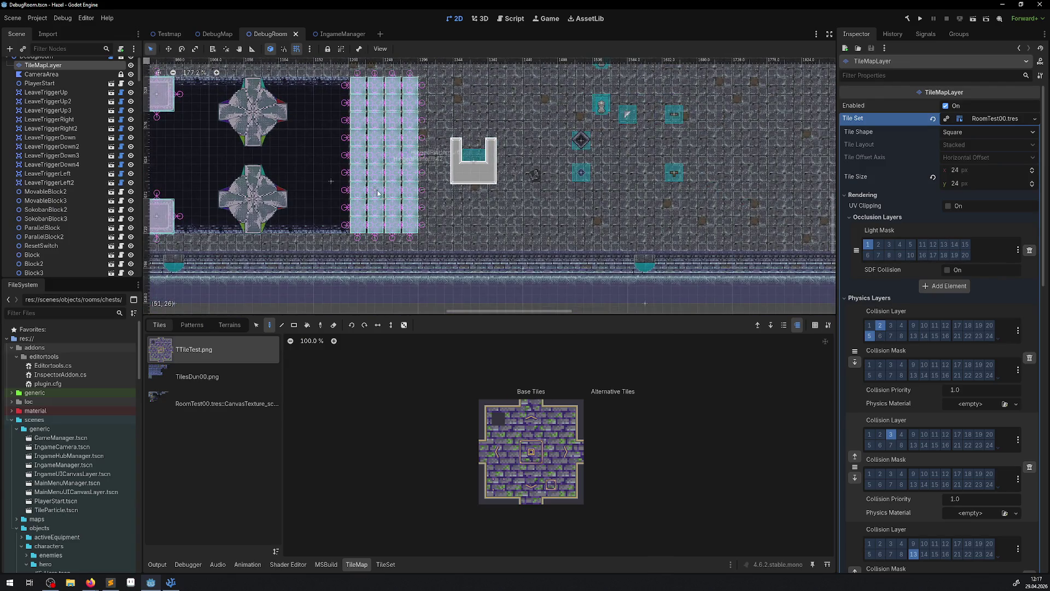
scroll(337, 132, up, 2)
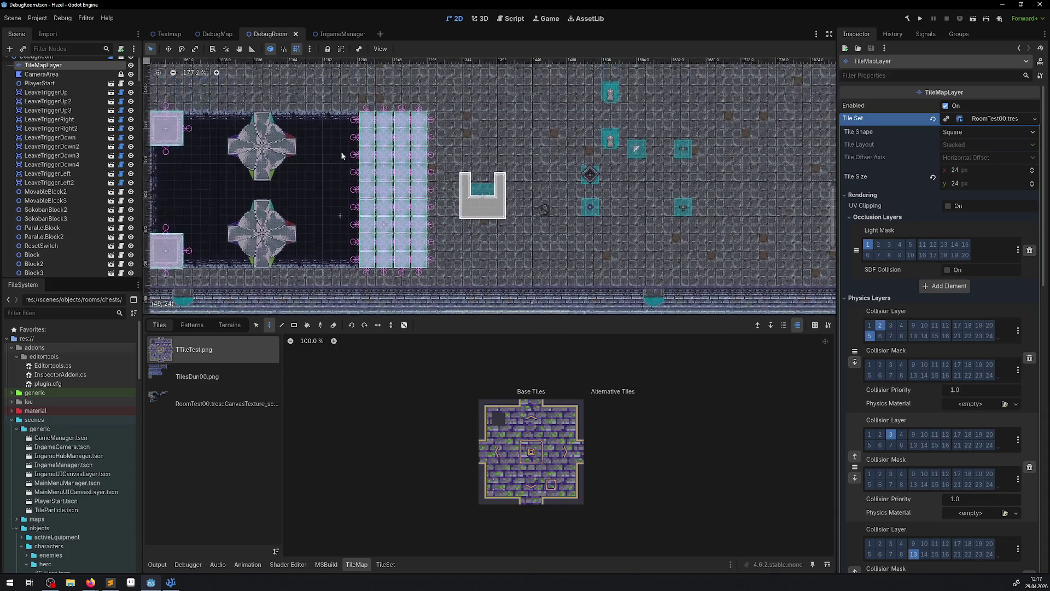
click(52, 146)
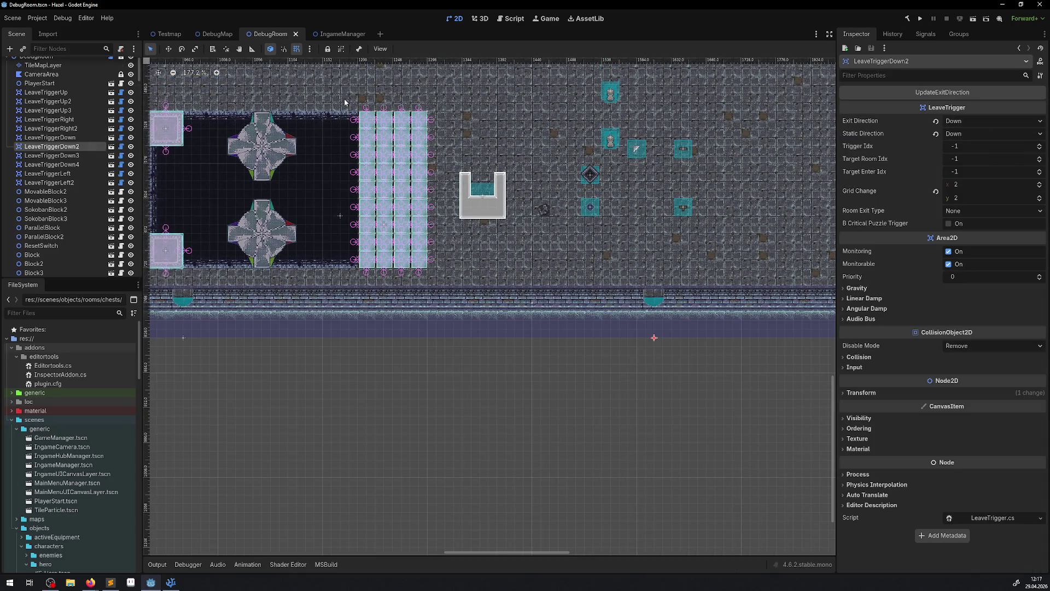
click(344, 102)
click(42, 220)
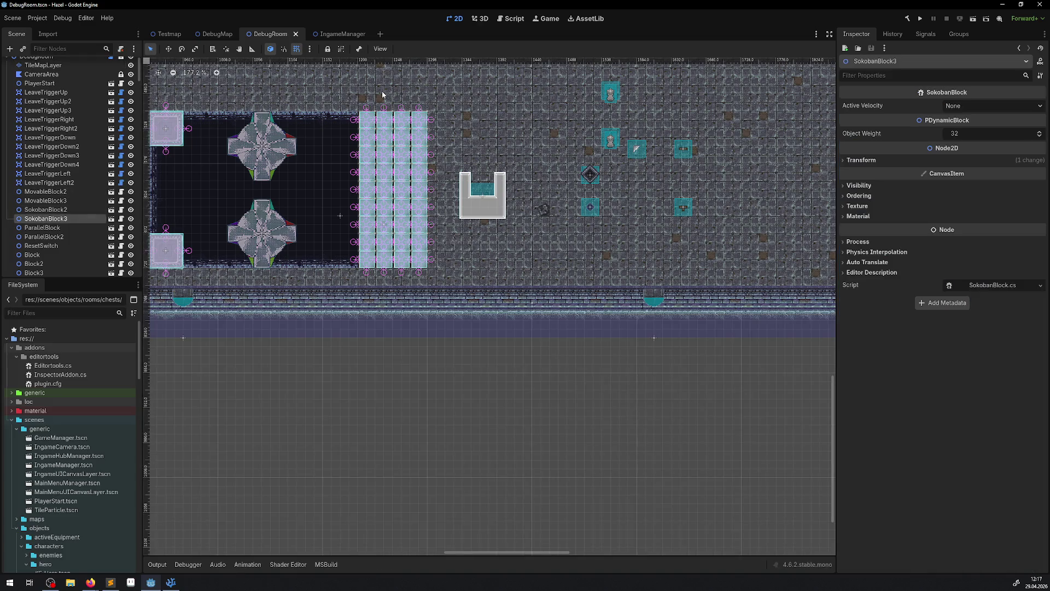
click(411, 268)
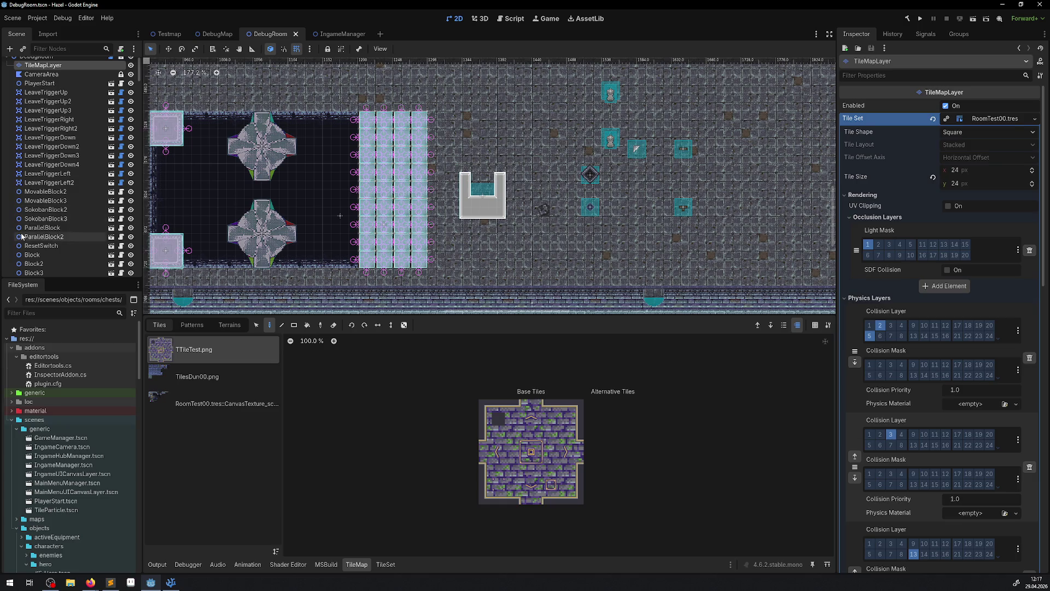
scroll(54, 219, down, 3)
click(54, 212)
click(399, 233)
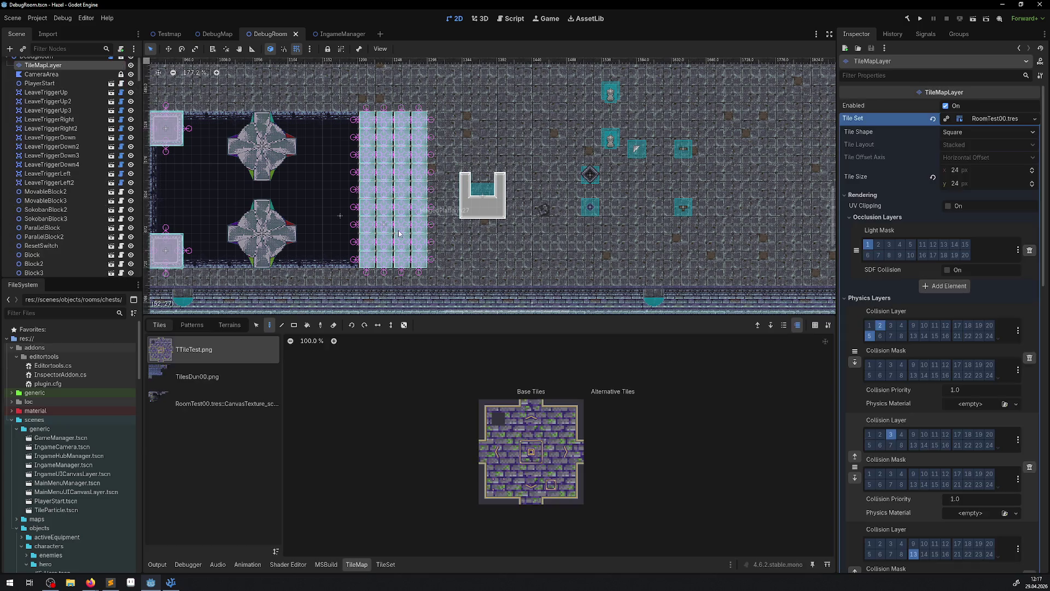
scroll(399, 234, down, 5)
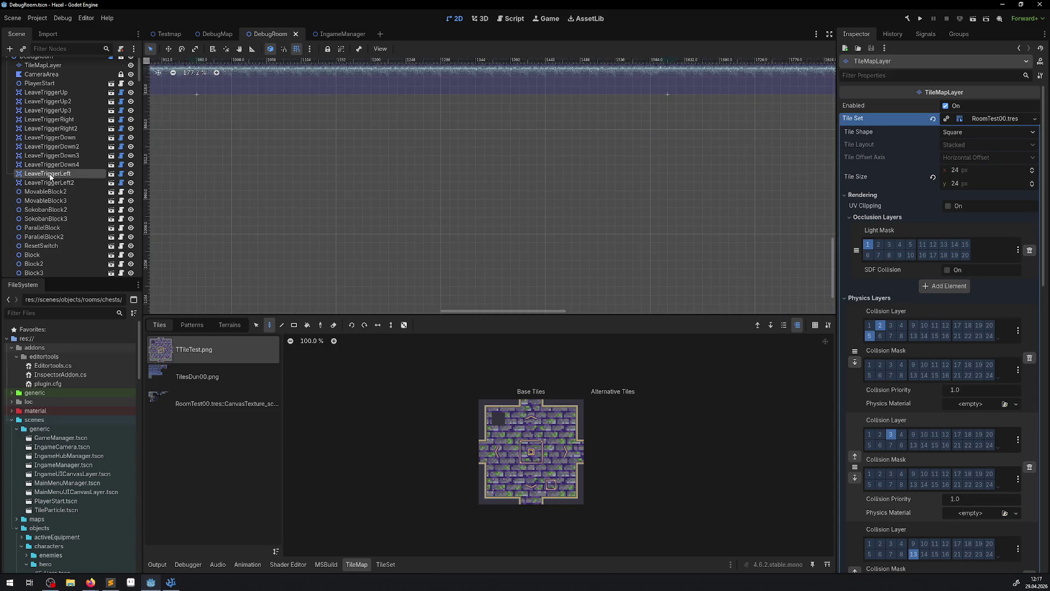
click(481, 270)
drag(487, 281, 359, 159)
Lock the TileMapLayer against canvas selection, then return to selecting scene objects
drag(534, 345, 462, 231)
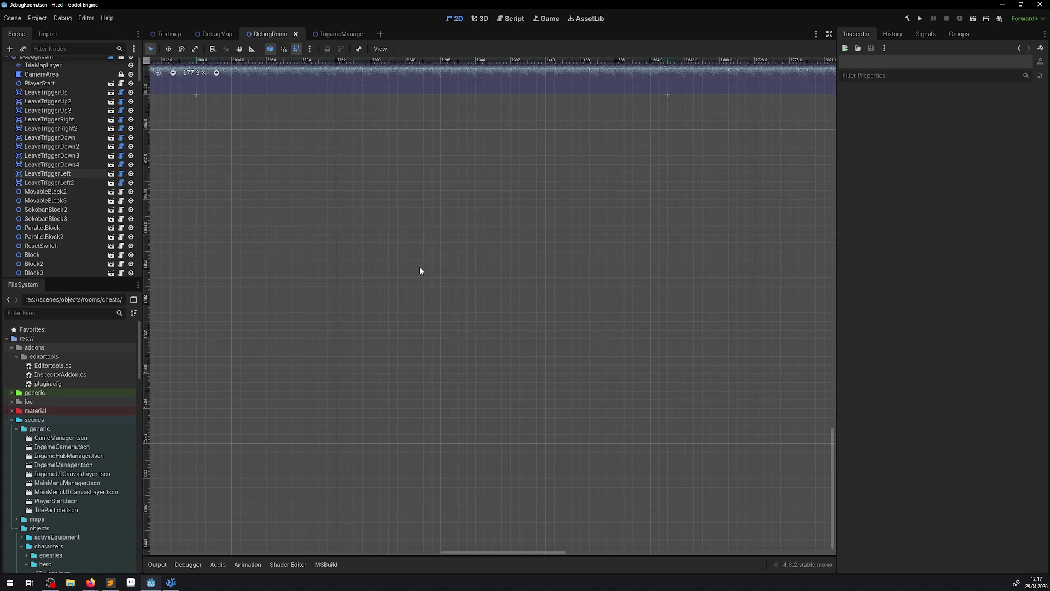
scroll(529, 268, up, 5)
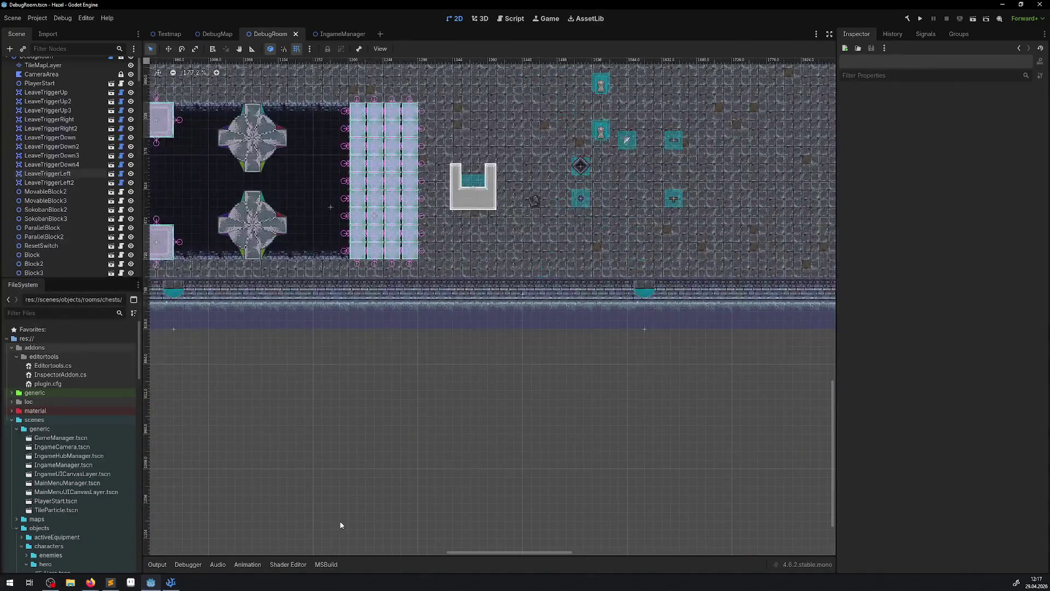
click(403, 289)
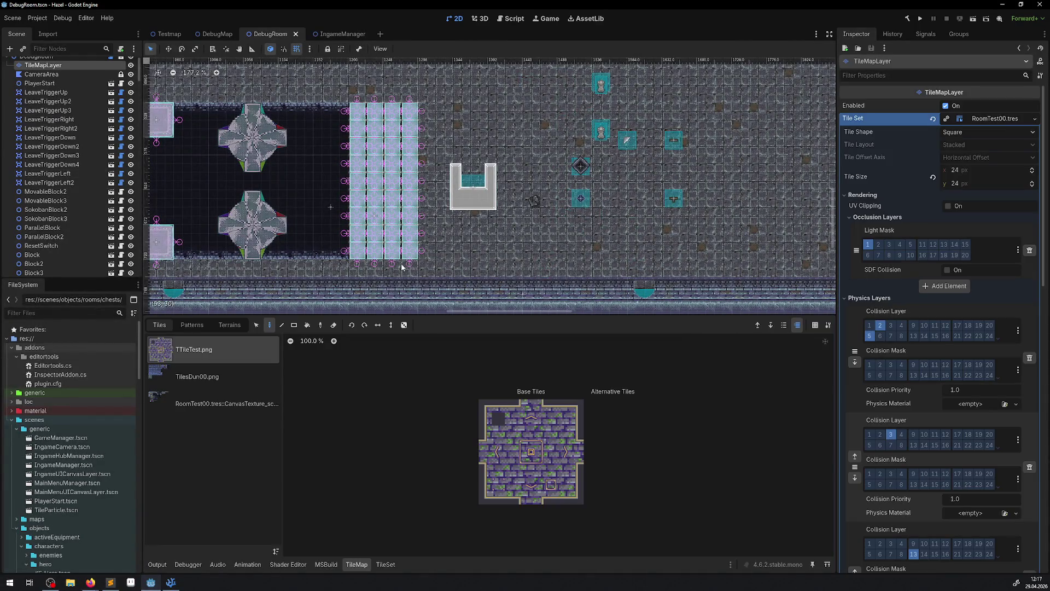
click(327, 49)
scroll(347, 220, up, 1)
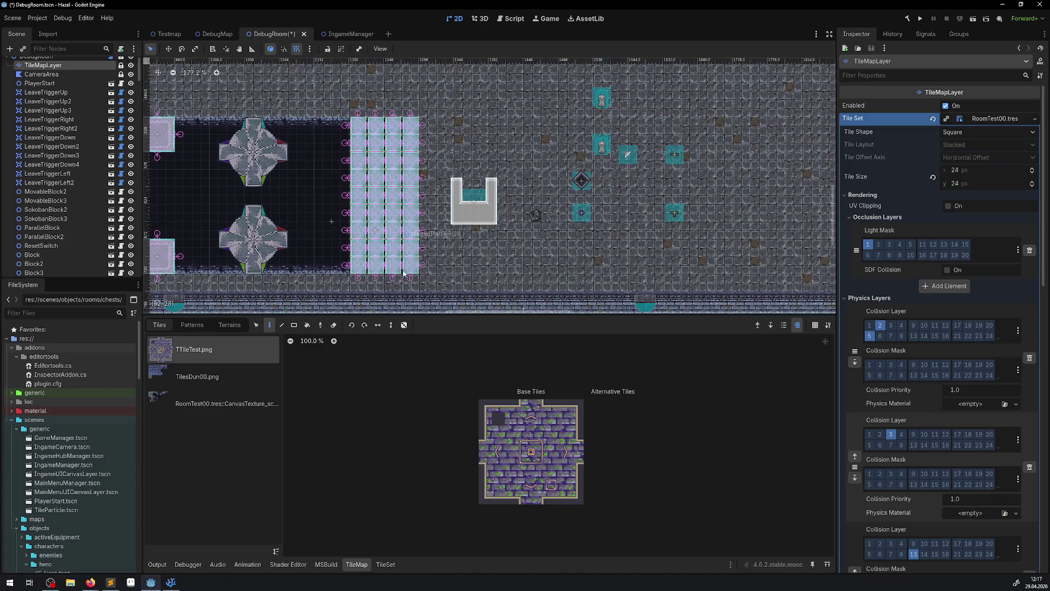
click(334, 241)
Box-select the column of 29 hinged platform nodes and delete them, confirming the dialog
mouse_move(426, 288)
mouse_down()
mouse_move(402, 183)
mouse_move(320, 87)
mouse_up()
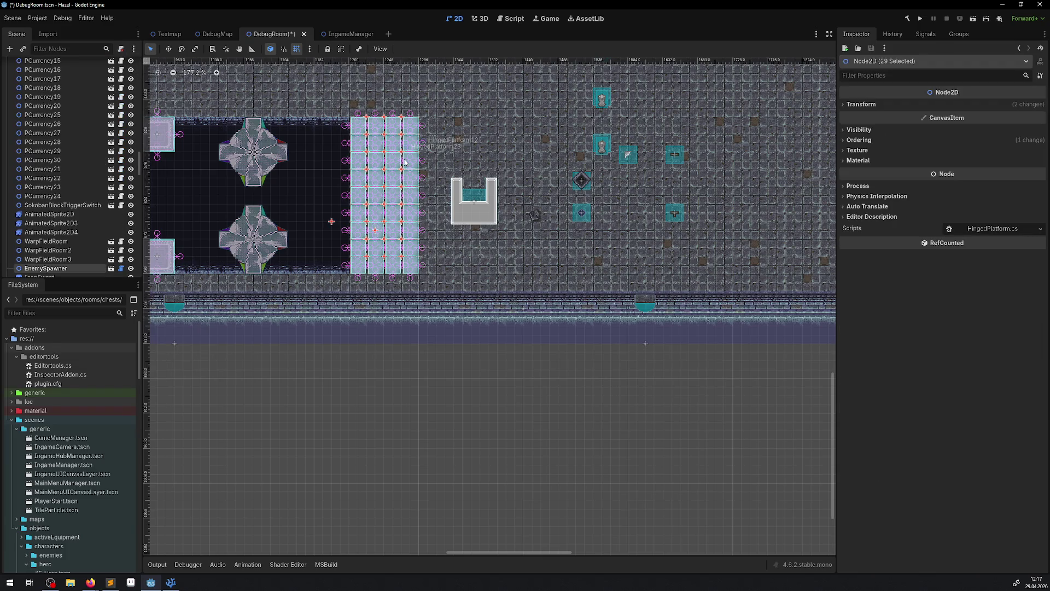
key(Delete)
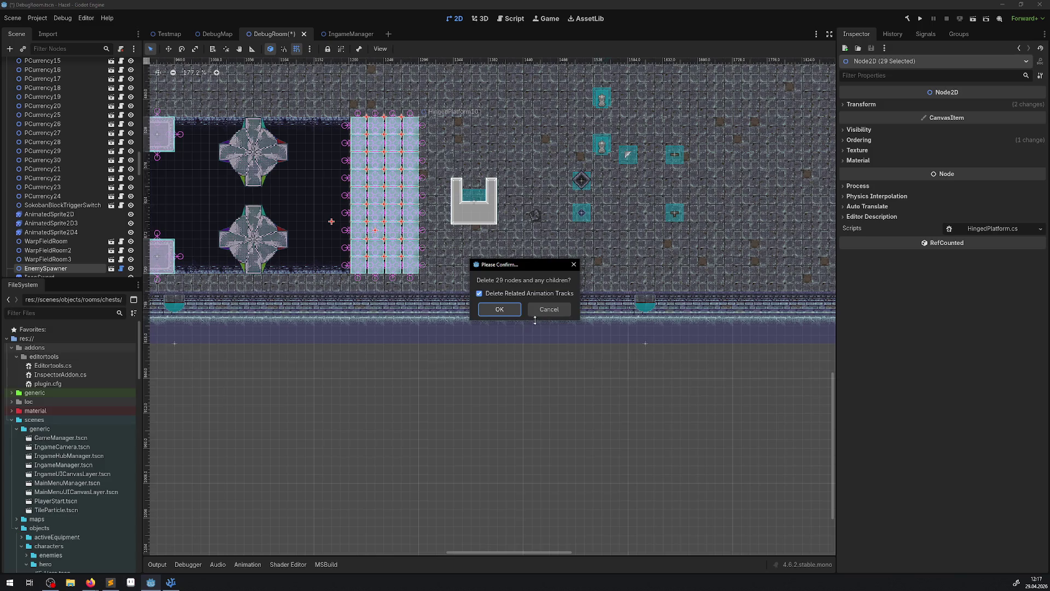
click(504, 315)
Save the DebugRoom scene with Ctrl+S
scroll(305, 148, up, 2)
key(ctrl+s)
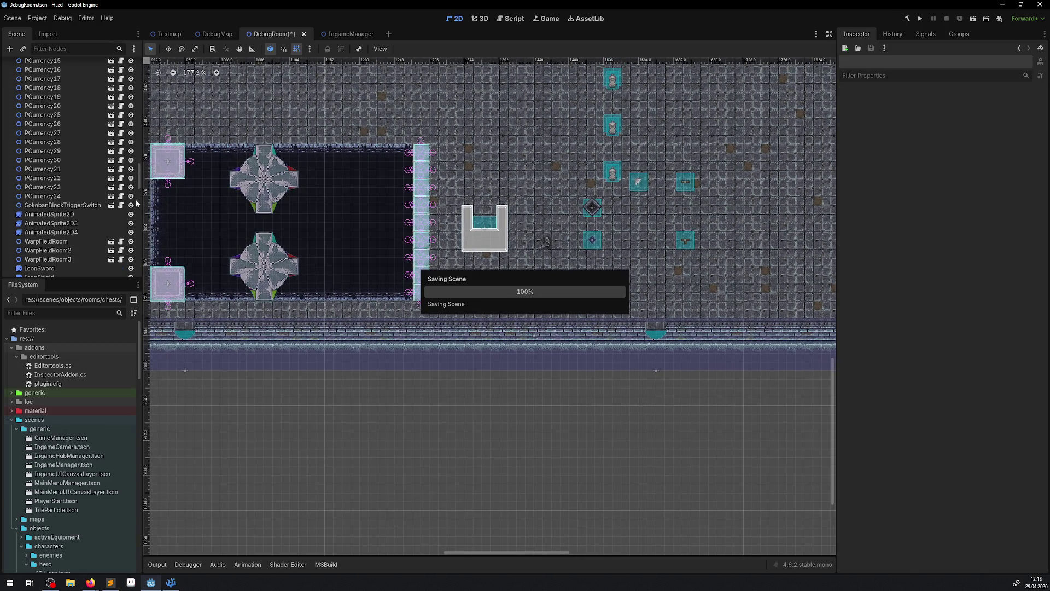
scroll(71, 182, up, 10)
Select the TileMapLayer, save, and select a rectangle of floor tiles near the U-shaped piece
click(43, 74)
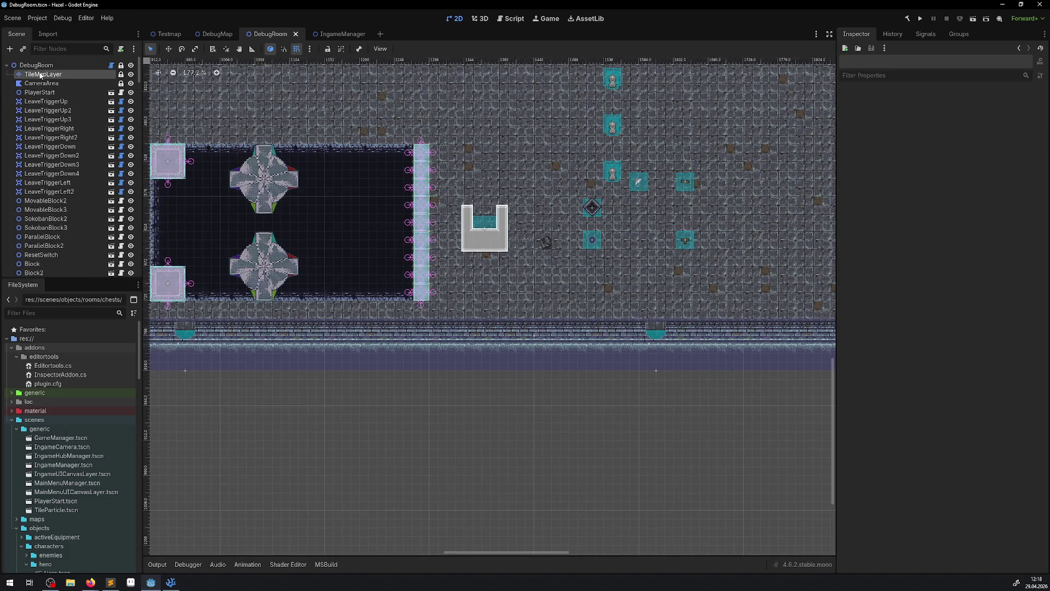
scroll(350, 229, left, 1)
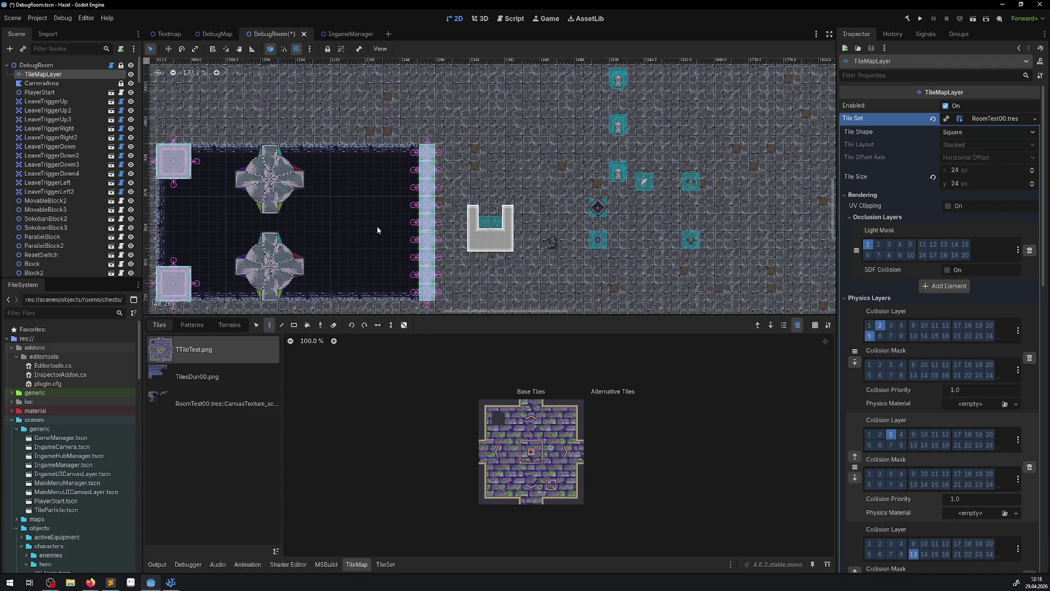
key(ctrl+s)
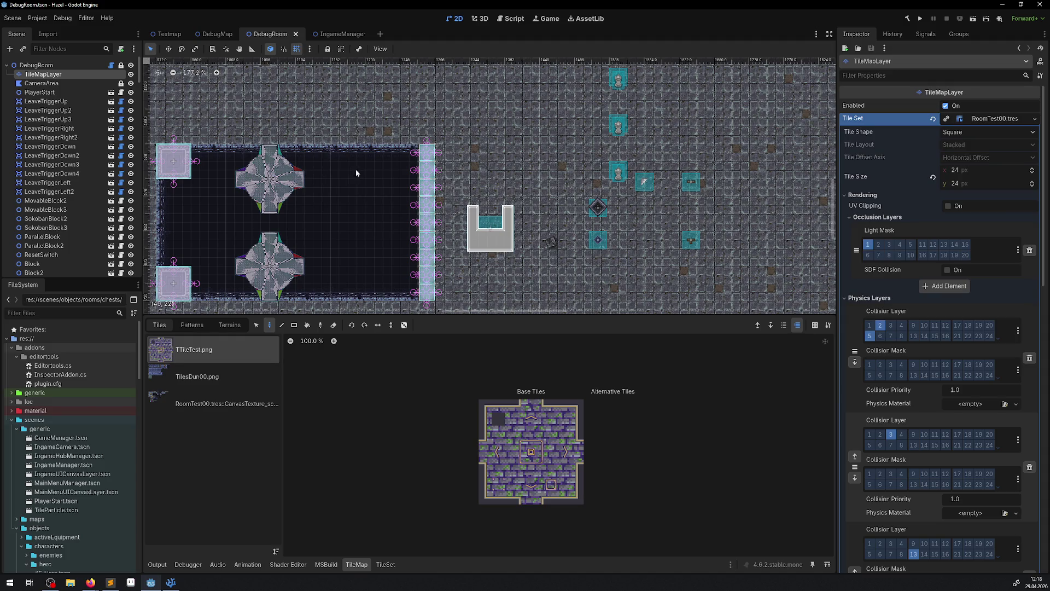
click(256, 325)
drag(501, 119, 562, 186)
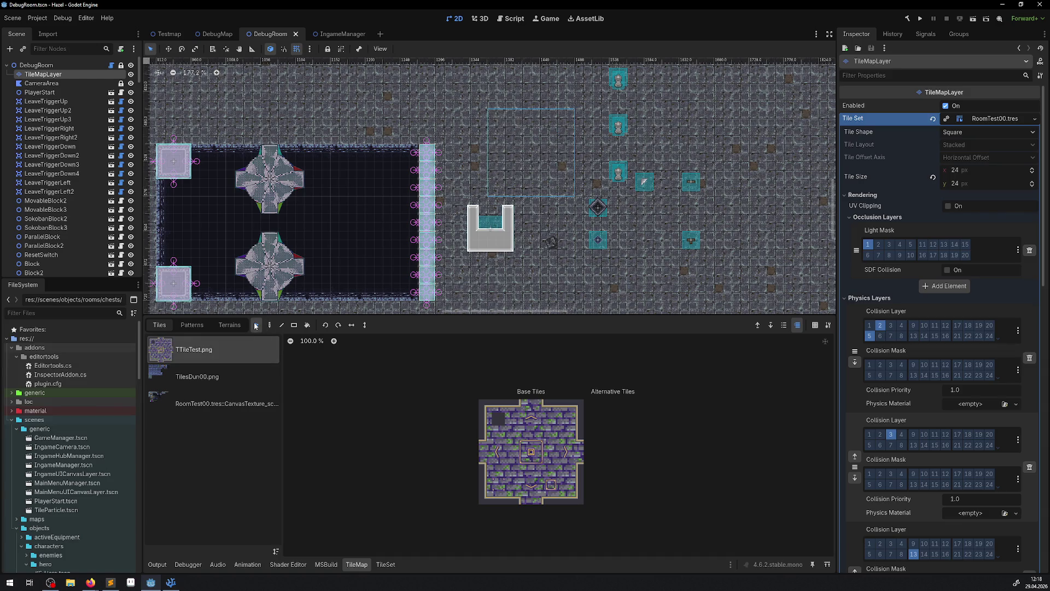
click(269, 326)
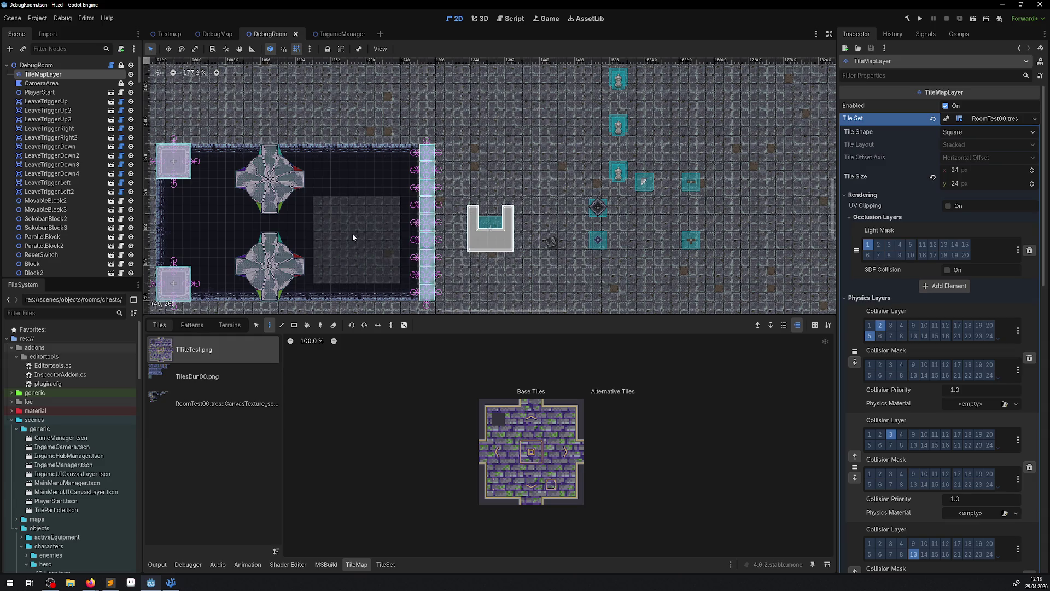
Pick a block of RoomTest00 tiles and paint it over the pit gap
click(222, 412)
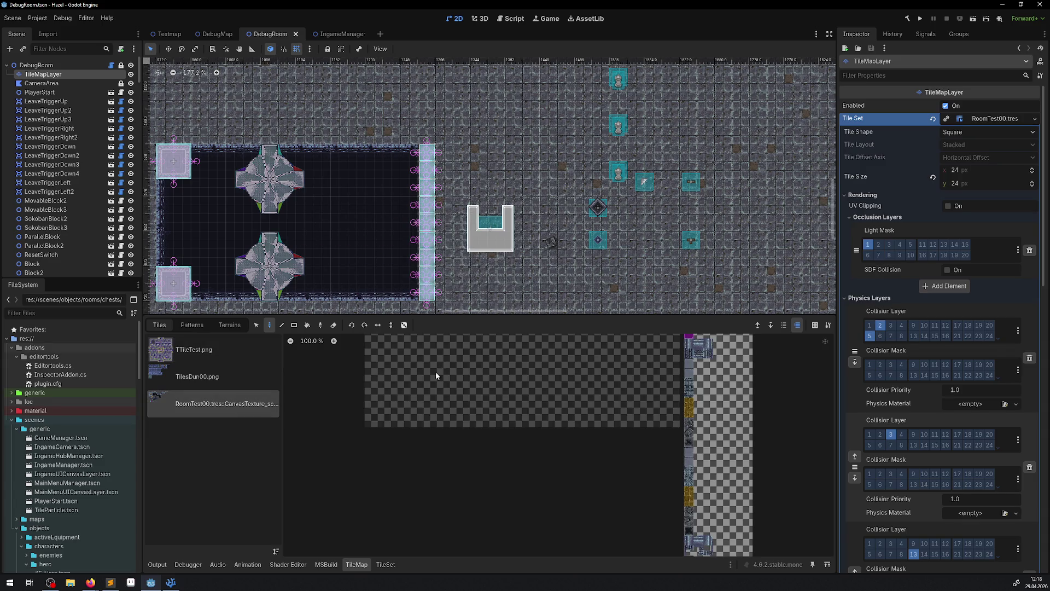
drag(390, 430, 409, 445)
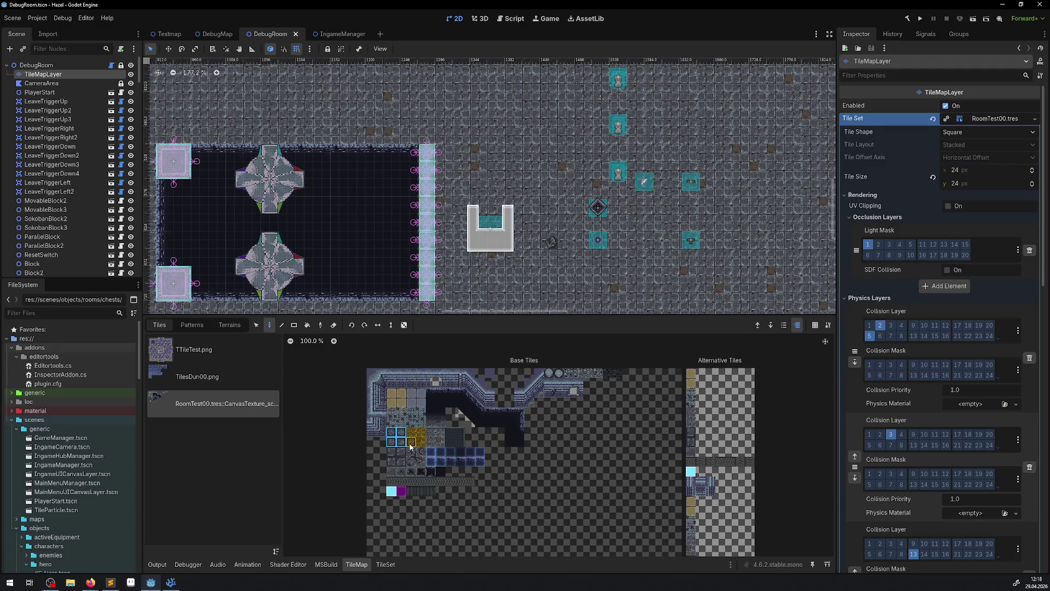
scroll(411, 447, up, 5)
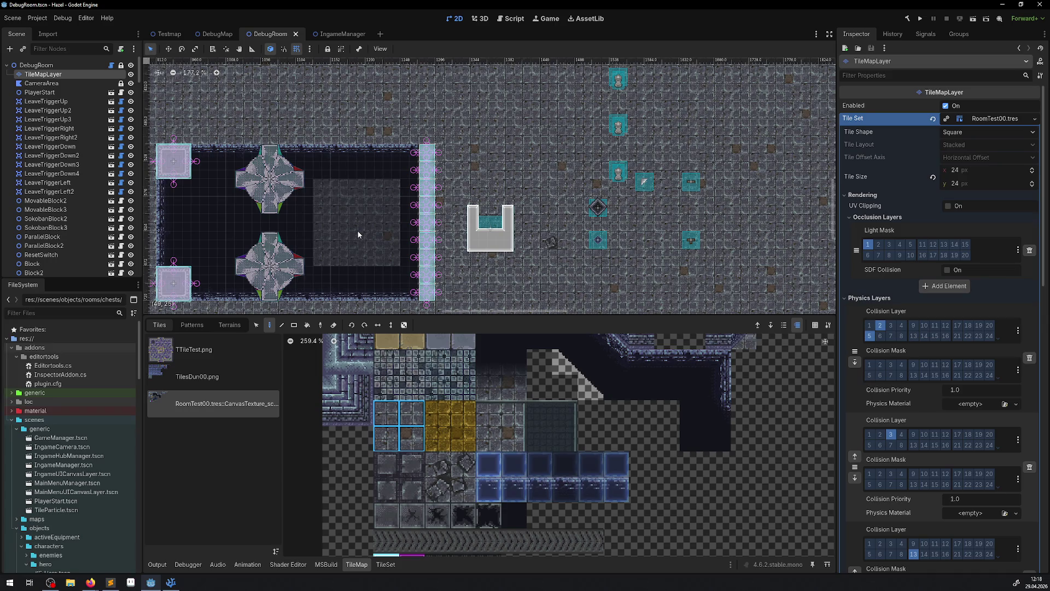
scroll(407, 355, up, 5)
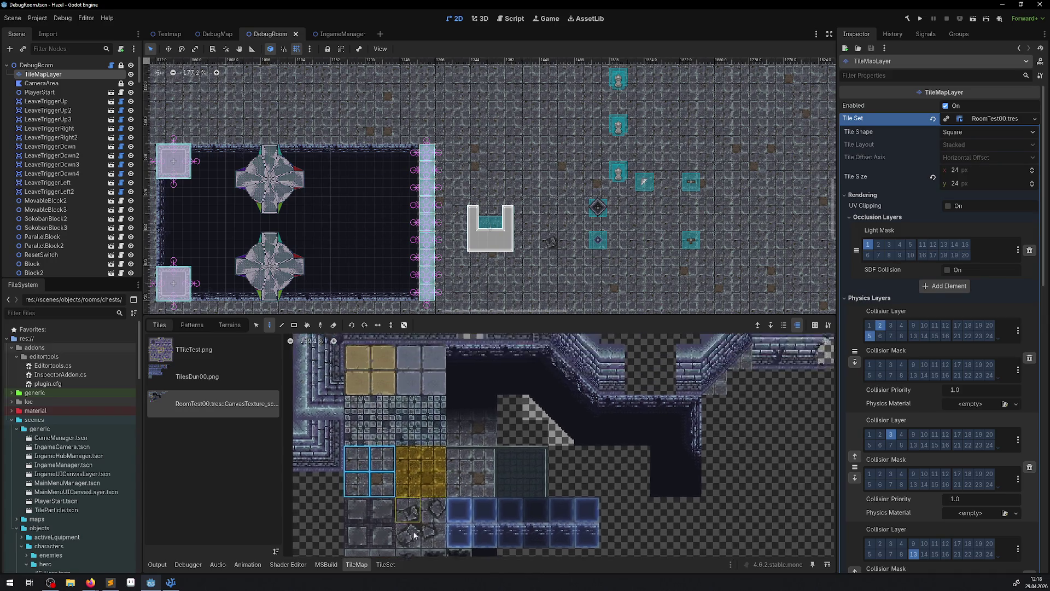
scroll(406, 352, down, 2)
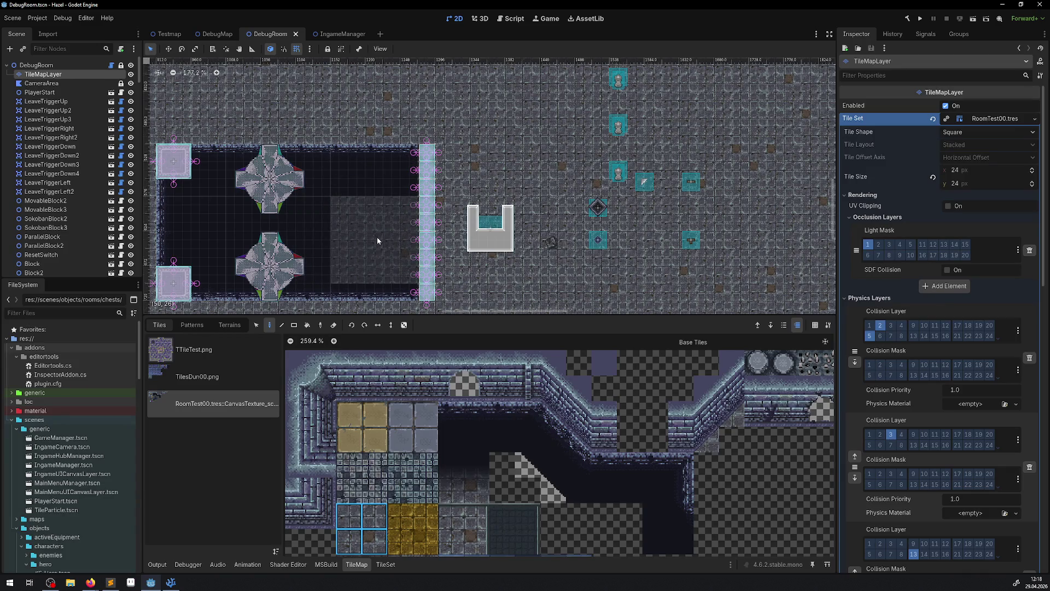
drag(377, 239, 375, 185)
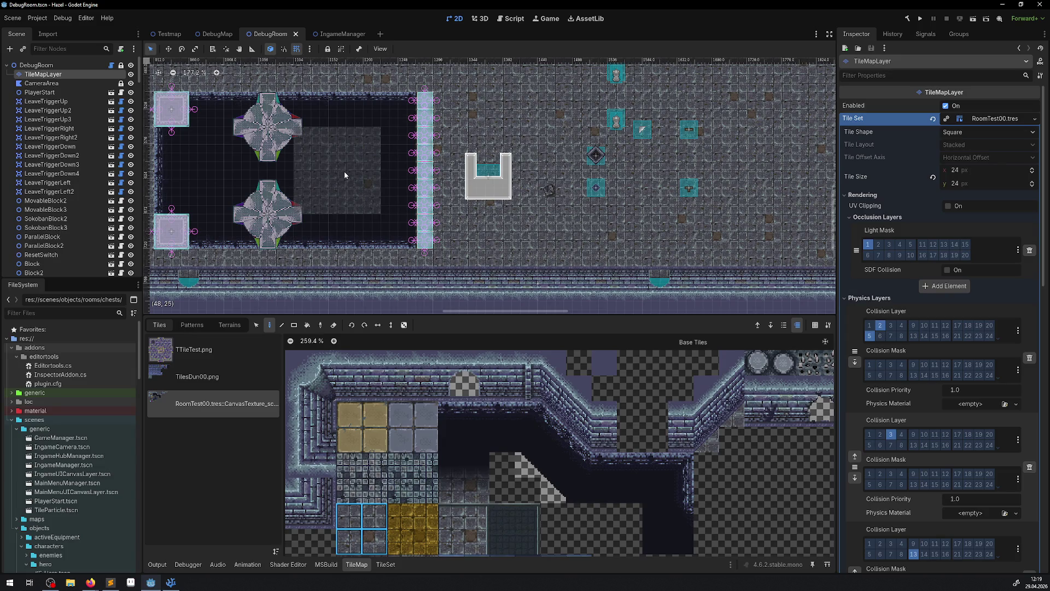
click(371, 192)
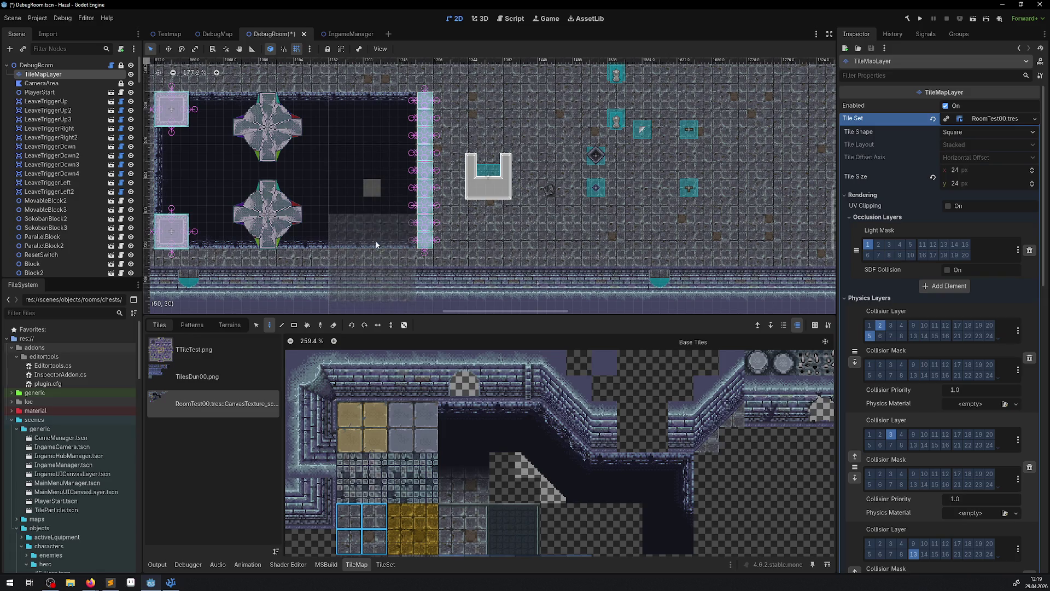
Save the scene, clear the tile selections, and select the LeaveTriggerLeft2 node
key(ctrl+s)
key(s)
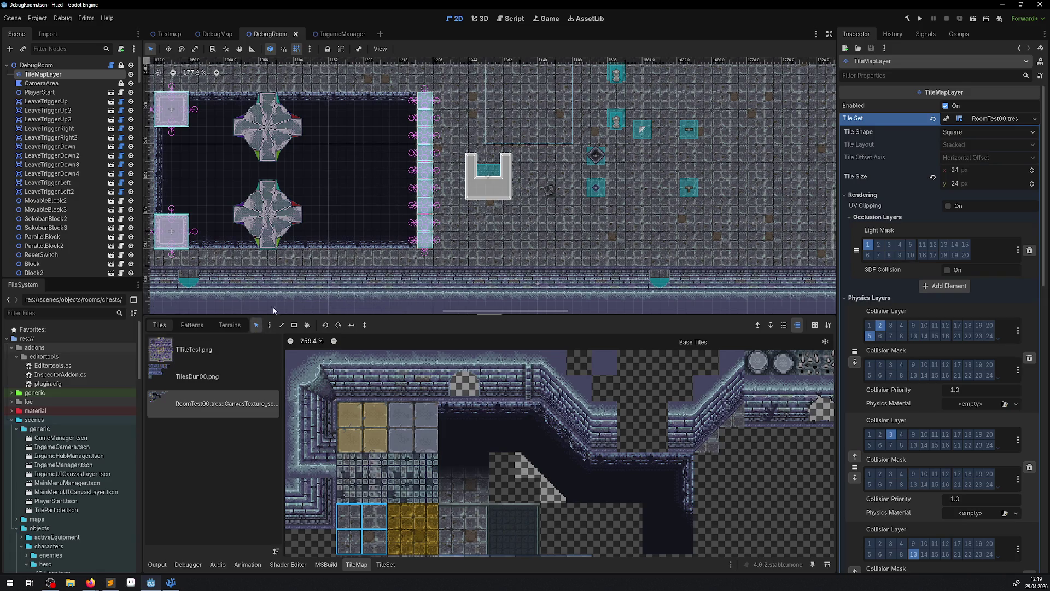
click(601, 542)
scroll(492, 186, up, 3)
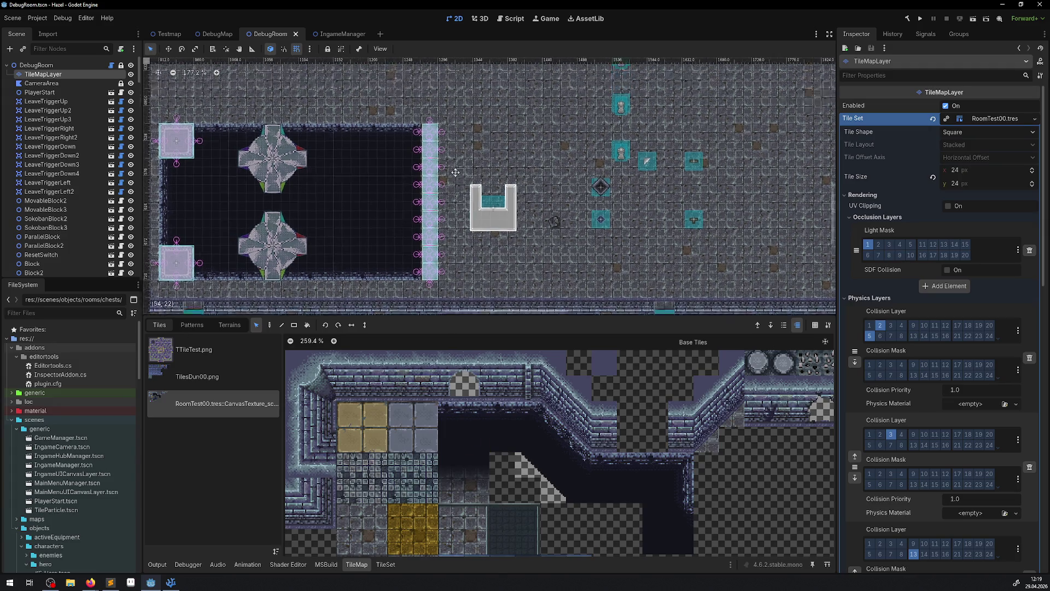
drag(506, 133, 582, 188)
click(582, 187)
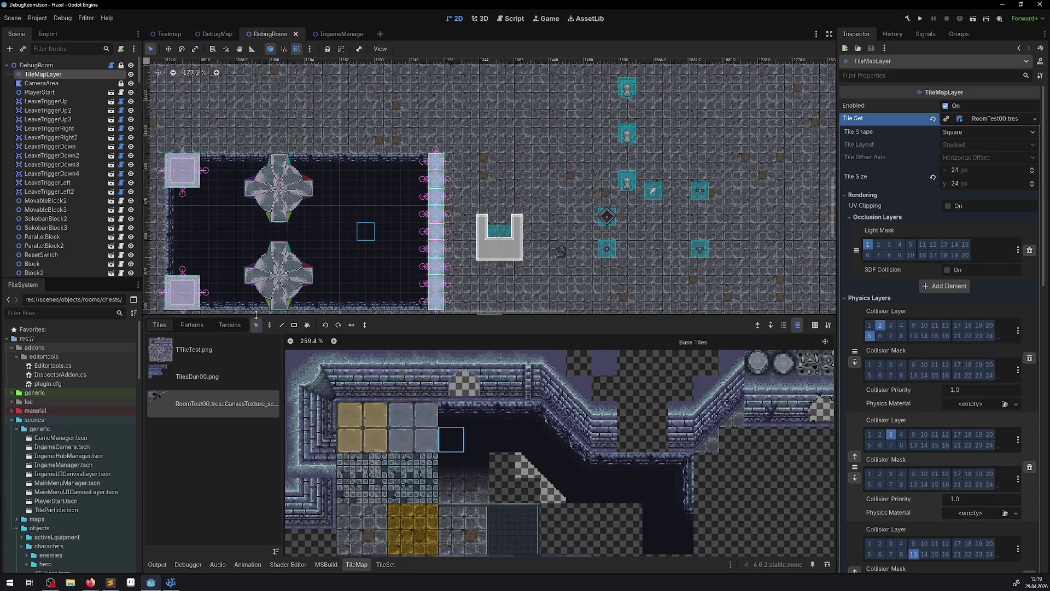
click(77, 192)
drag(352, 199, 553, 246)
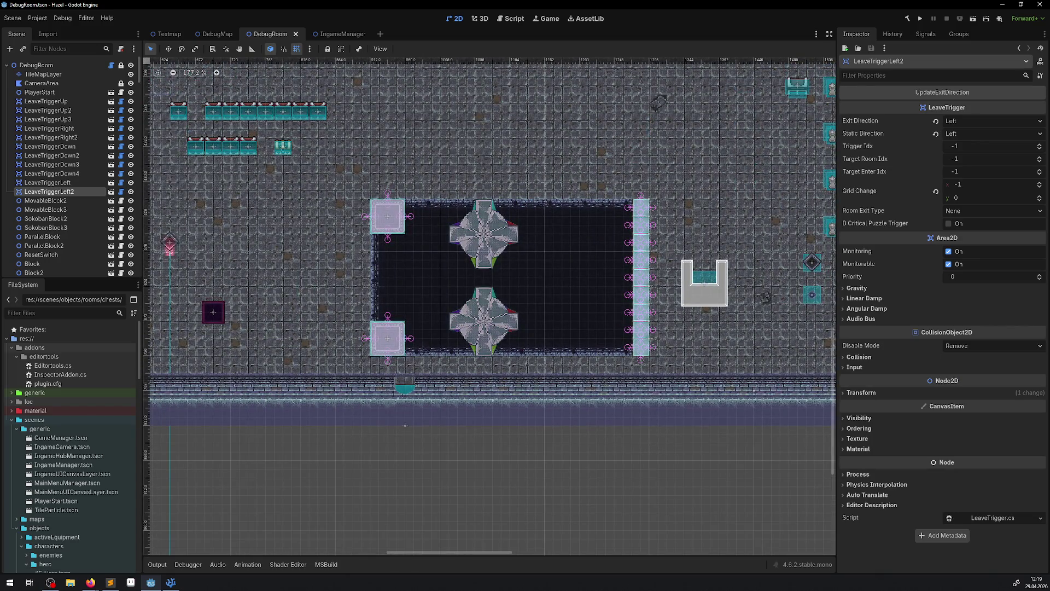
key(alt+Tab)
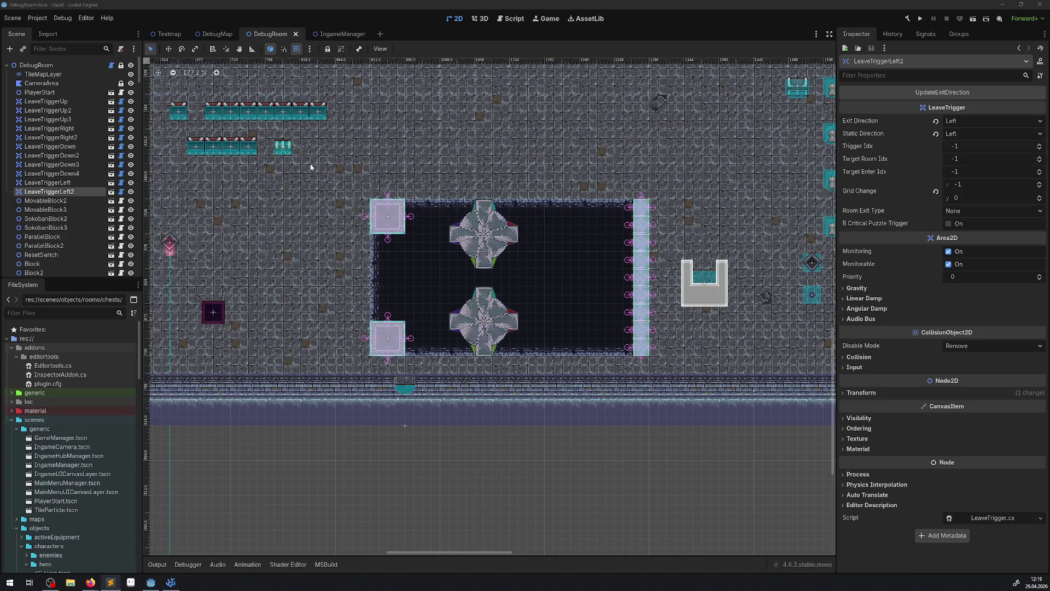
click(44, 74)
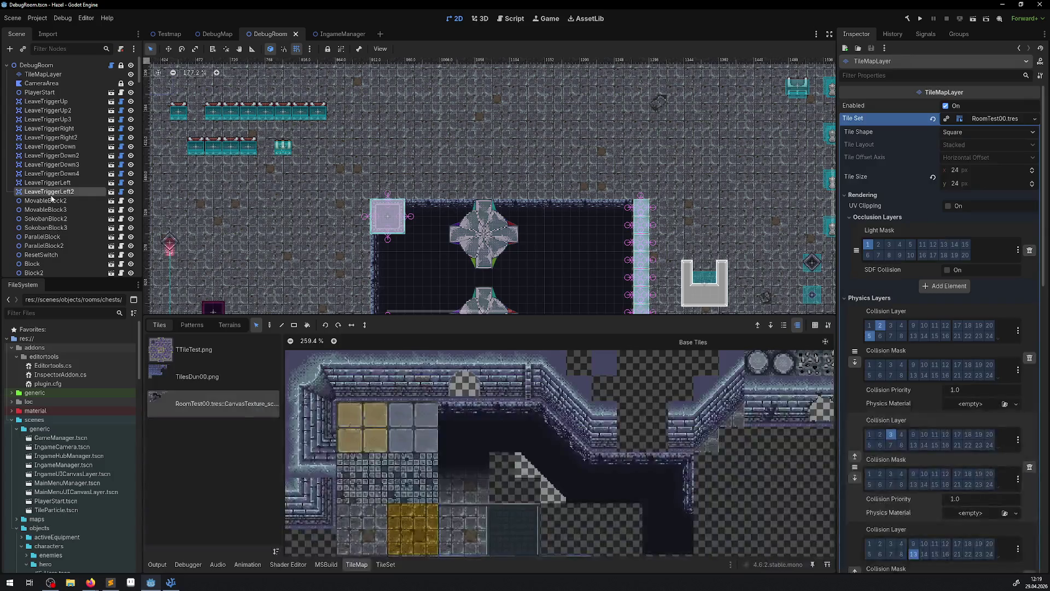
click(51, 194)
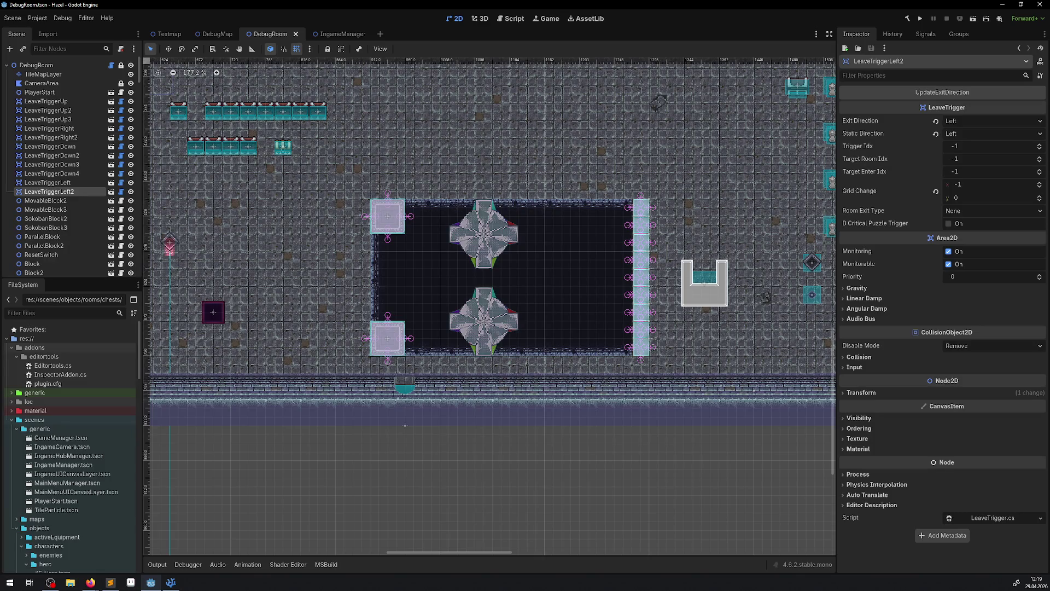
scroll(383, 219, up, 5)
scroll(383, 219, left, 8)
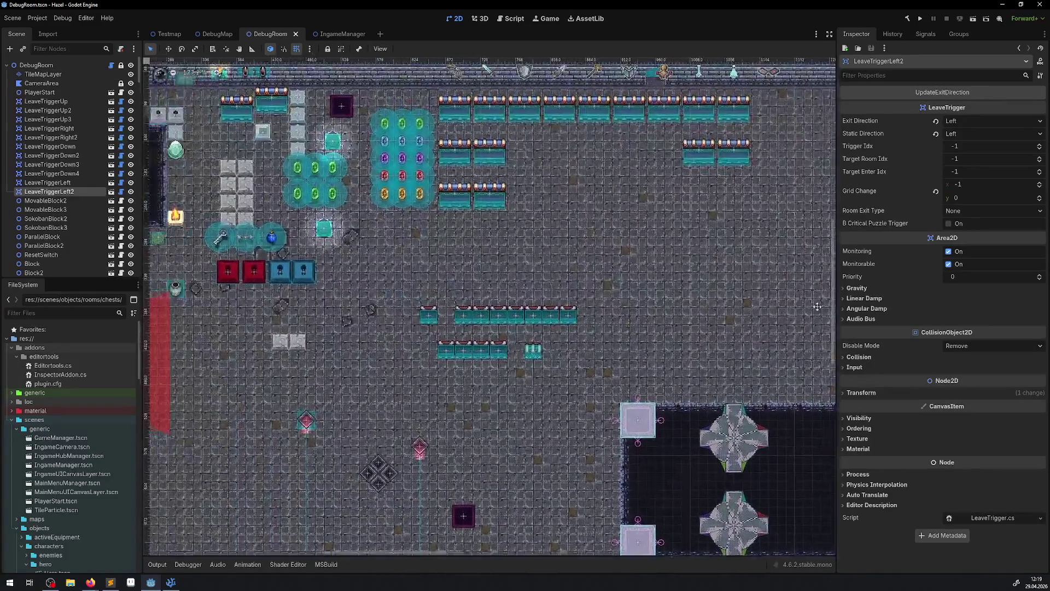
scroll(197, 263, down, 1)
scroll(197, 263, left, 3)
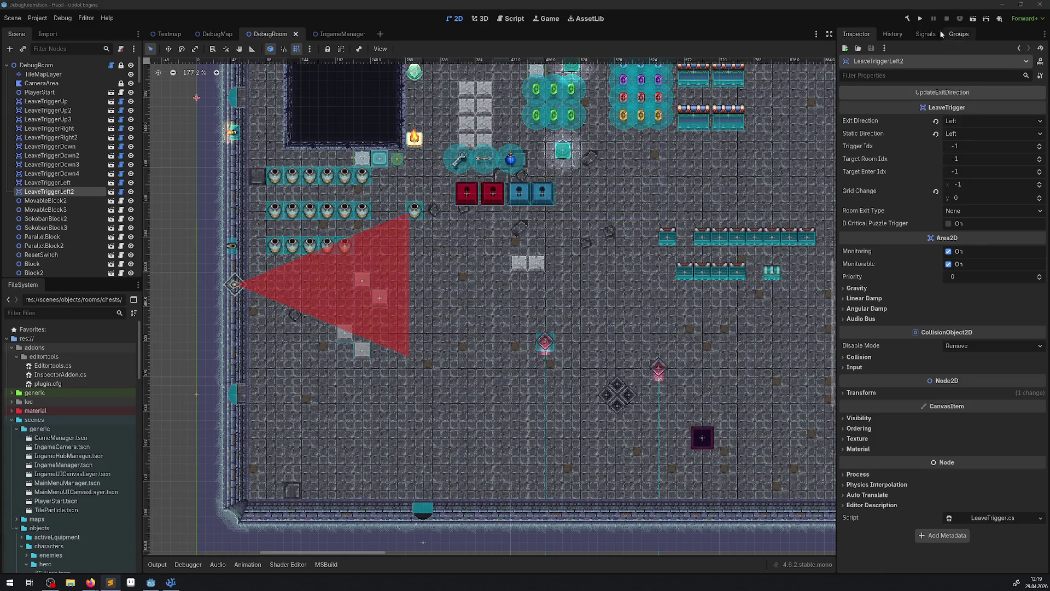
Run the project, walk the player down and right, then open the inventory with Escape
click(920, 18)
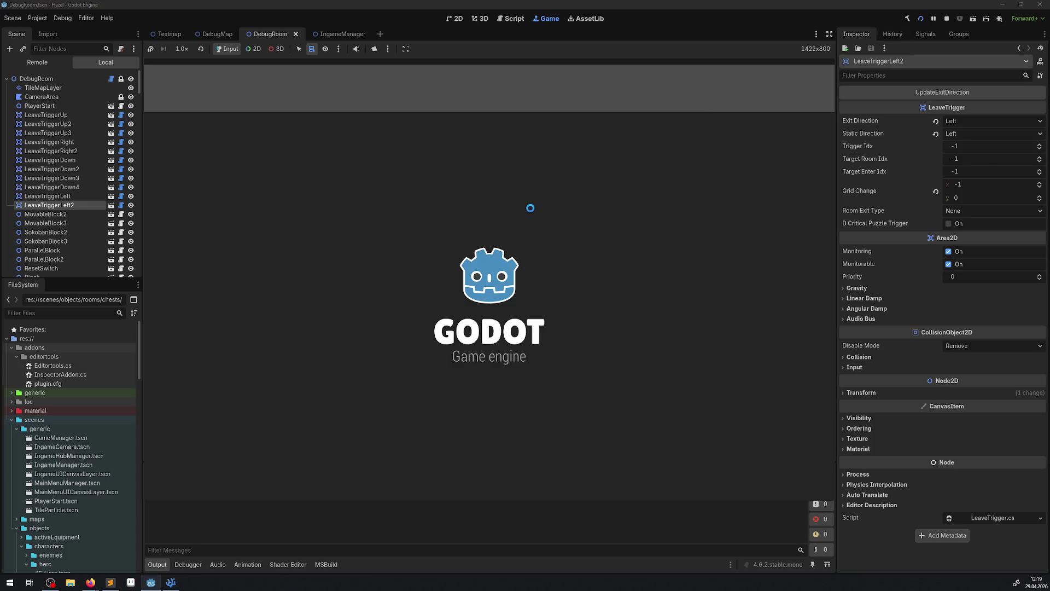
key(Down)
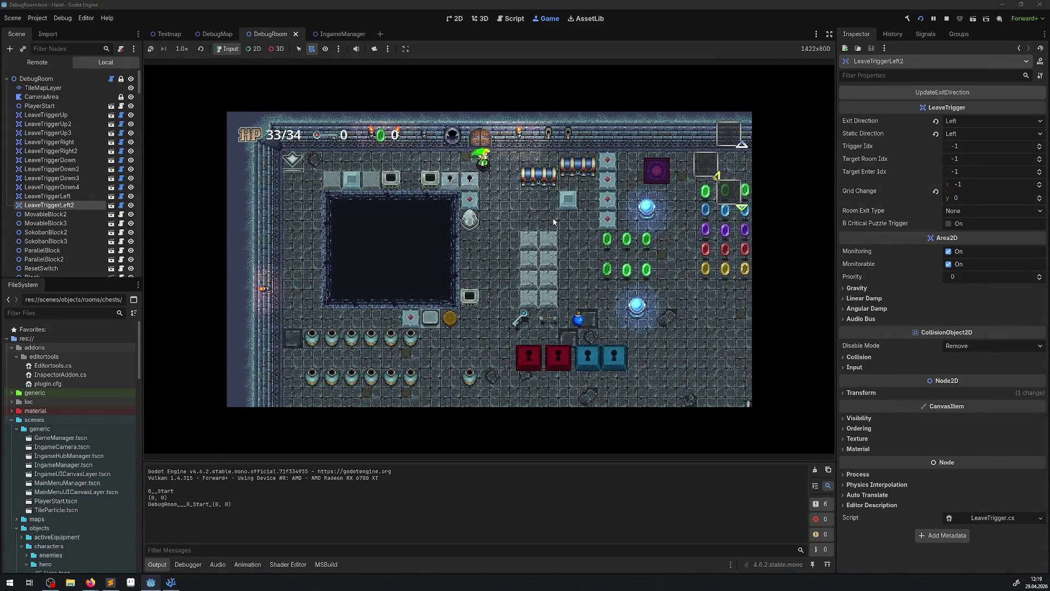
key(Right)
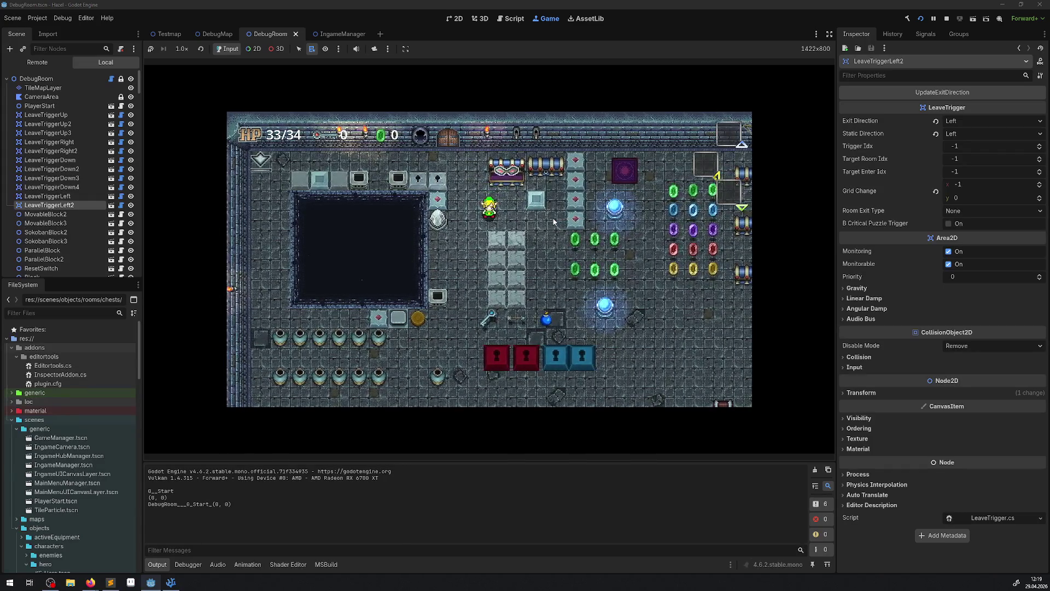
key(Escape)
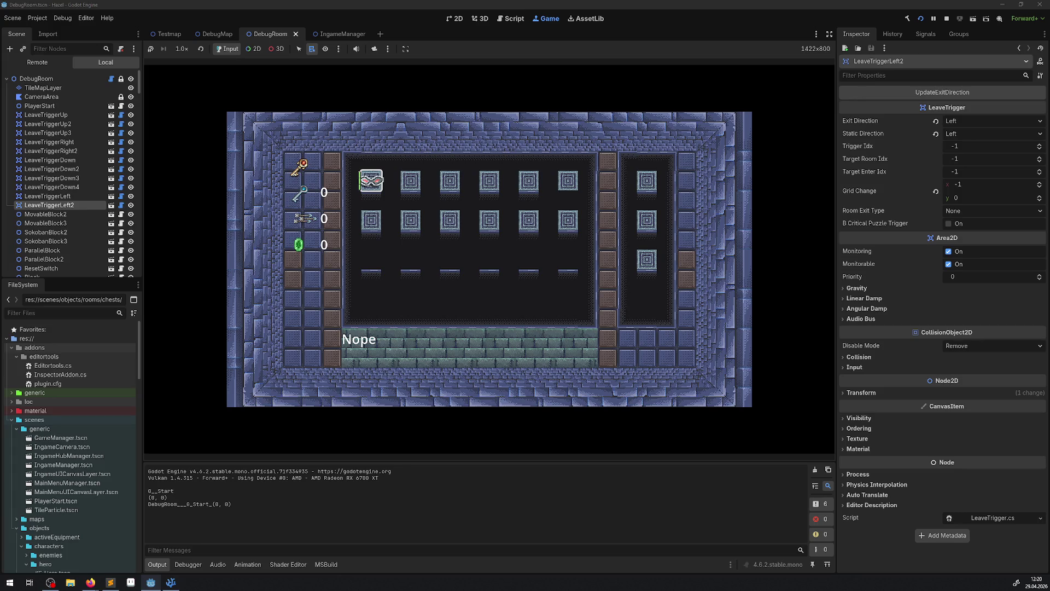
End the DebugRoom test run and switch to the IngameManager scene tab
key(alt+Tab)
key(alt+Tab)
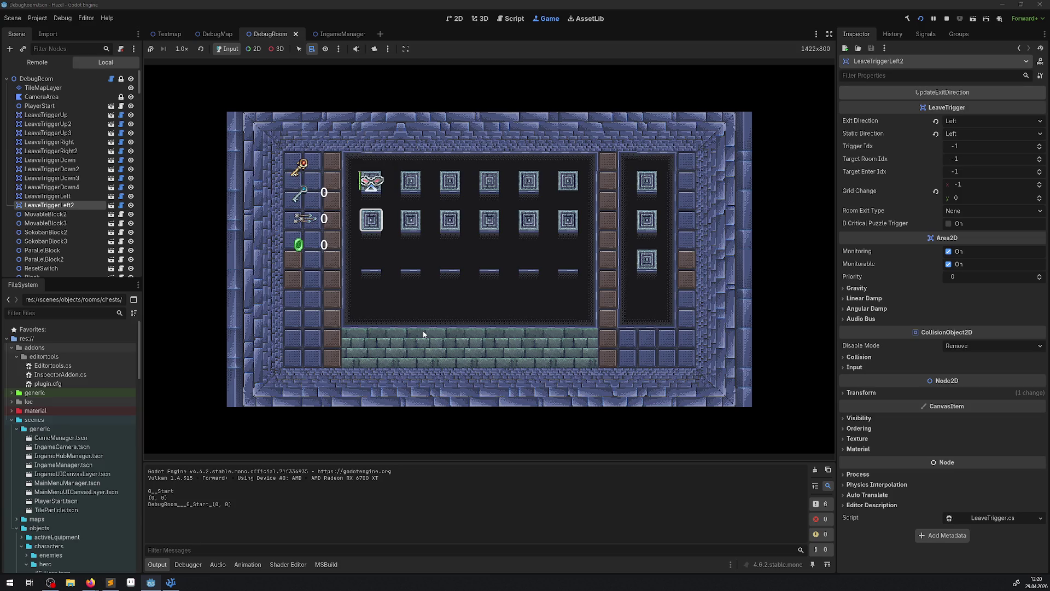
click(947, 19)
click(333, 35)
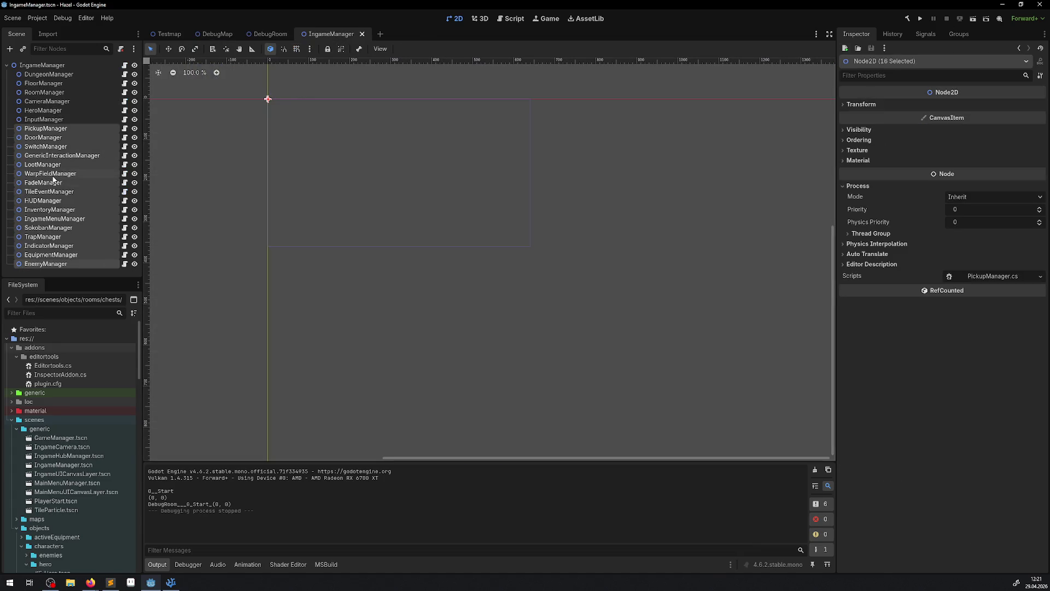
Select the IngameManager root node and run the project
click(47, 67)
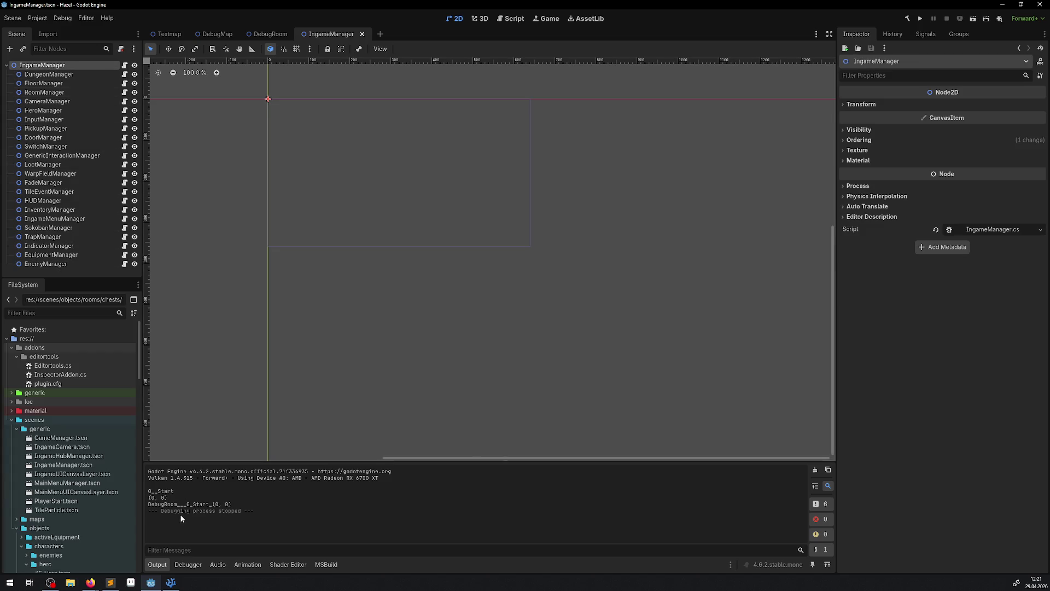
key(alt+Tab)
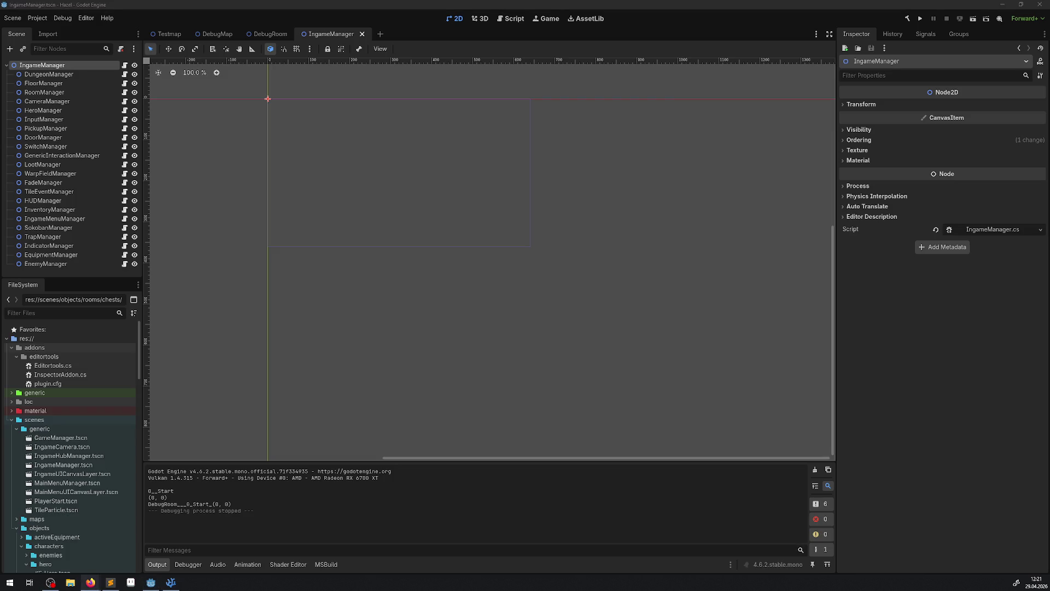
click(923, 20)
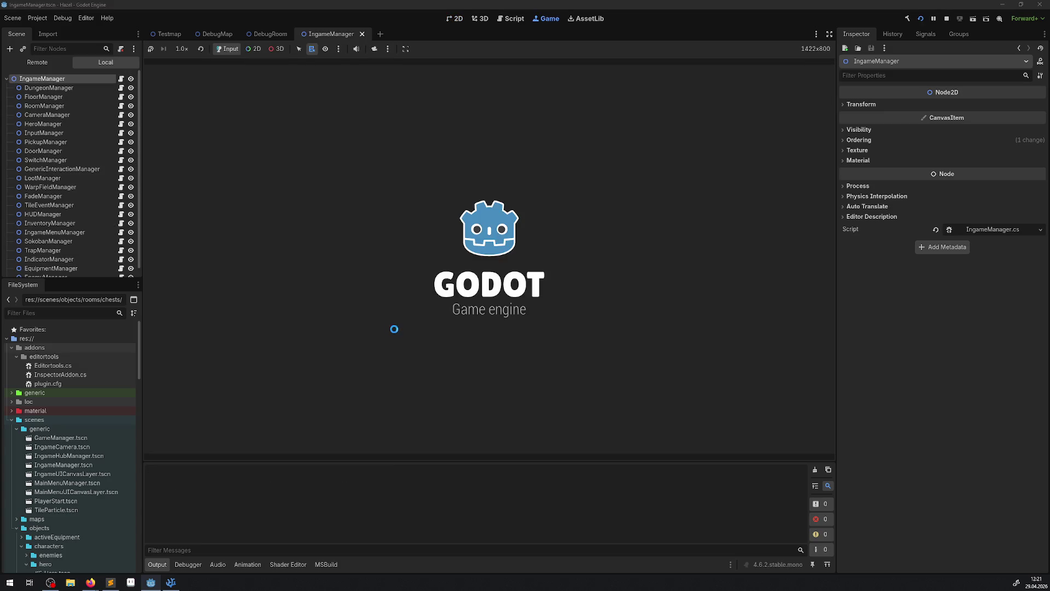
Close LeaveTrigger.cs in the code editor and stop the running game
click(171, 582)
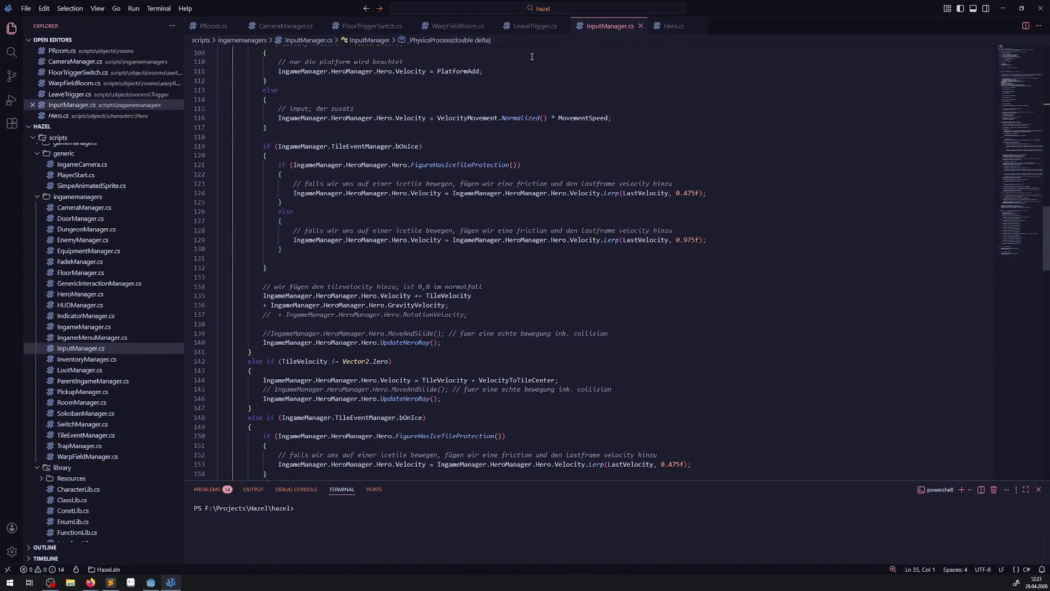
click(538, 34)
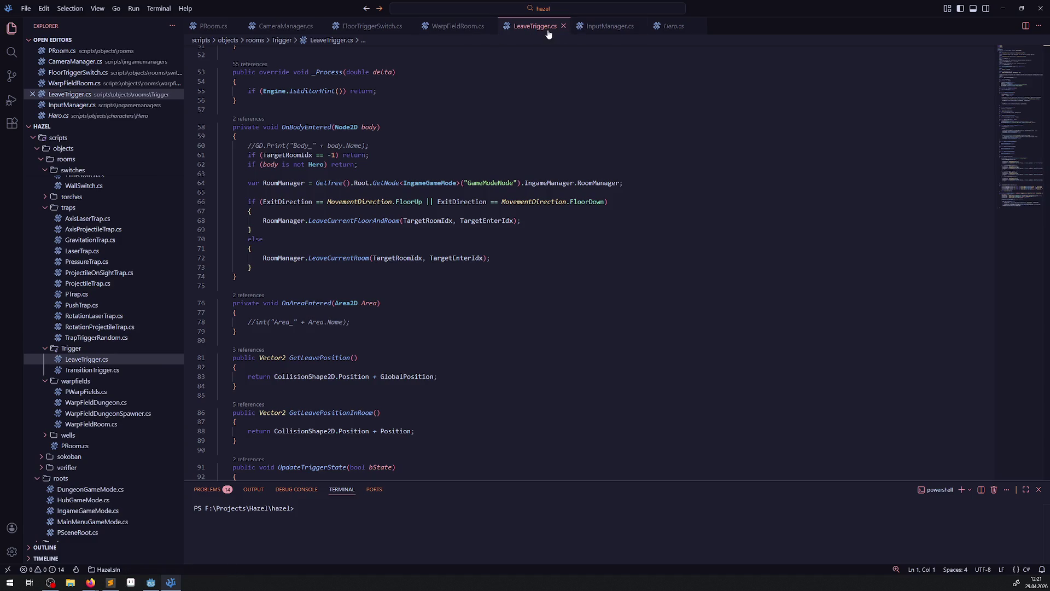
click(564, 27)
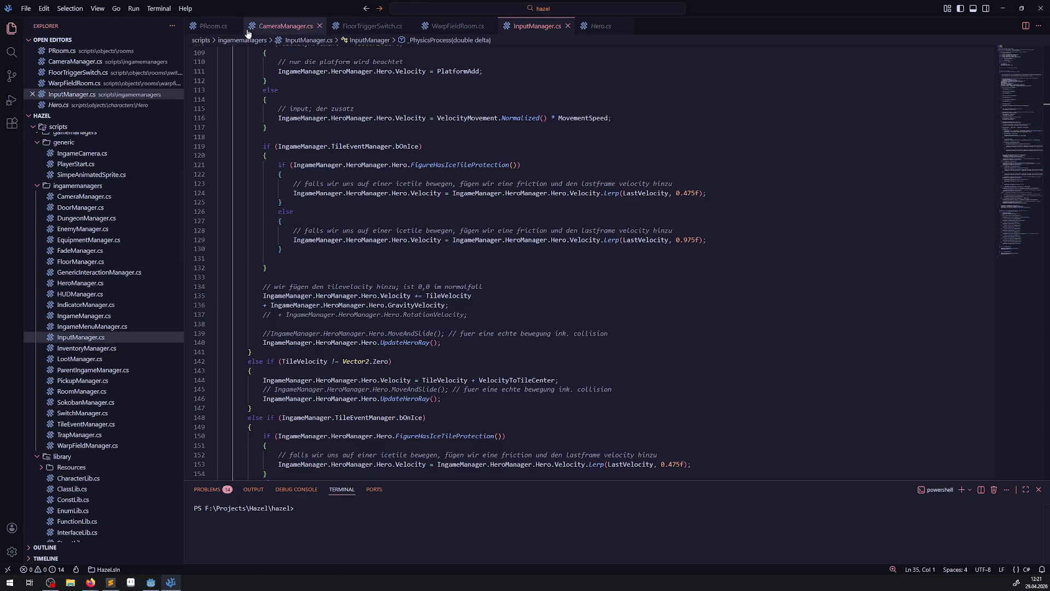
click(151, 582)
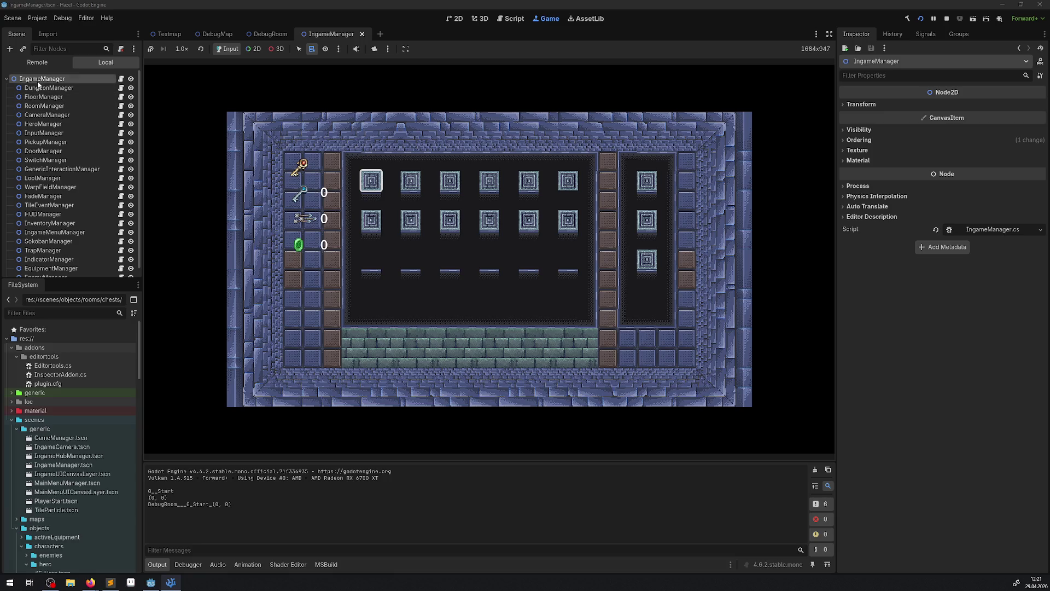
click(947, 20)
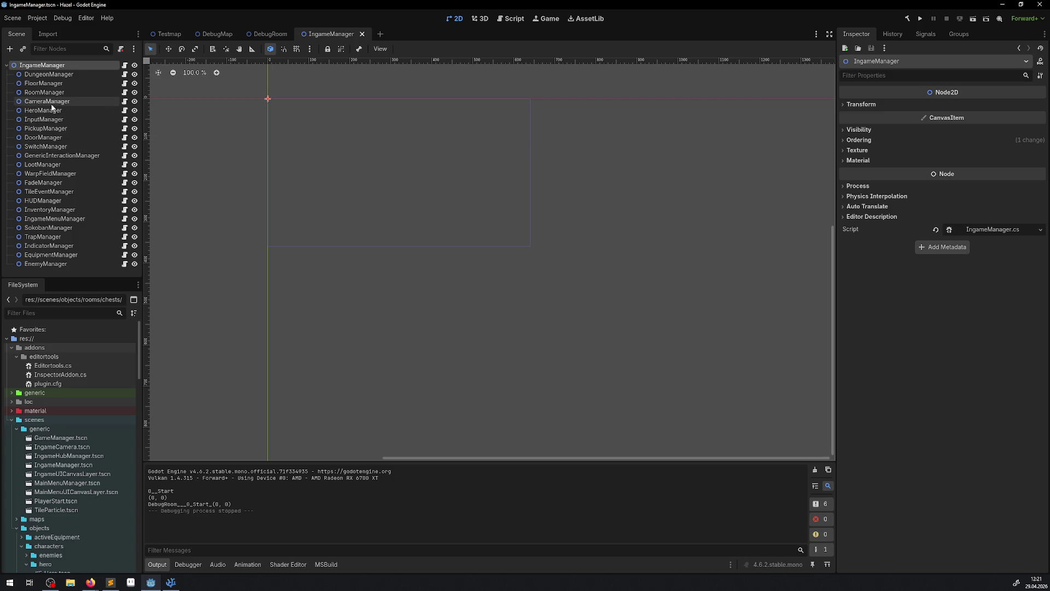
Set IngameMenuManager's process mode to When Paused
click(64, 219)
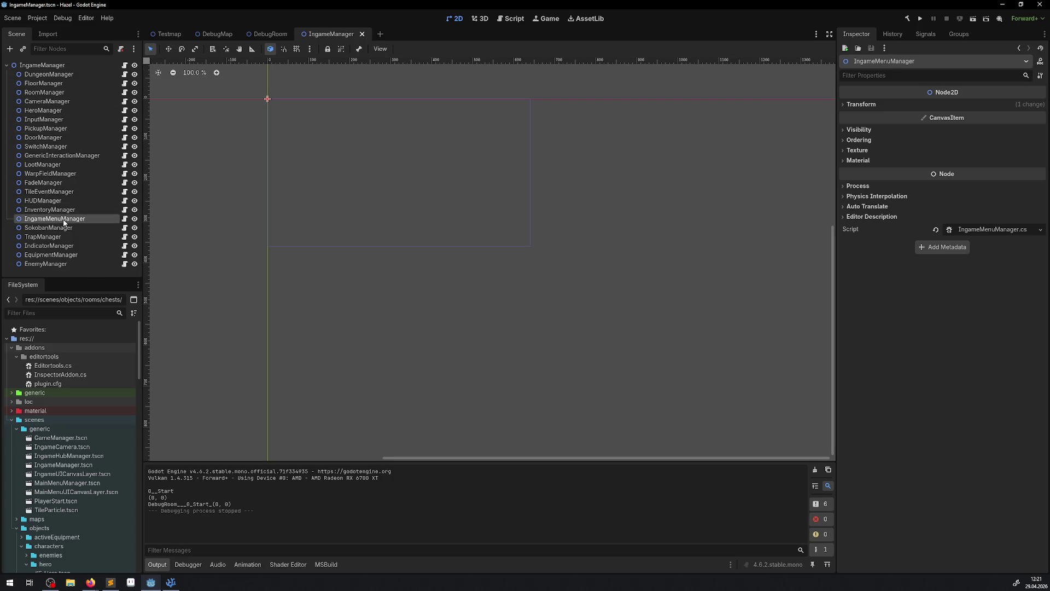
click(856, 186)
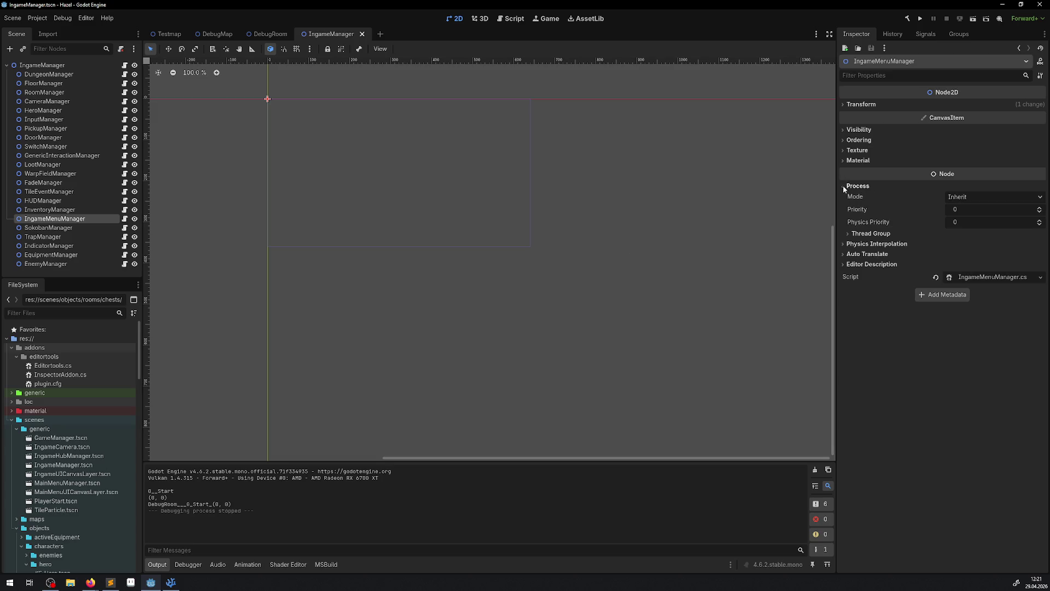
click(979, 198)
click(983, 232)
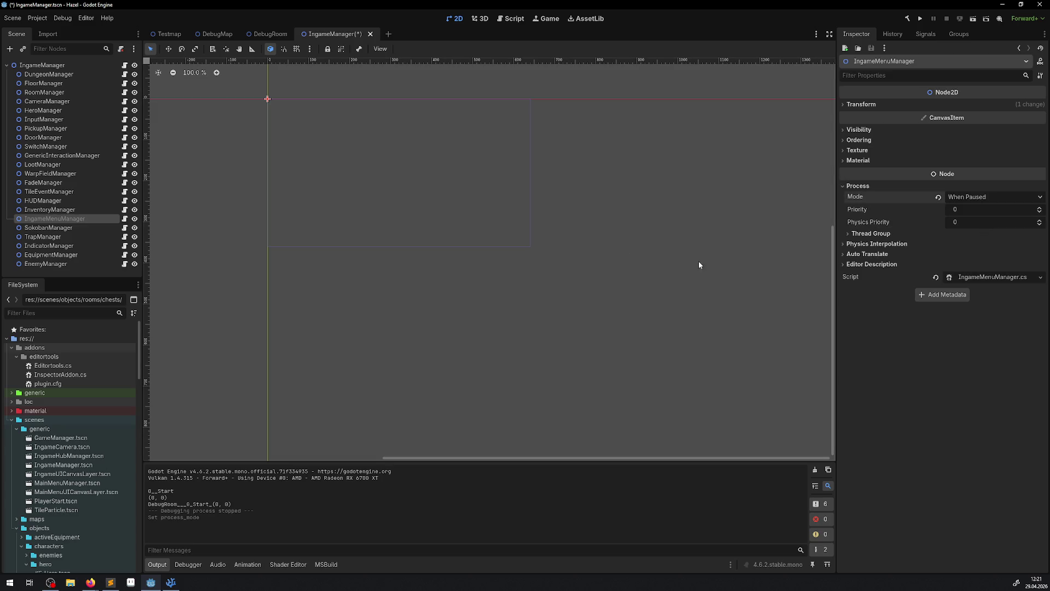
Save the IngameManager scene and launch a test run
key(ctrl+s)
click(68, 127)
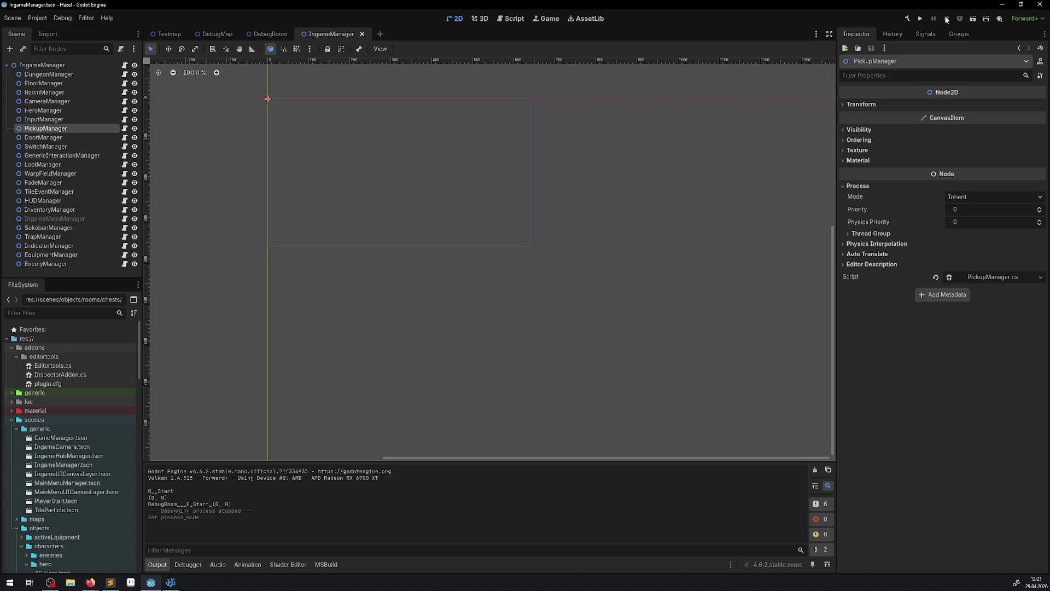
click(922, 19)
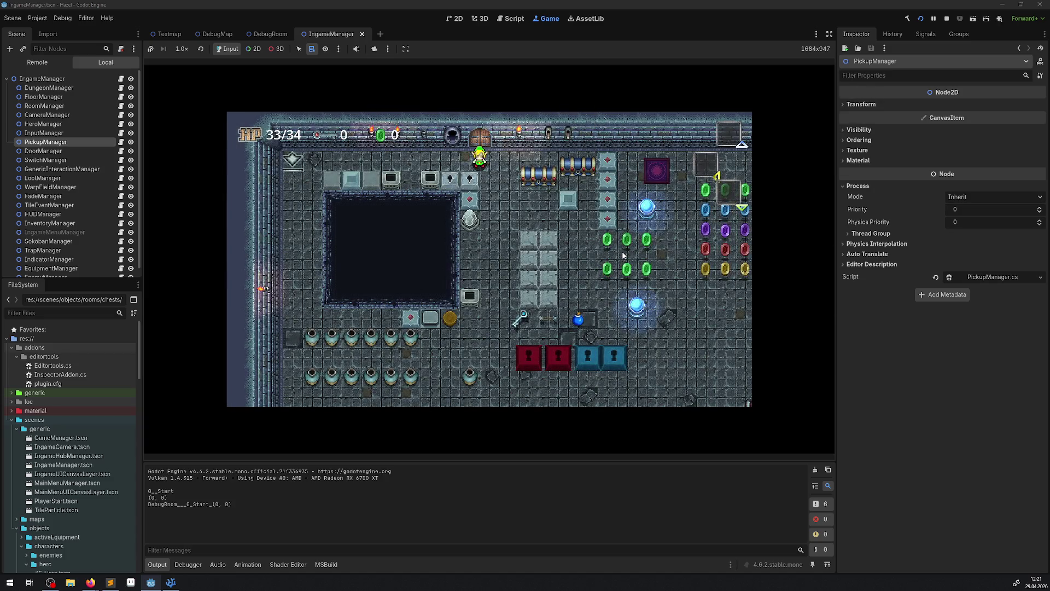
Toggle the inventory menu, then walk the hero to the chest and open it
key(Return)
key(Return)
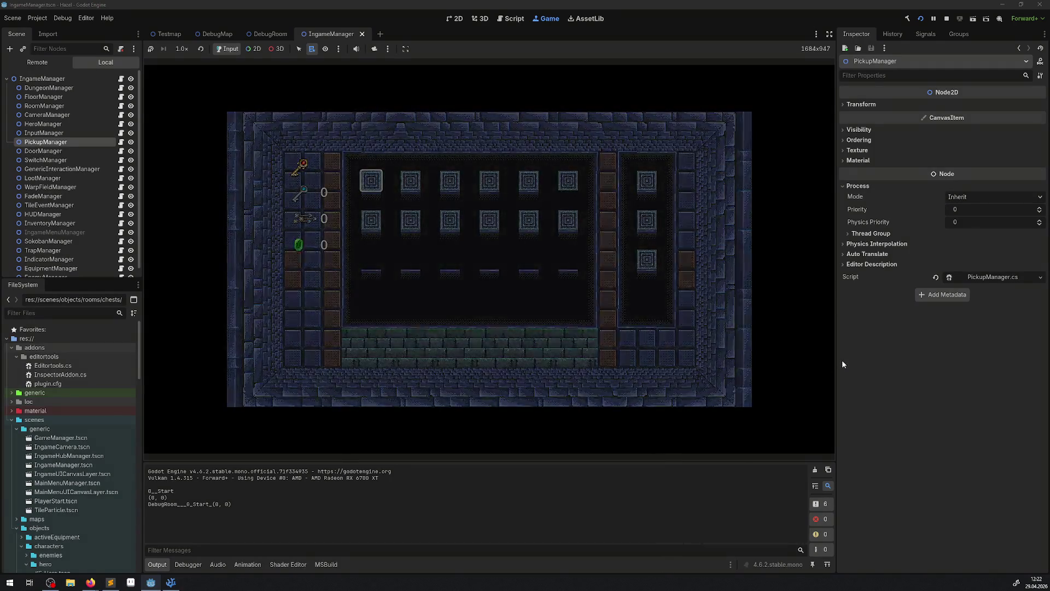
key(Return)
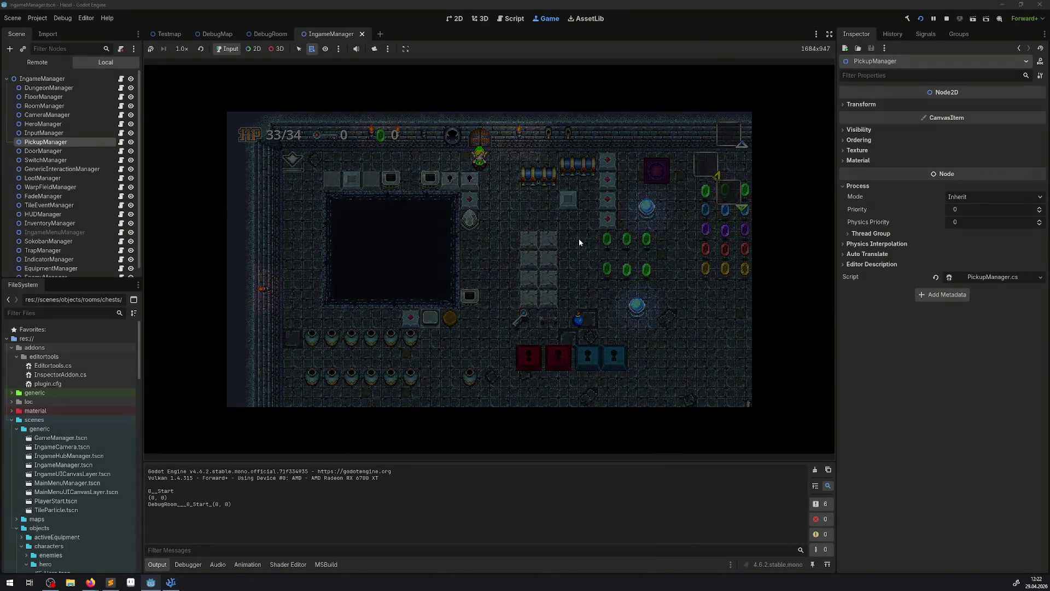
key(Return)
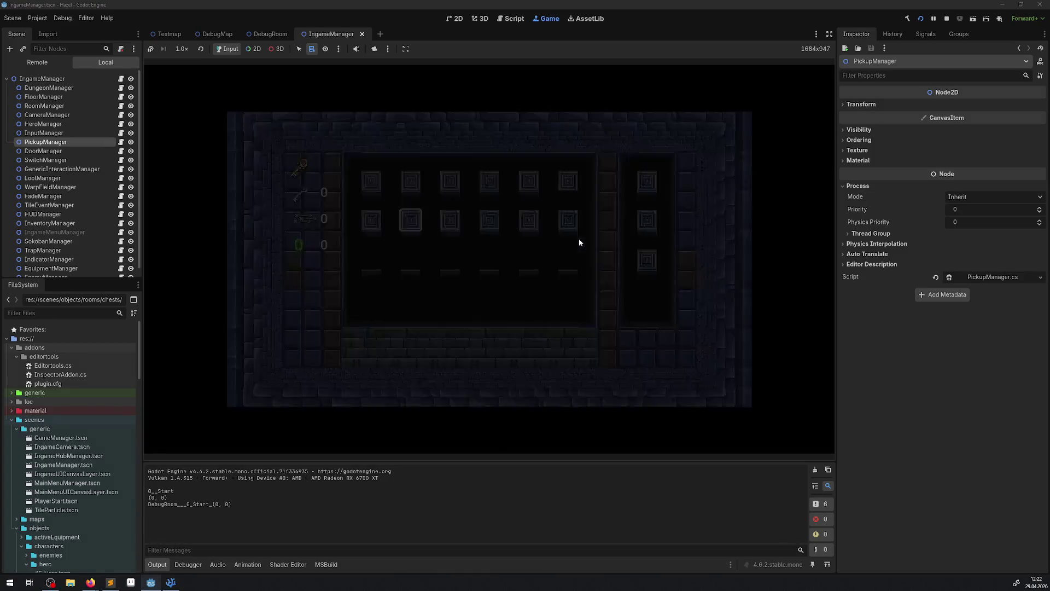
key(Down)
key(Right)
key(Up)
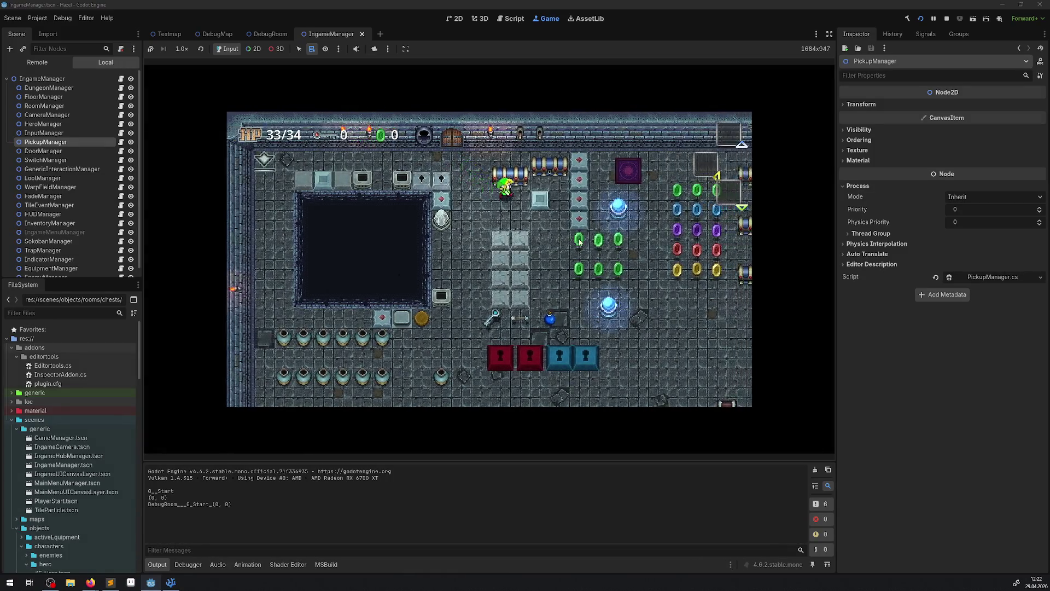
key(space)
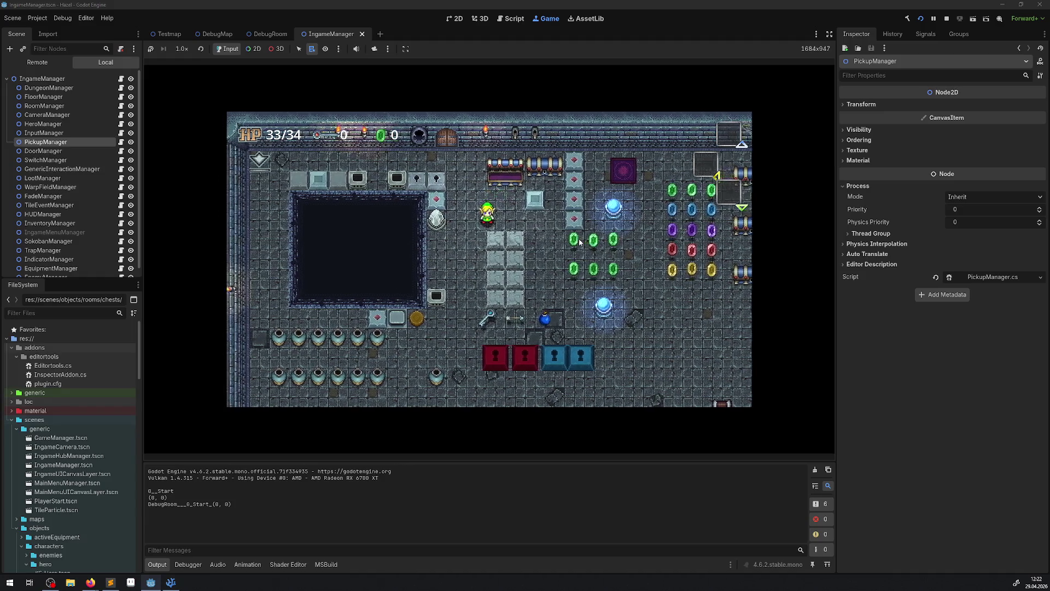
Try using the mask from the inventory menu, then close it
key(Return)
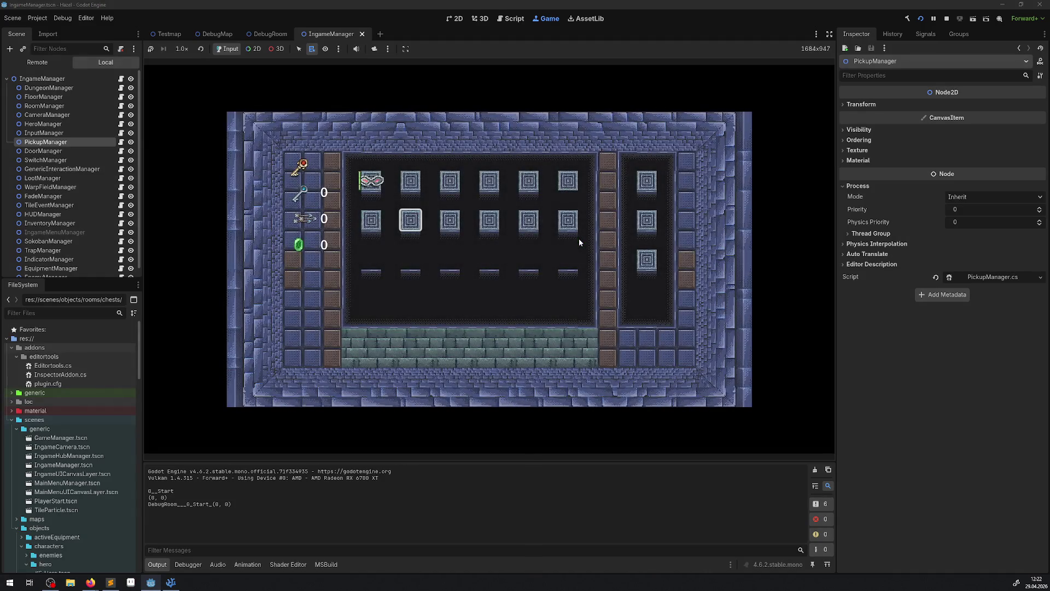
key(Up)
key(Left)
key(space)
key(Return)
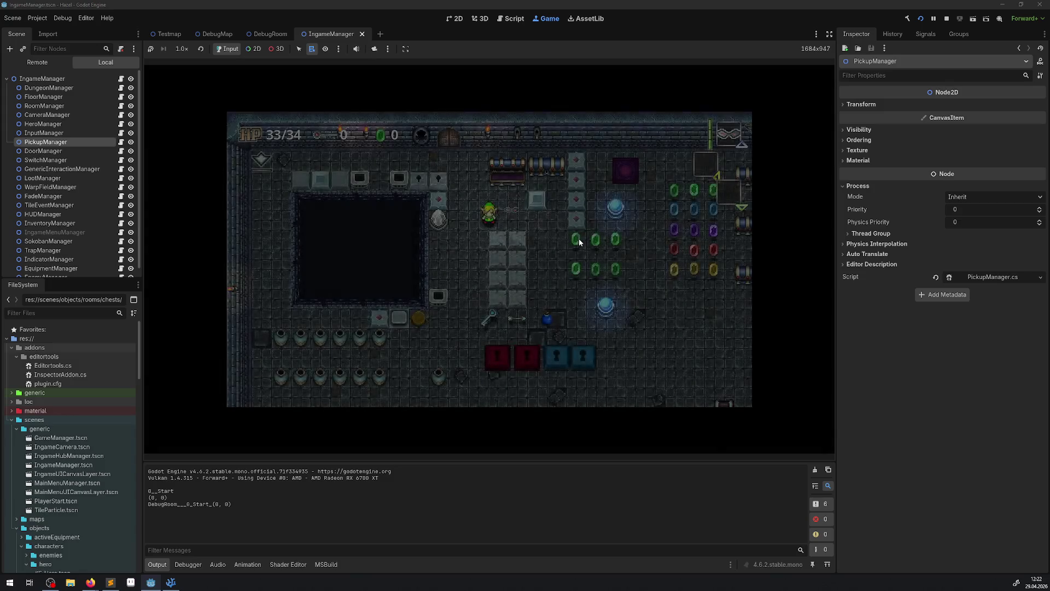
Walk the hero to pick up the key beside the dark pit, then stop the game
key(Down)
key(Down)
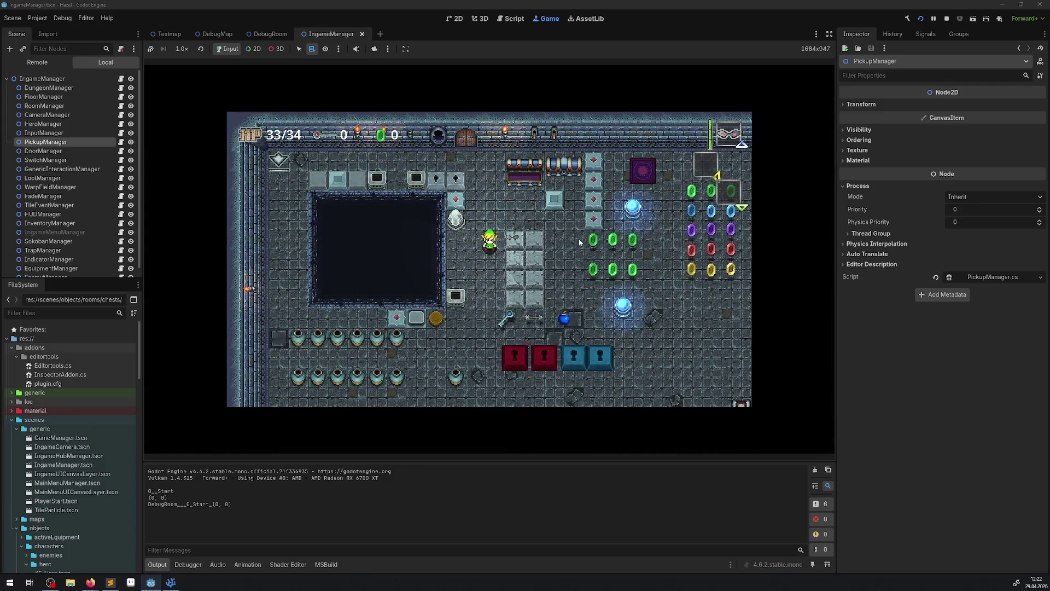
key(Right)
key(Up)
key(Left)
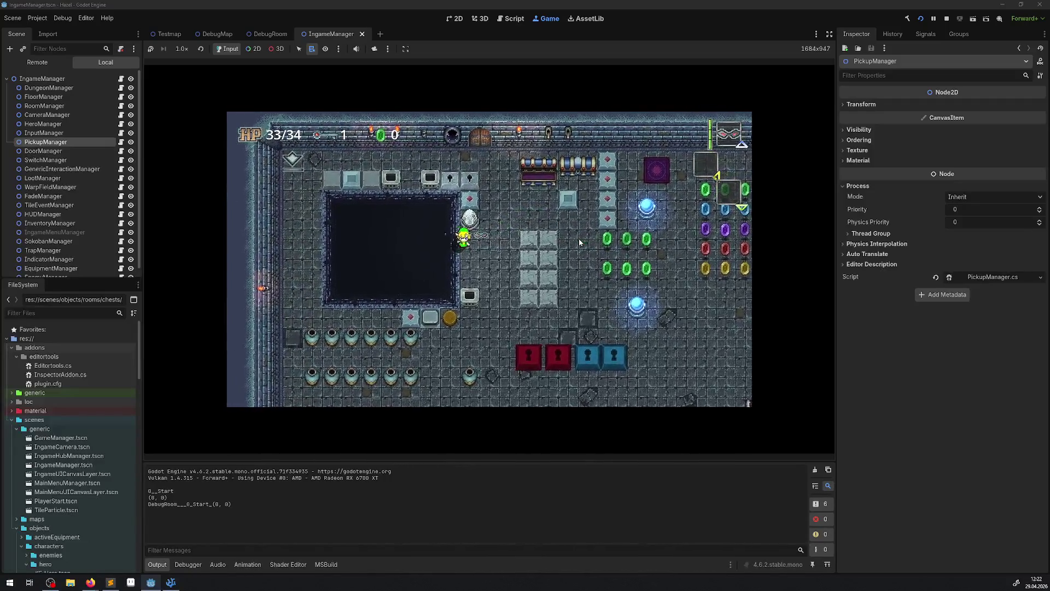
key(Up)
key(Right)
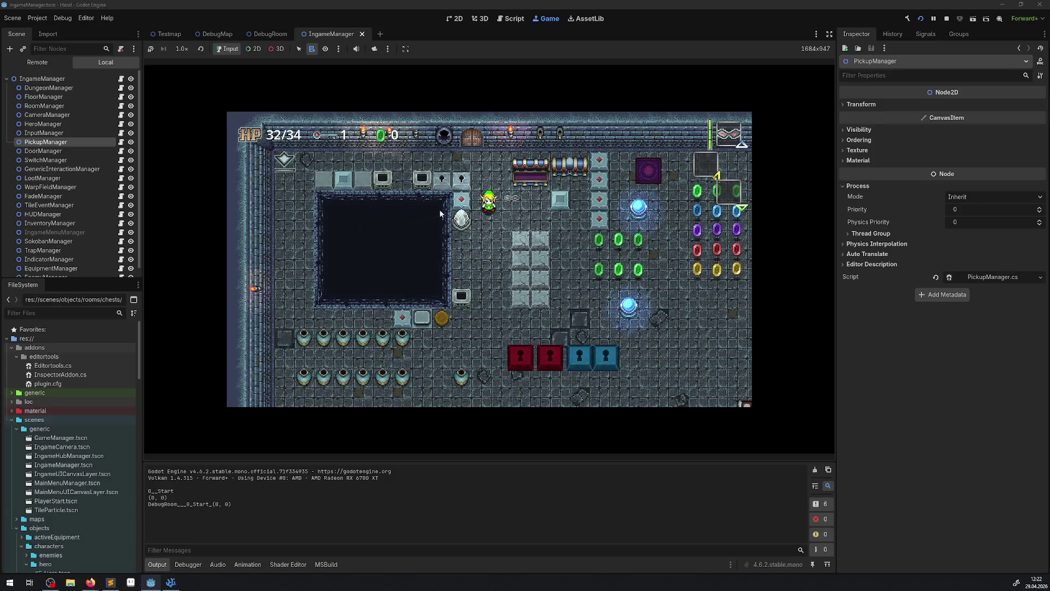
click(947, 18)
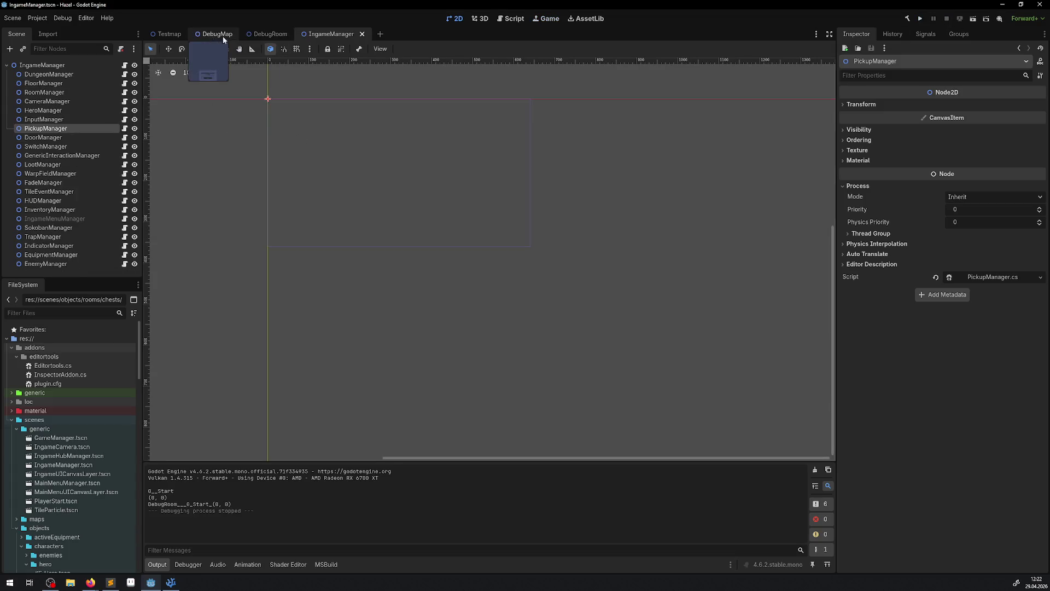
click(261, 34)
drag(553, 163, 383, 330)
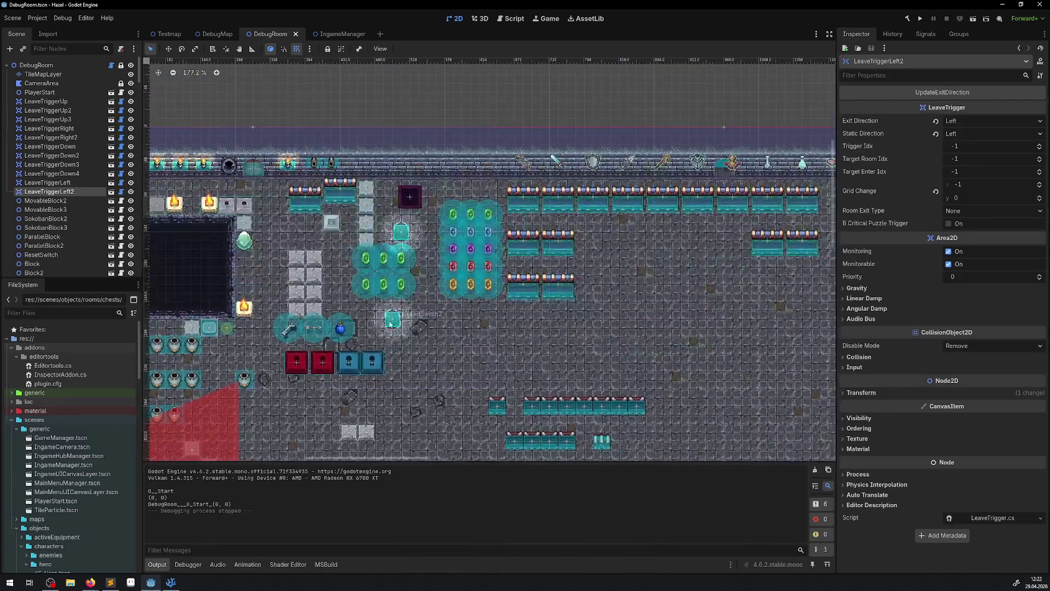
click(309, 197)
click(123, 268)
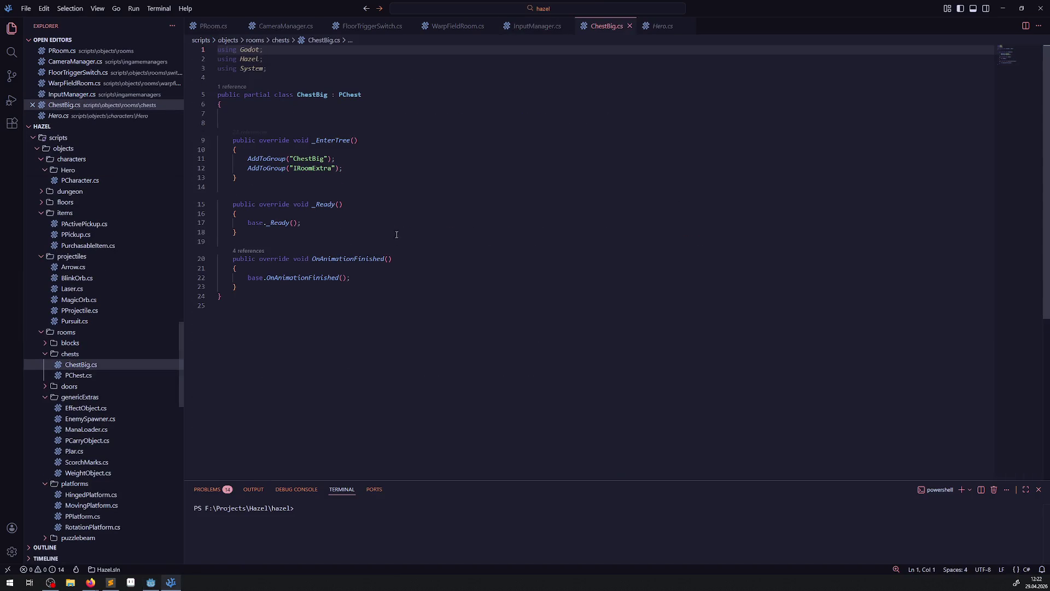
double_click(78, 375)
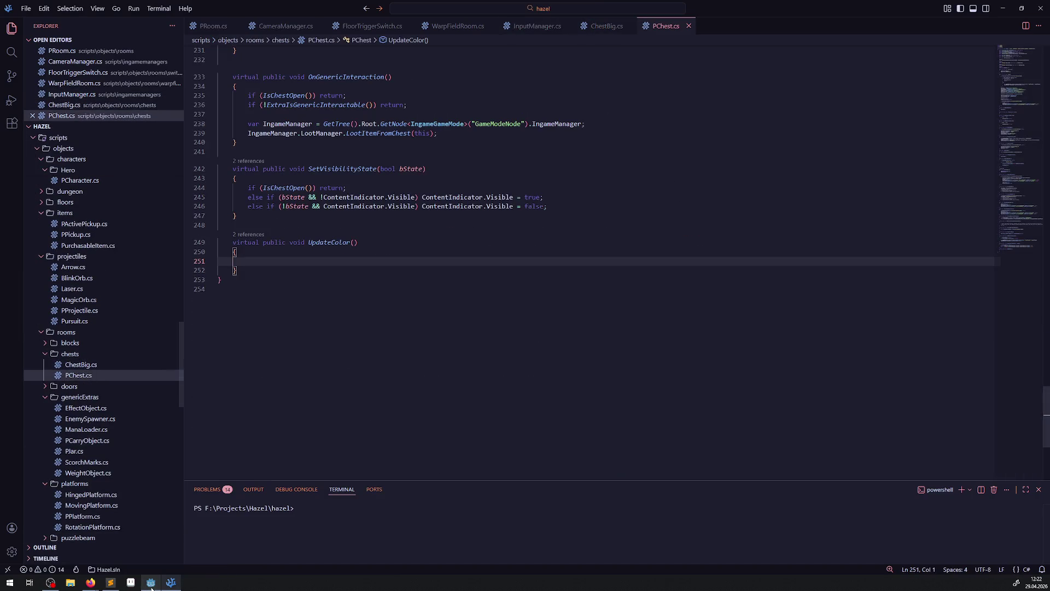
click(119, 577)
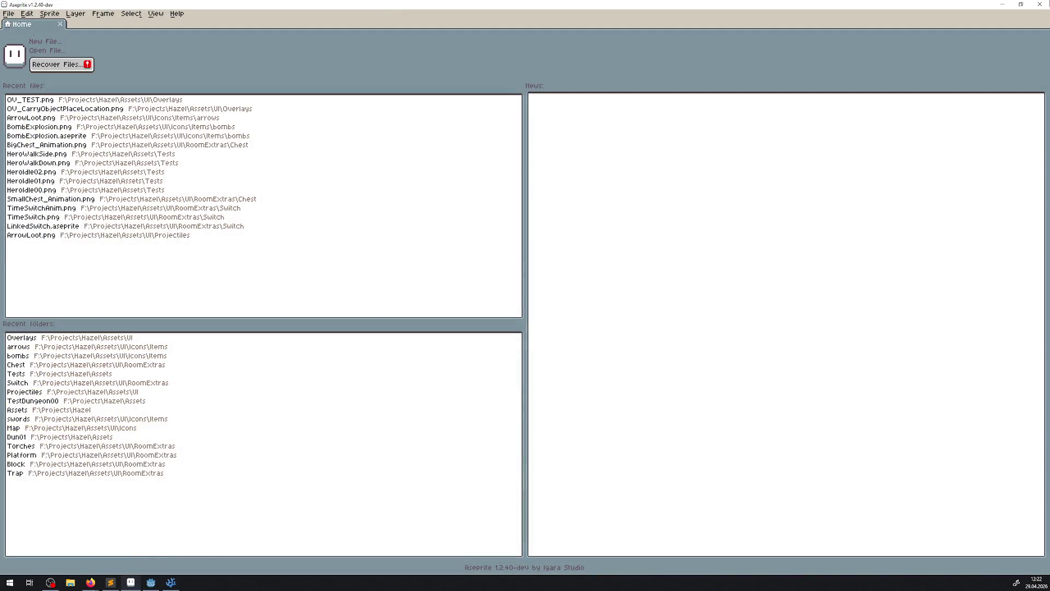
click(130, 581)
click(151, 582)
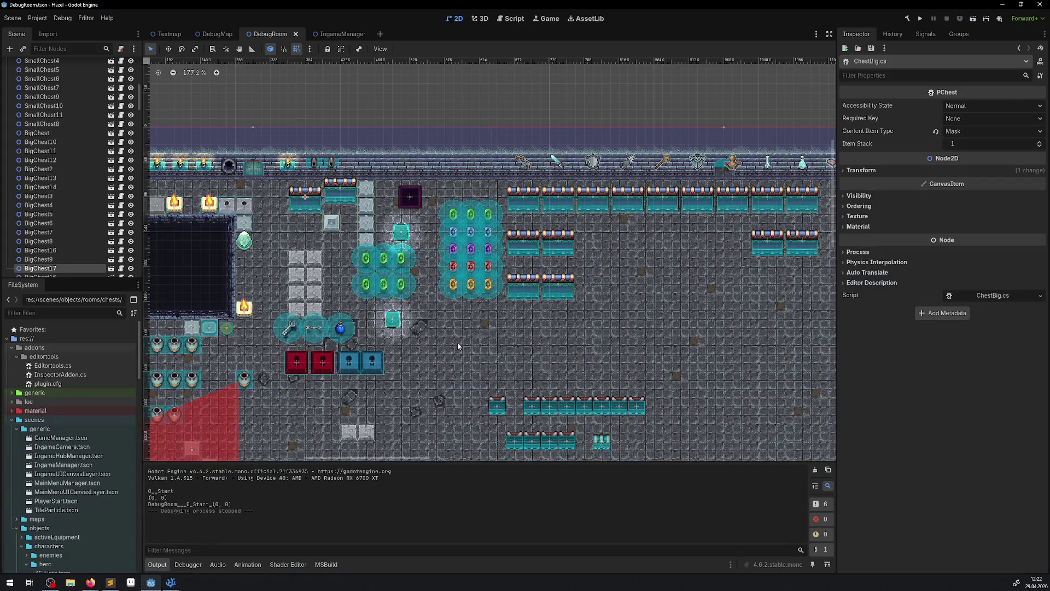
scroll(360, 223, up, 1)
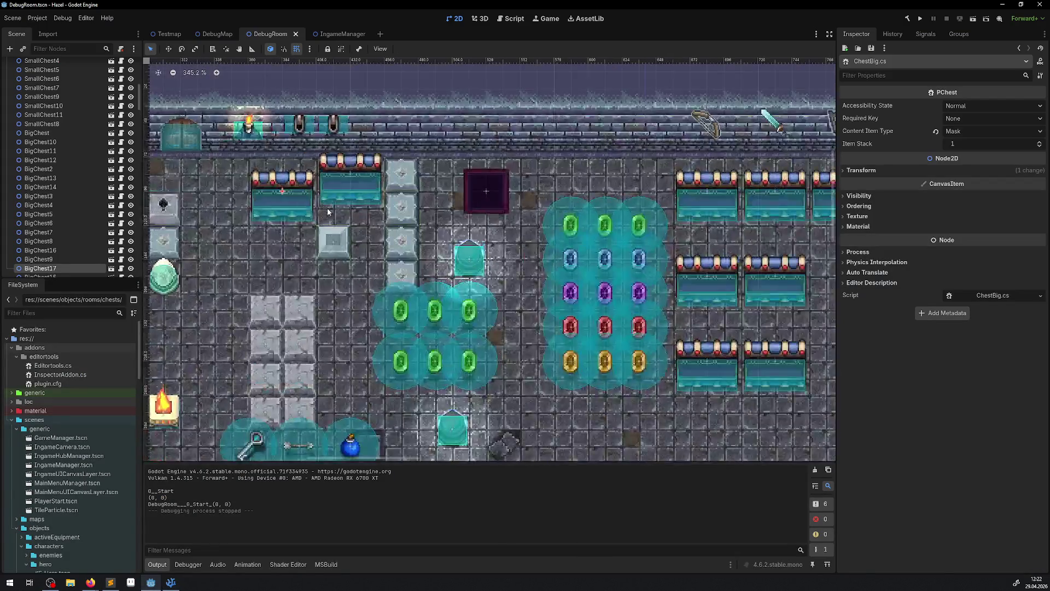
scroll(412, 221, up, 2)
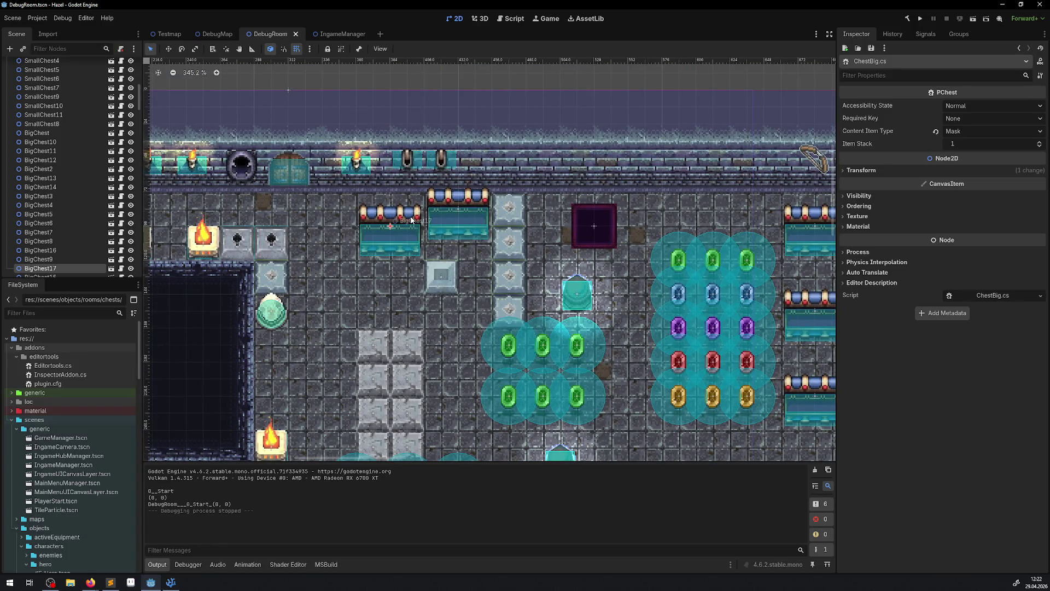
Expand BigChest17's Process settings showing Mode Inherit, Priority 0 and Physics Priority 0
click(860, 252)
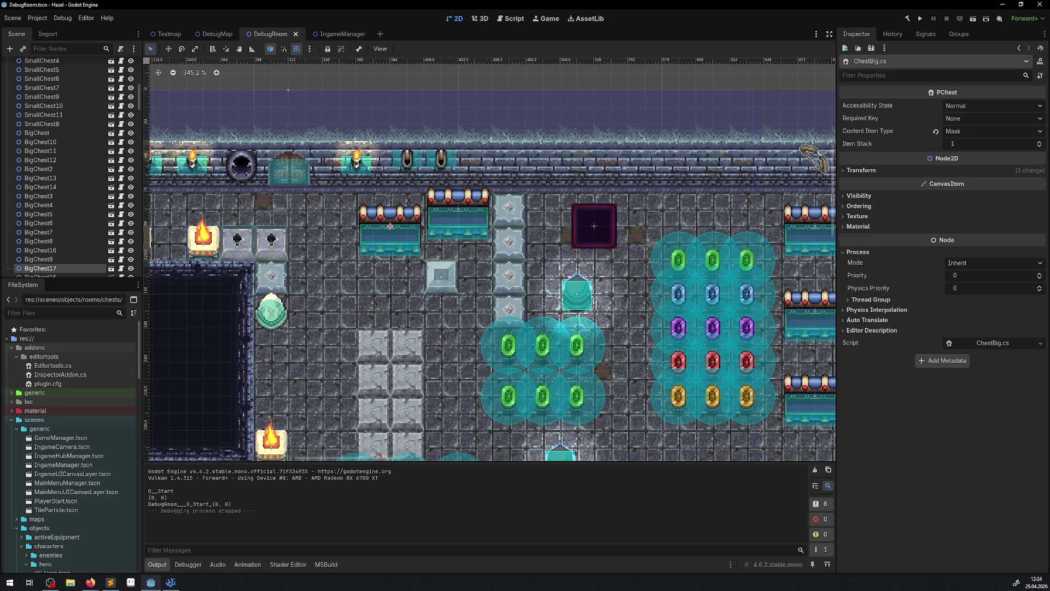
scroll(441, 276, down, 3)
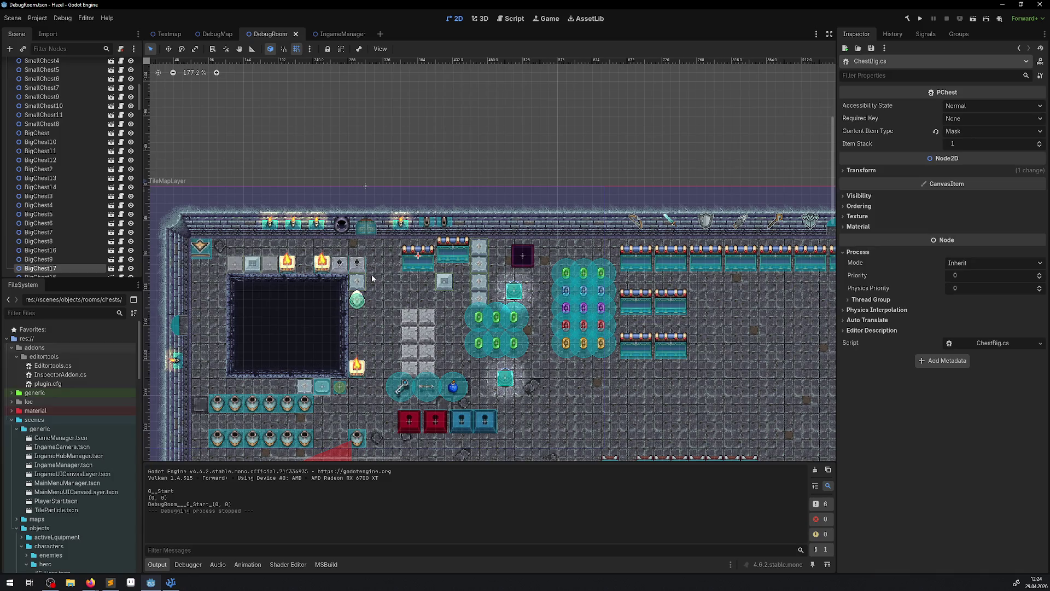
scroll(372, 277, down, 2)
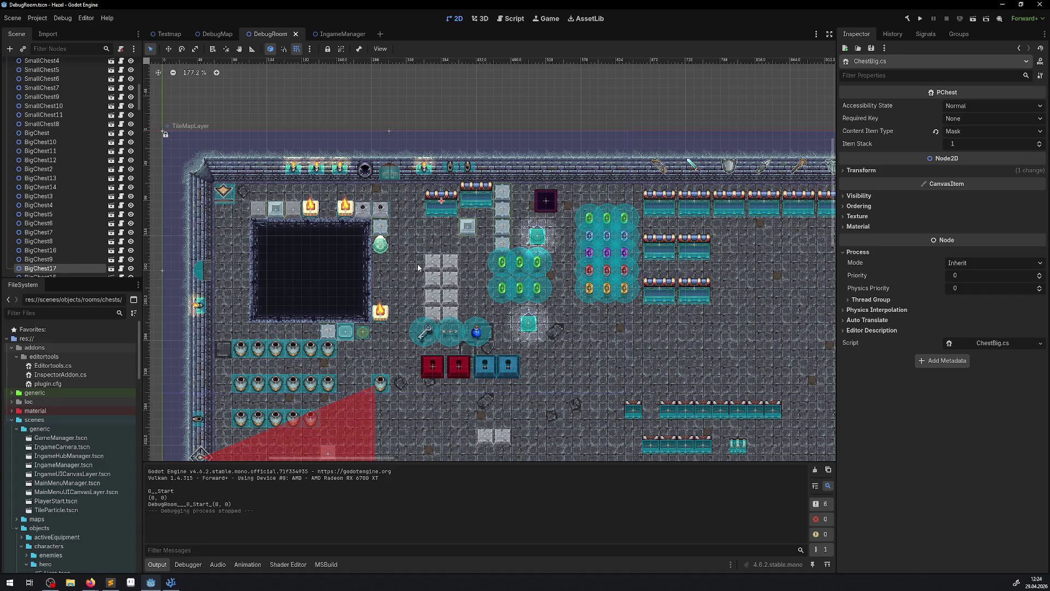
scroll(421, 288, up, 3)
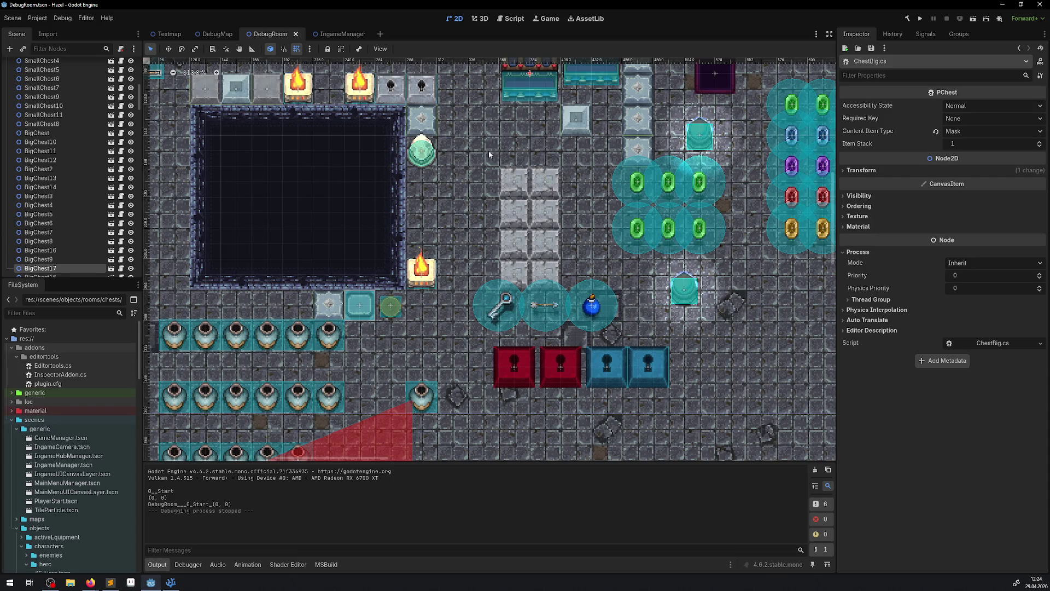
click(431, 151)
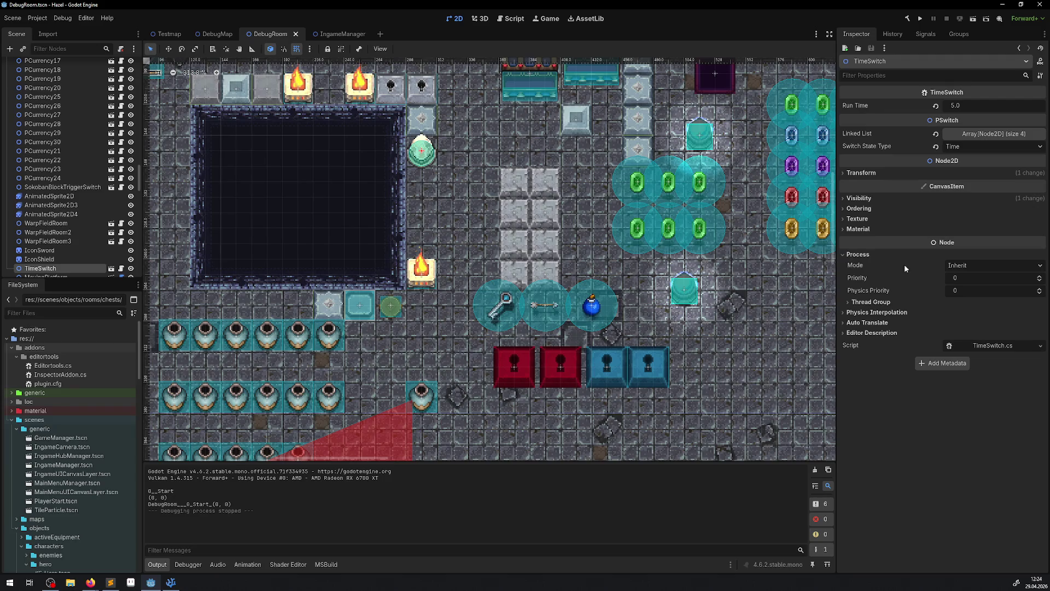
Read the TimeSwitch's Process Mode tooltip, then return to PChest.cs in the code editor
mouse_move(856, 268)
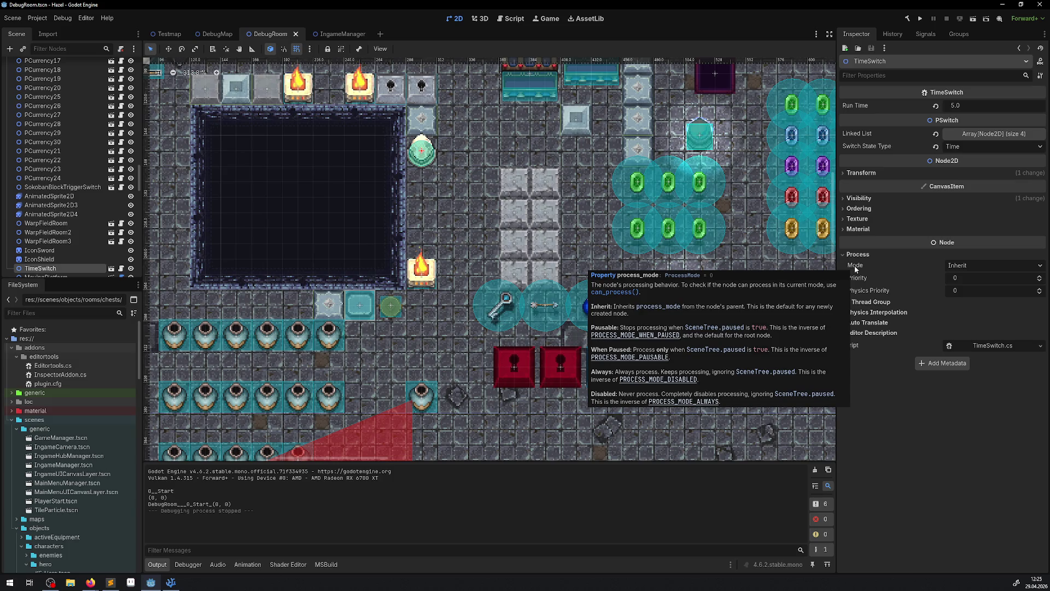
click(171, 582)
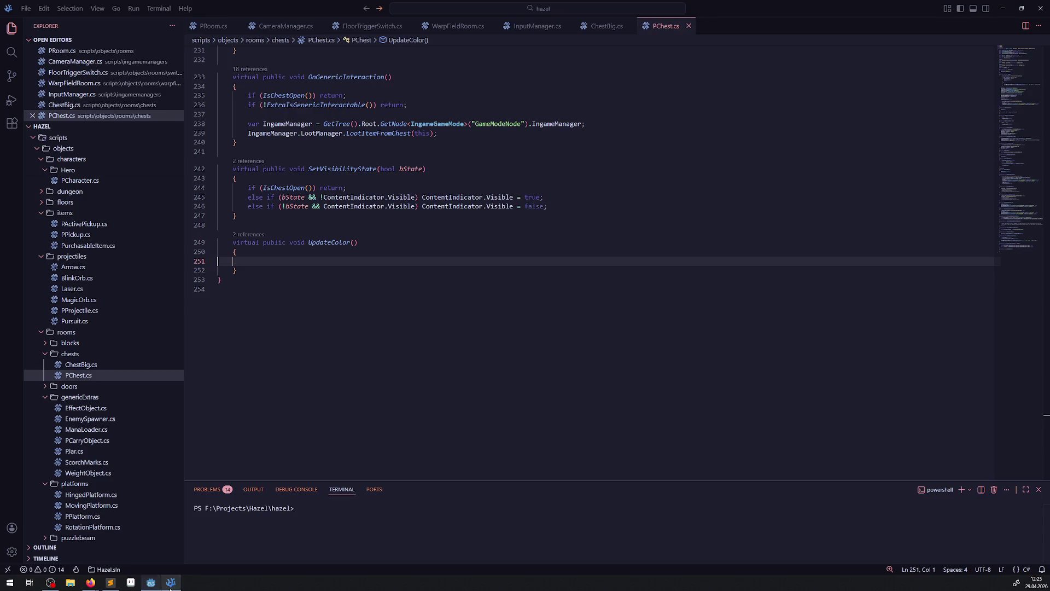
Review EnterRoomAndStartExtra and the SetProcess docs in PChest.cs, then return to Godot
scroll(387, 168, up, 13)
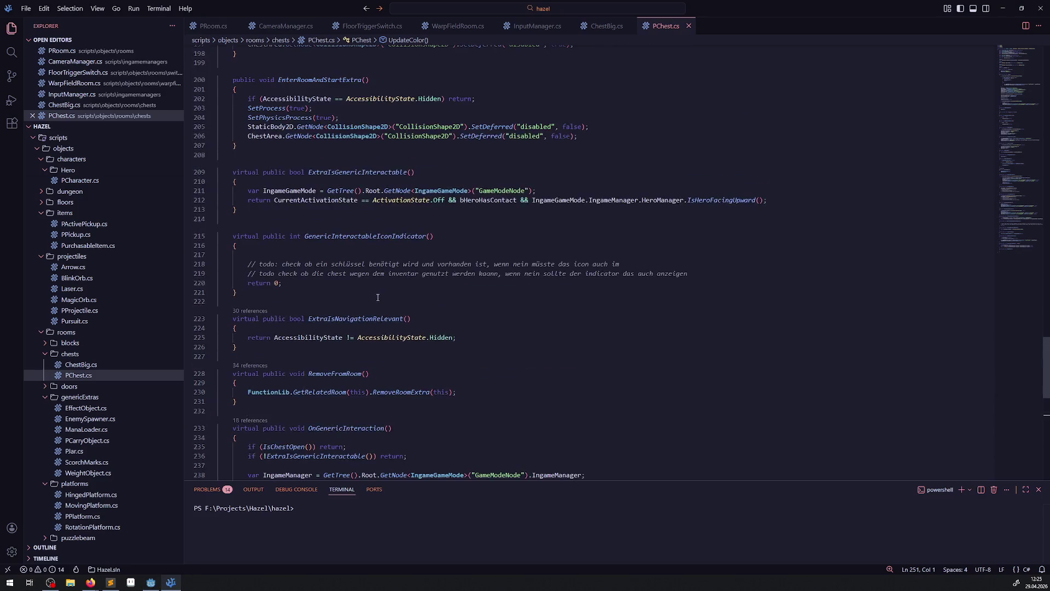
mouse_move(366, 278)
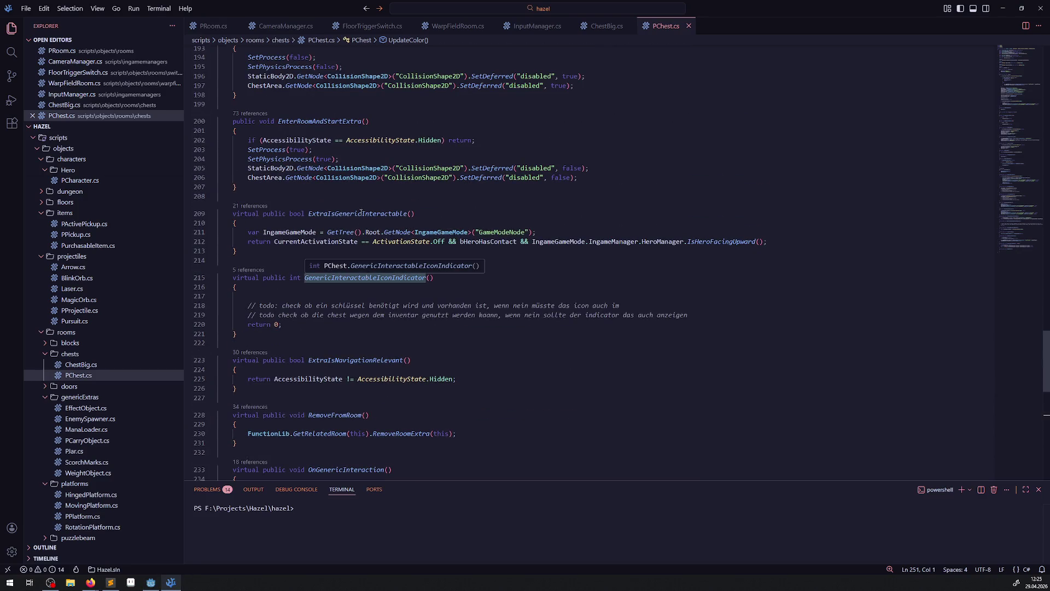
mouse_move(274, 146)
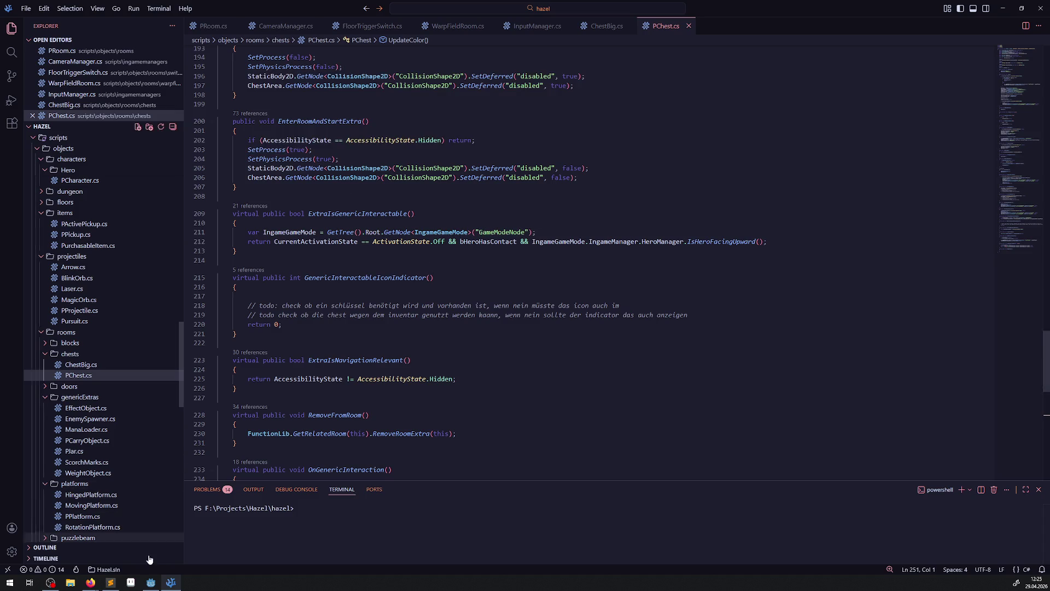
click(151, 582)
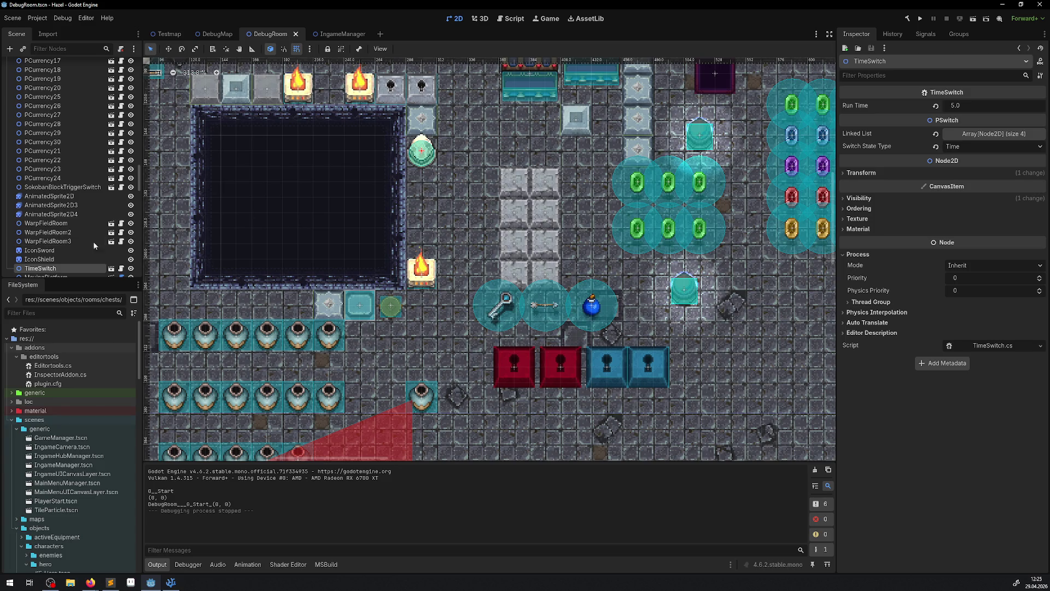
Select the PressureTrap in the DebugRoom and open its PressureTrap.cs script
scroll(227, 281, down, 8)
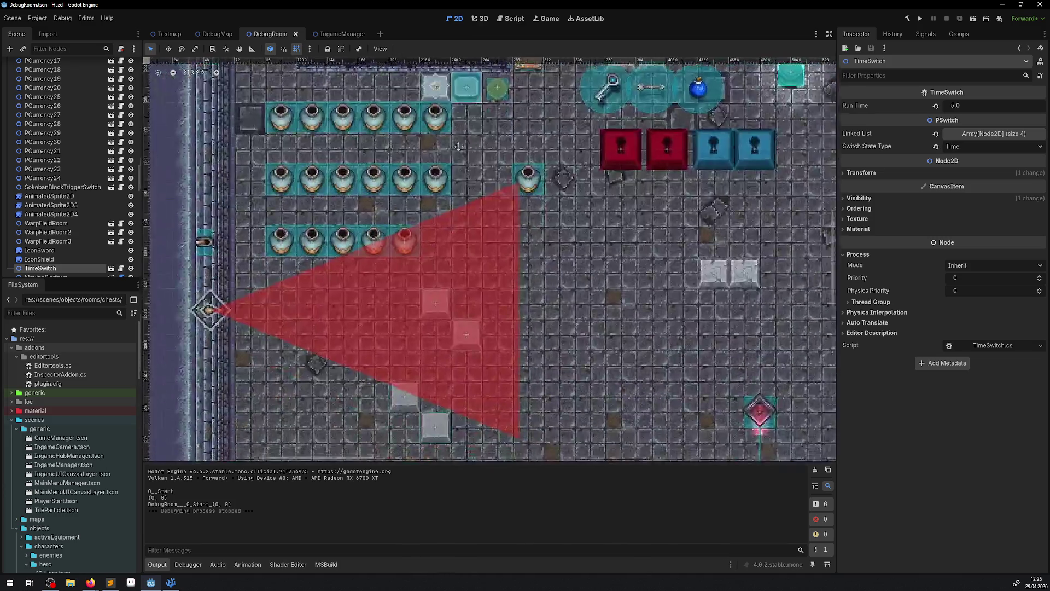
click(174, 302)
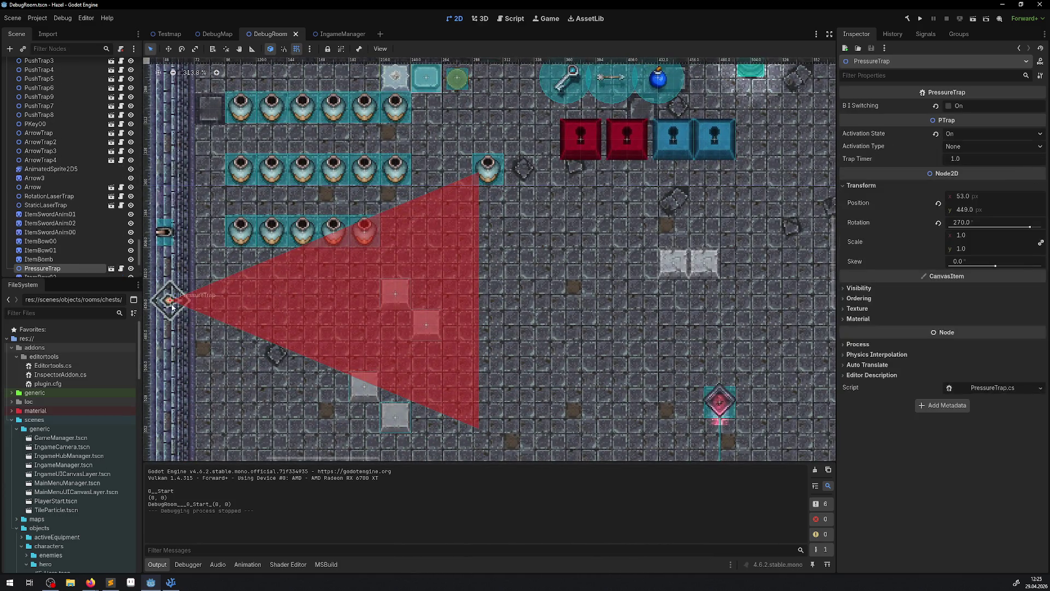
click(121, 268)
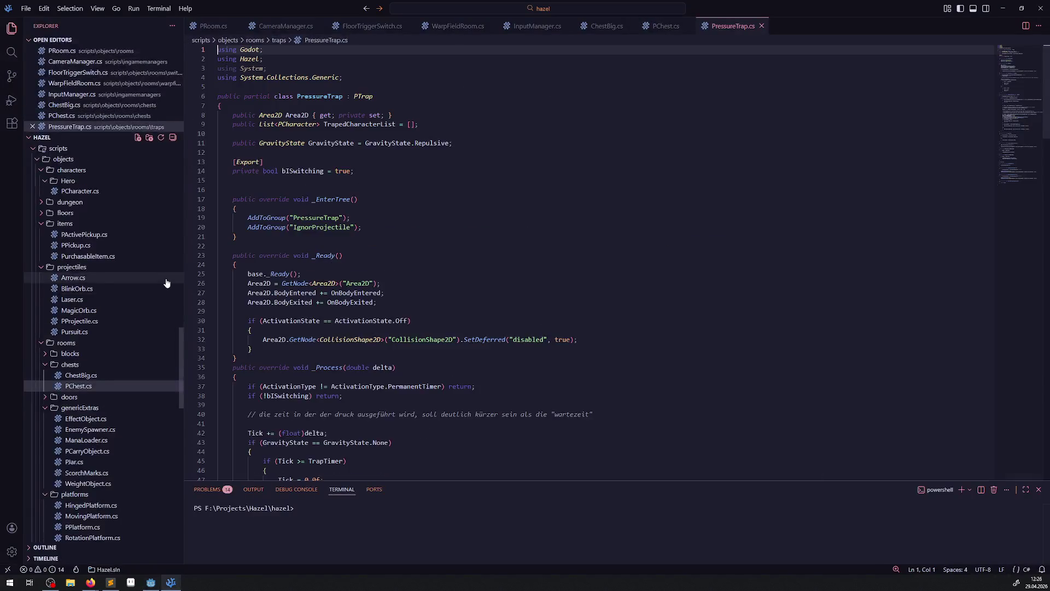
Scroll PressureTrap.cs down to the _Process method, then go back to Godot
scroll(399, 232, down, 5)
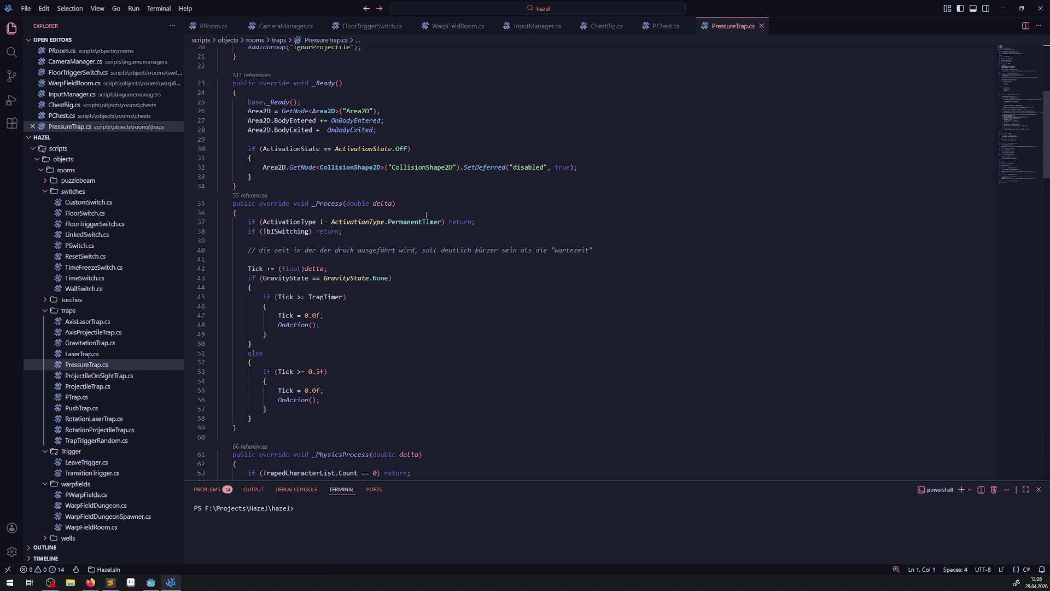
click(151, 582)
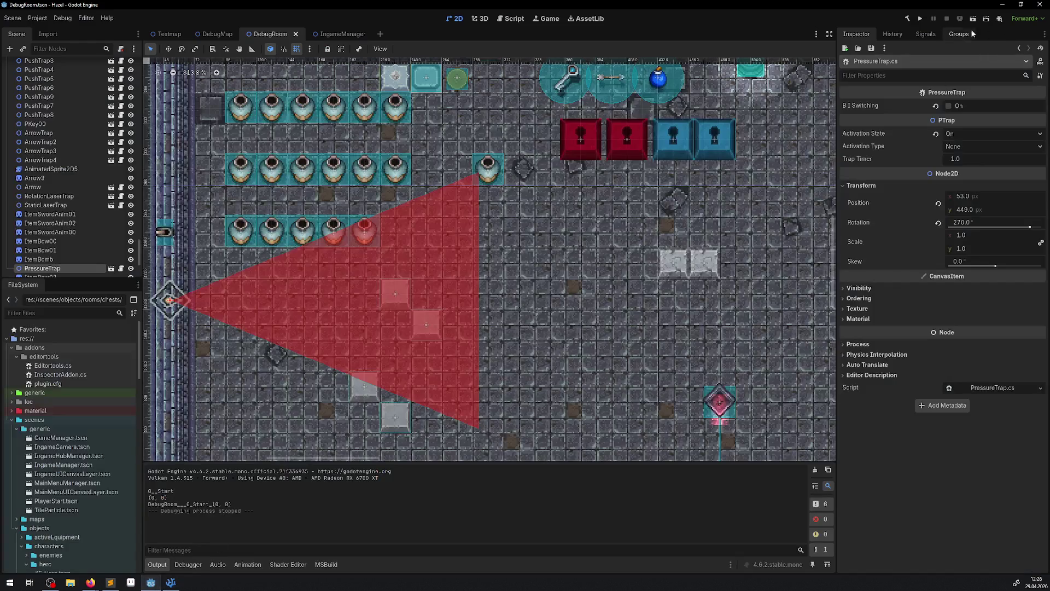
Launch the game, walk the hero down and toggle the inventory screen
click(920, 18)
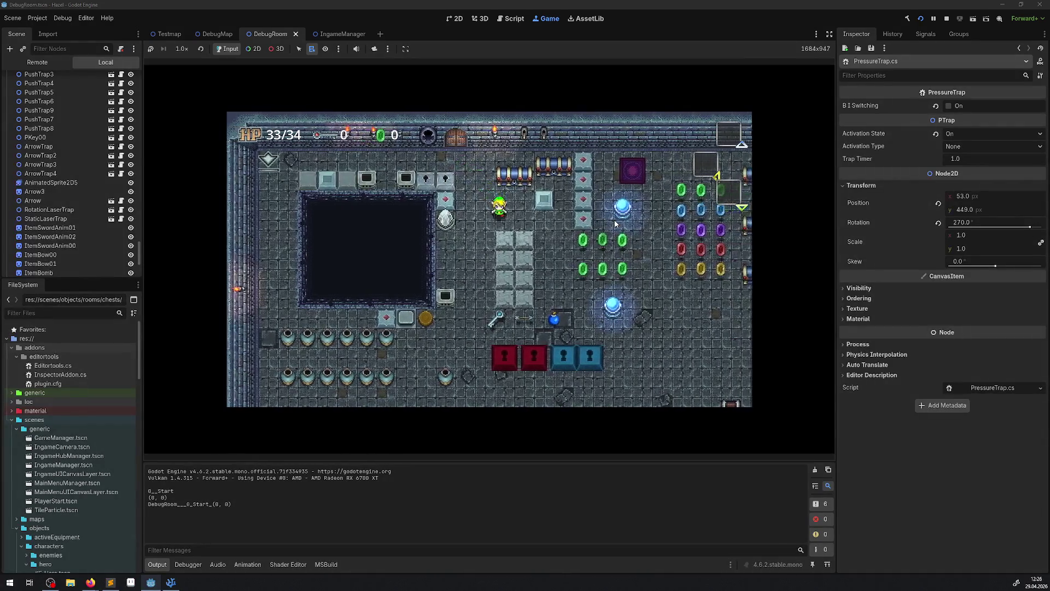
key(Down)
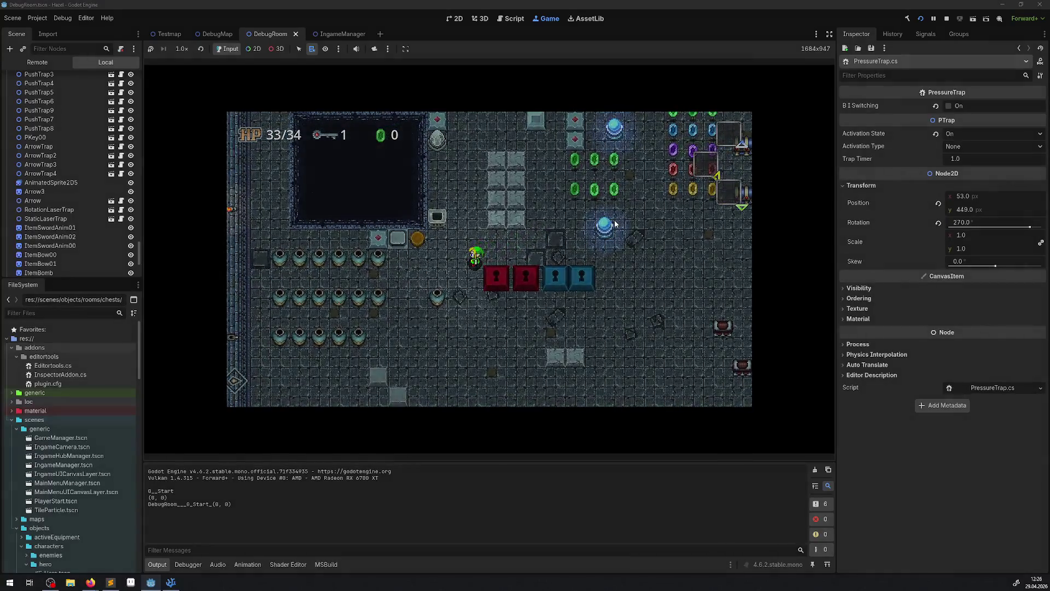
key(Return)
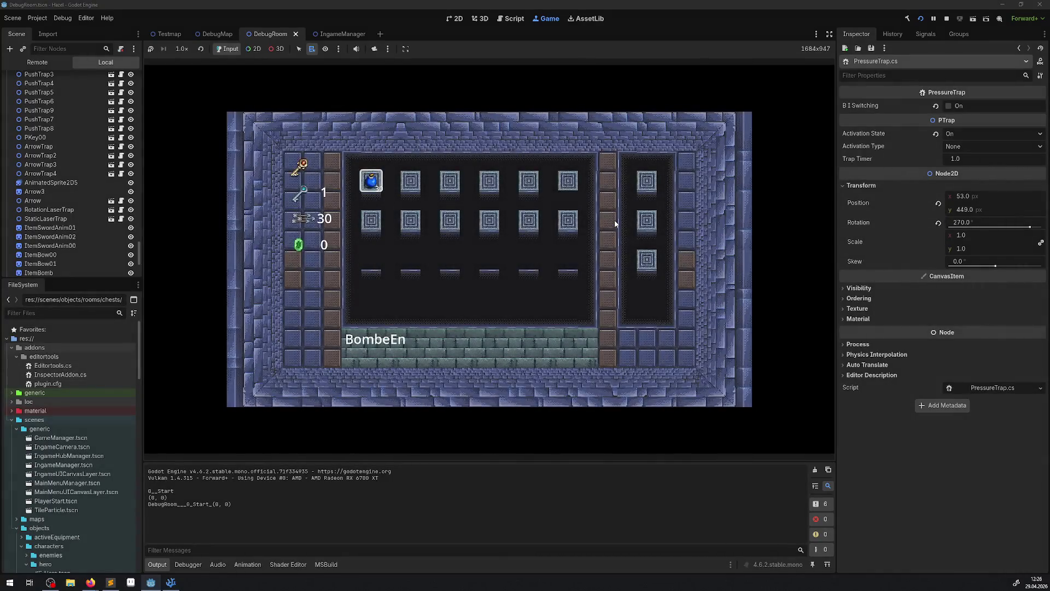
key(Return)
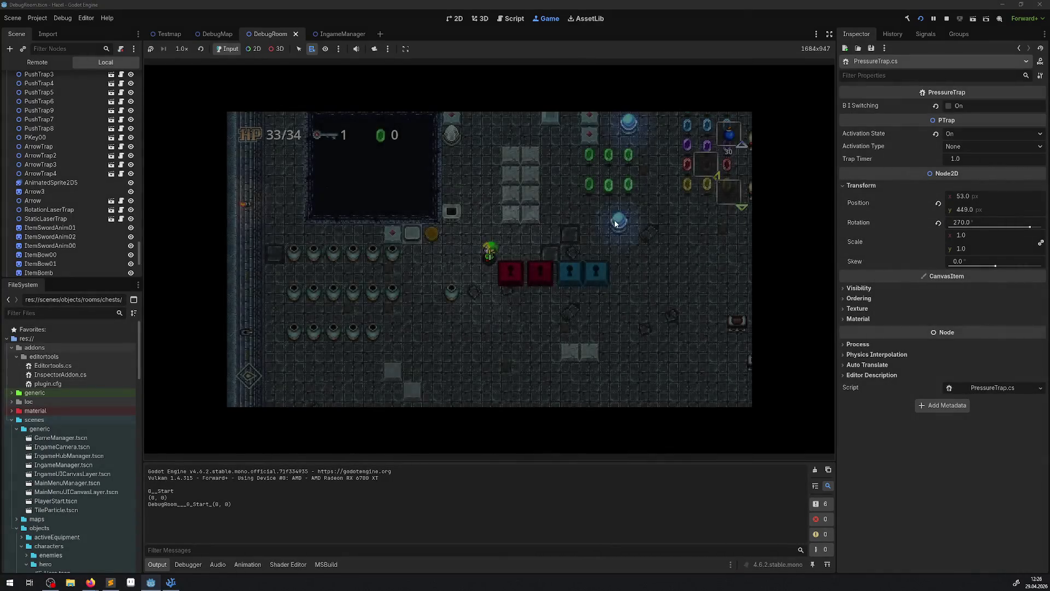
Walk the hero down and drop several bombs, stepping away as they explode
key(Down)
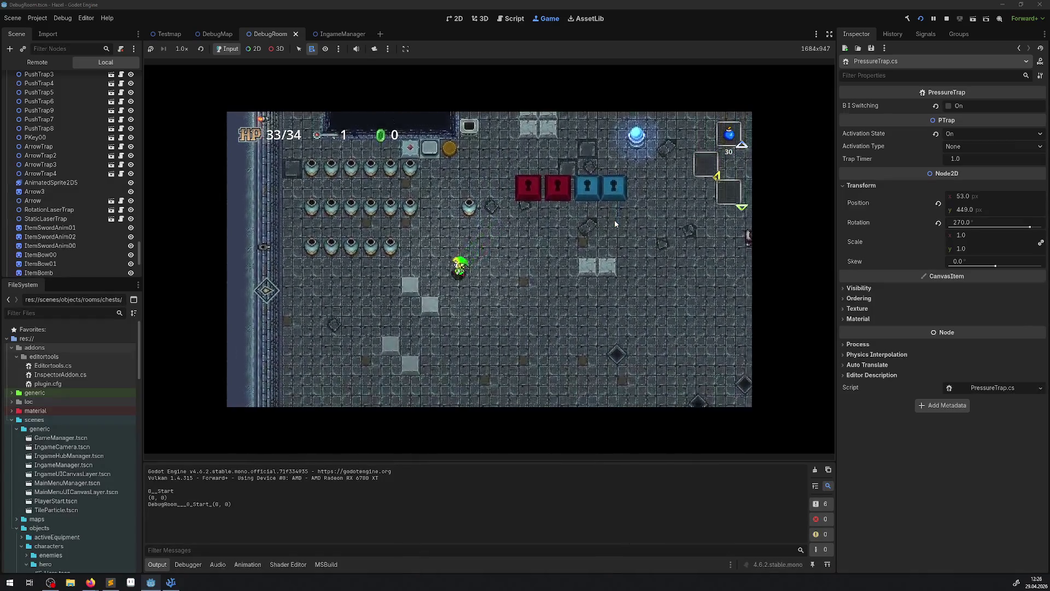
key(Left)
key(x)
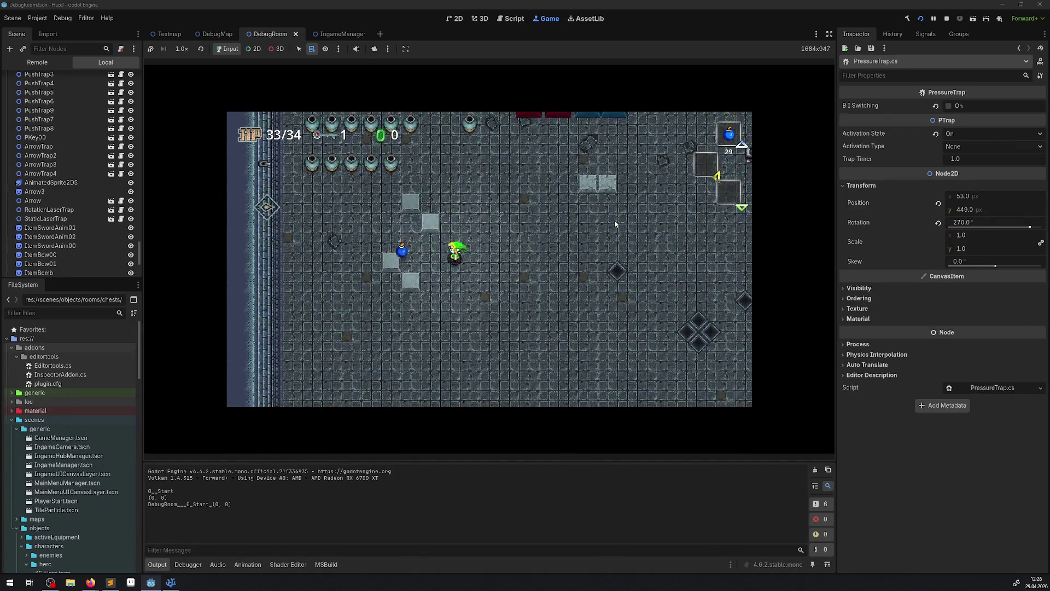
key(Right)
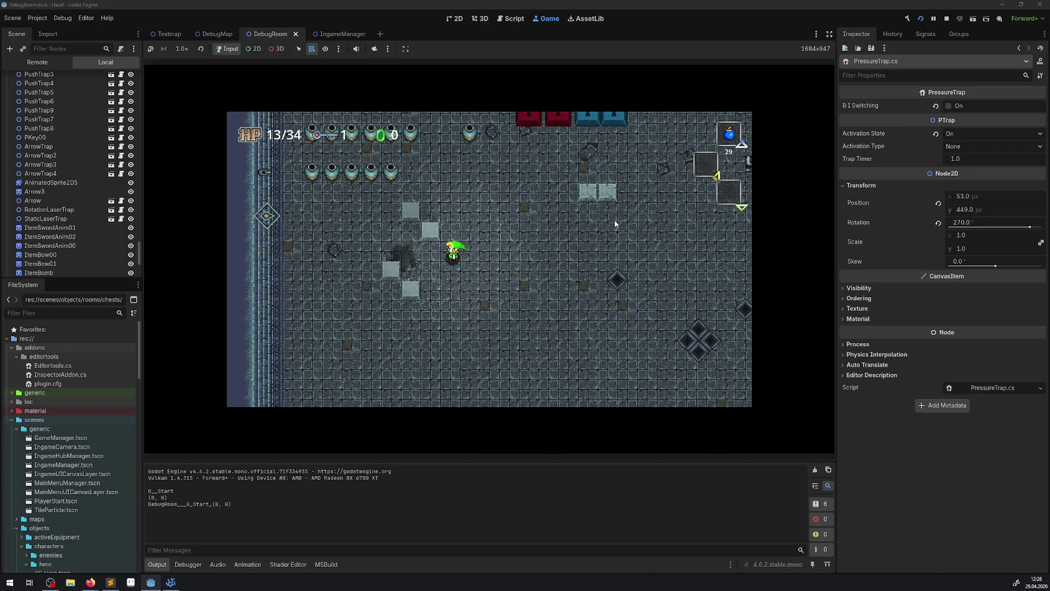
key(Left)
key(Right)
key(x)
key(x)
key(x)
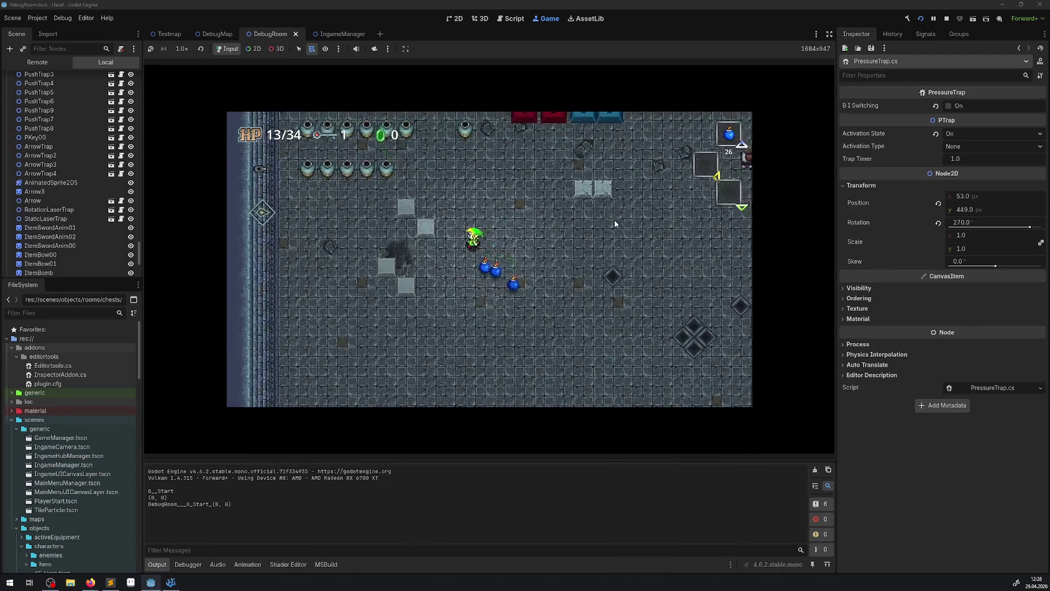
key(Up)
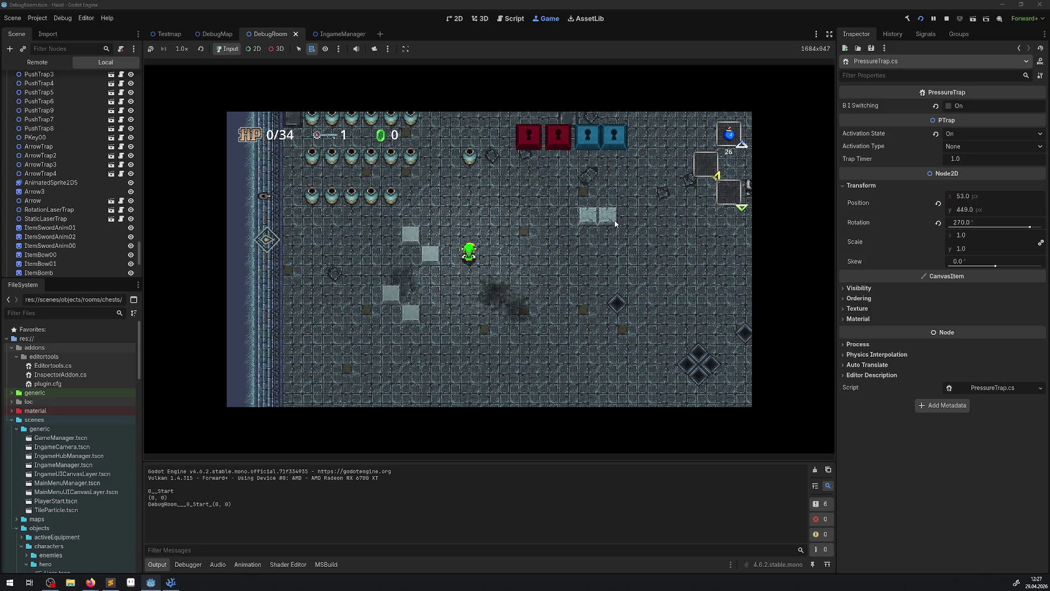
Walk the hero left and up, adjusting position and facing around the room
key(Down)
key(Left)
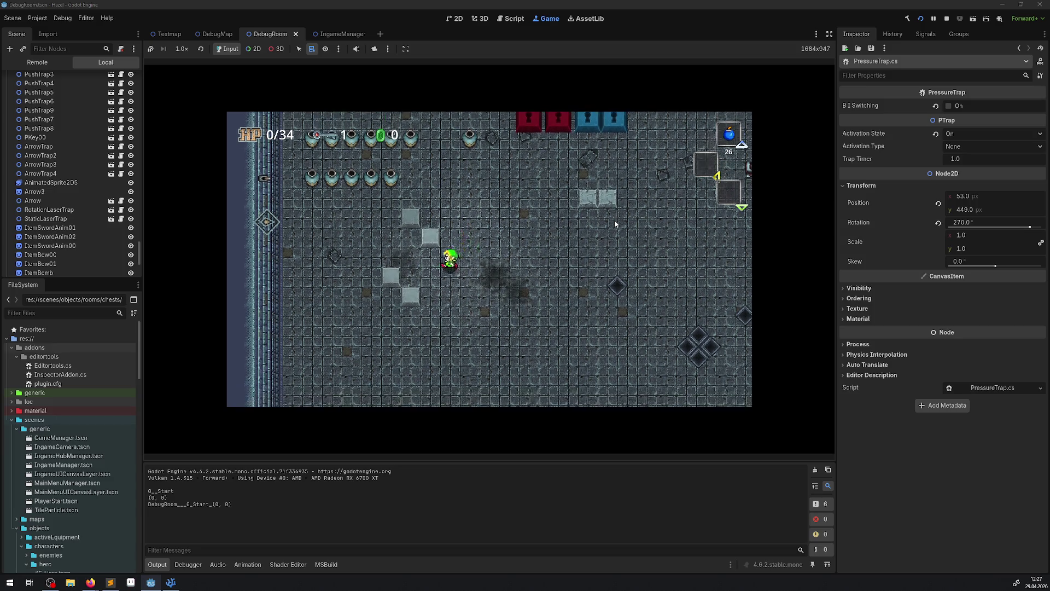
key(Left)
key(Up)
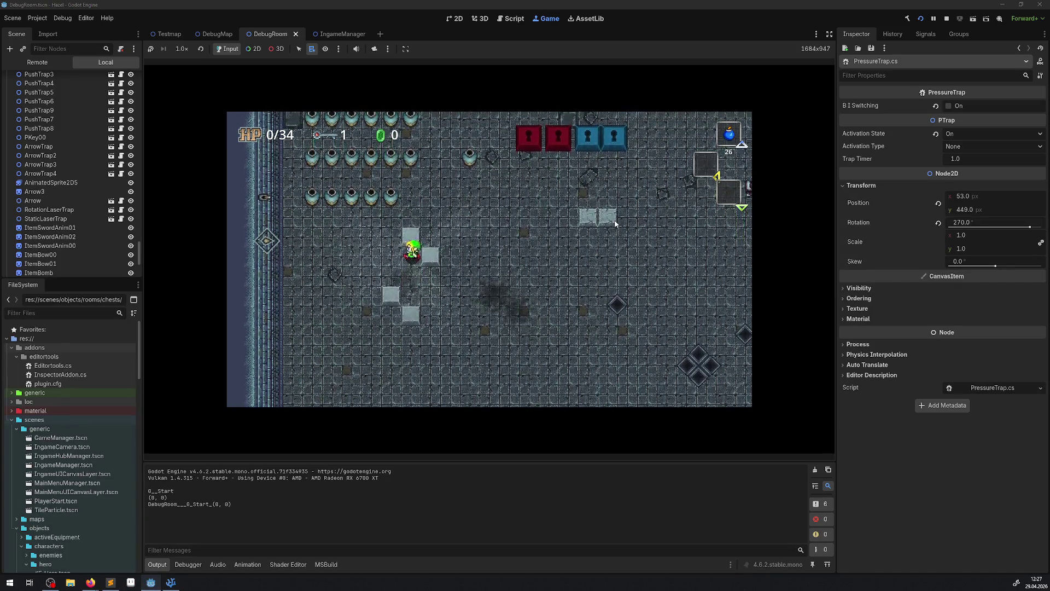
key(Up)
key(Down)
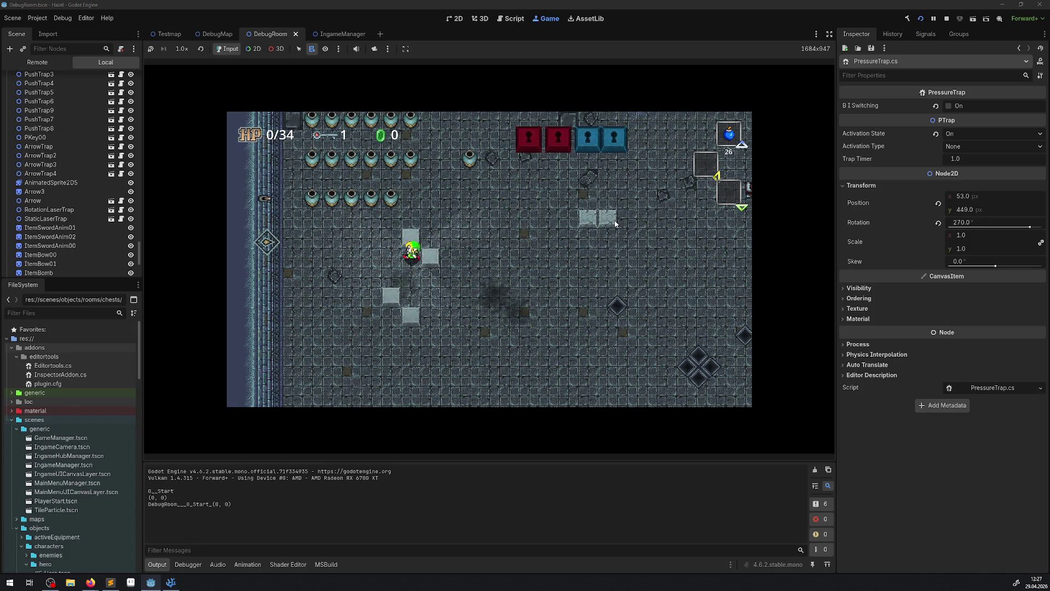
key(Left)
key(Down)
key(Left)
key(Up)
key(Right)
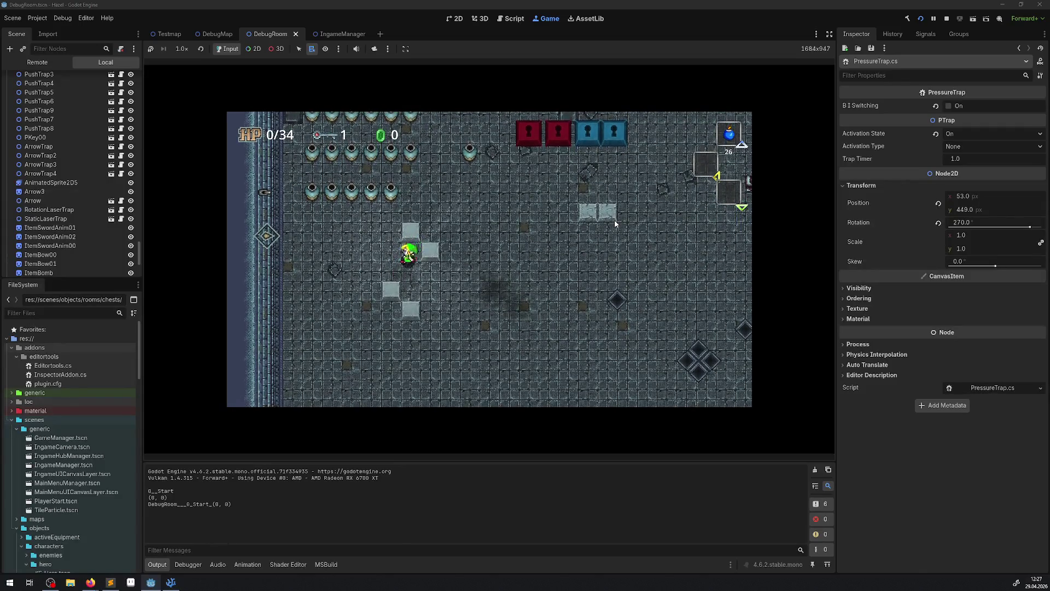
key(Up)
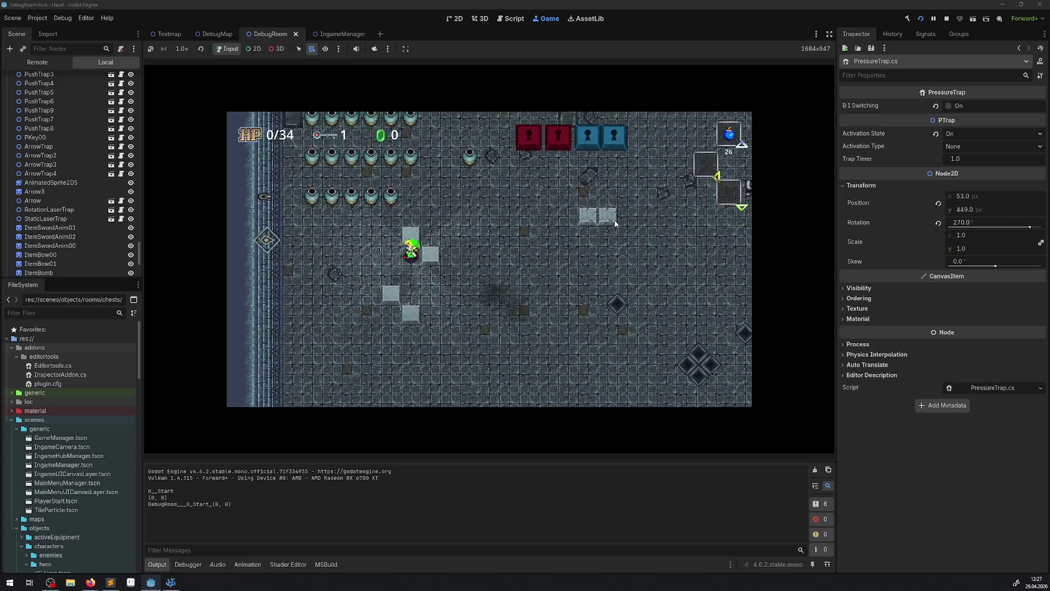
Walk the hero down and right toward the middle of the room
key(Left)
key(Down)
key(Up)
key(Right)
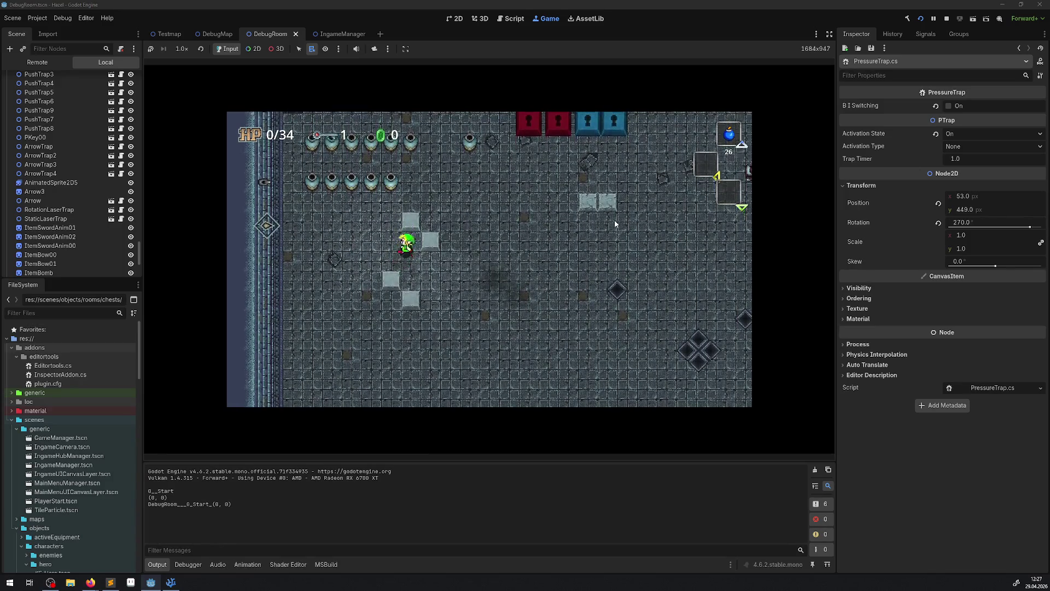
key(Down)
key(Right)
key(Right)
key(Down)
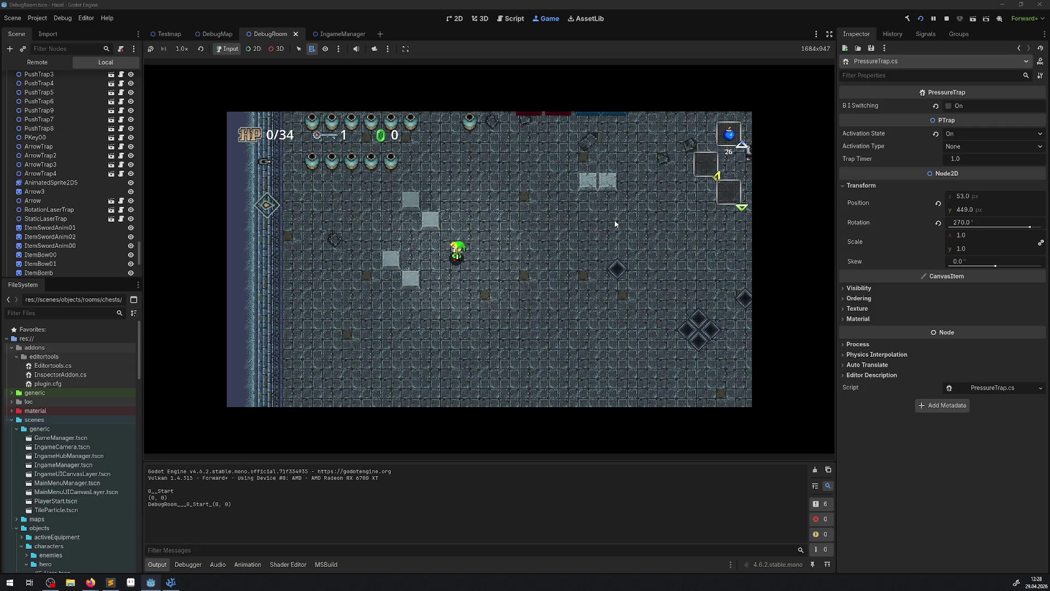
Walk the hero right and down through the rooms, collecting gems along the way
key(Right)
key(Down)
key(Right)
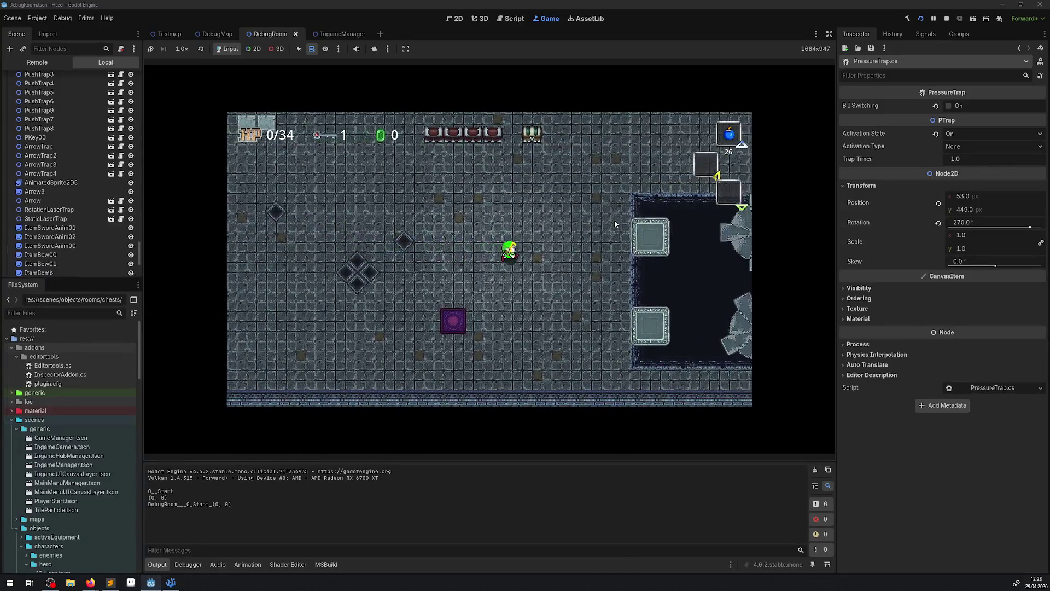
key(Down)
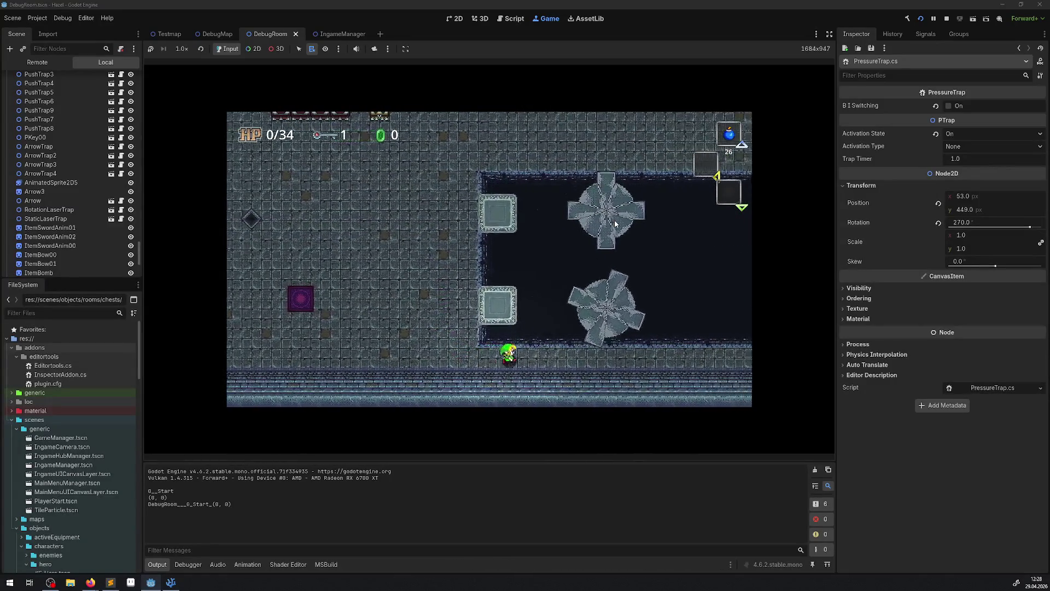
key(Left)
key(Down)
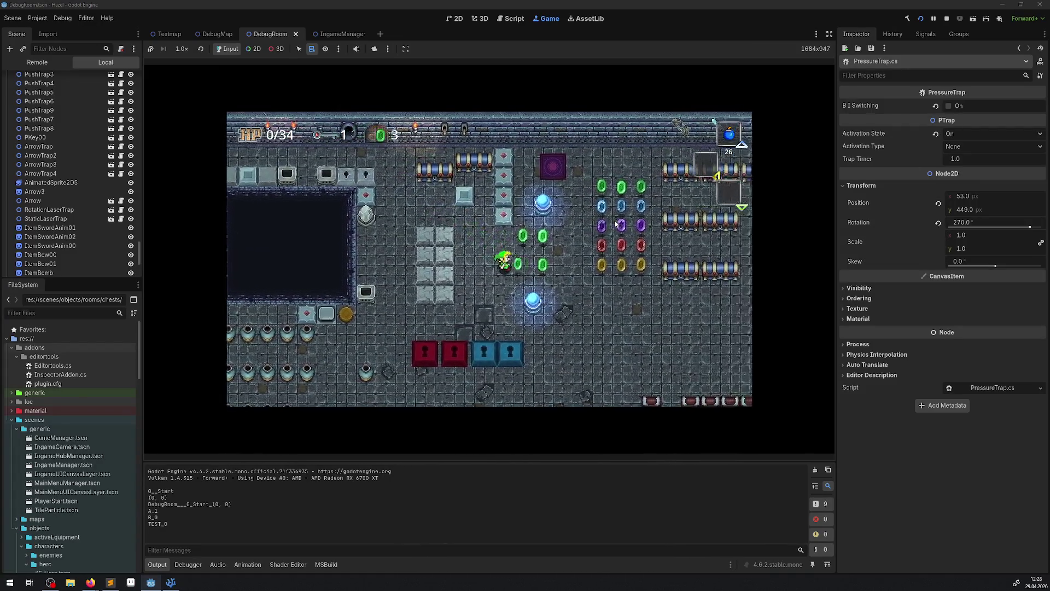
key(Right)
key(Down)
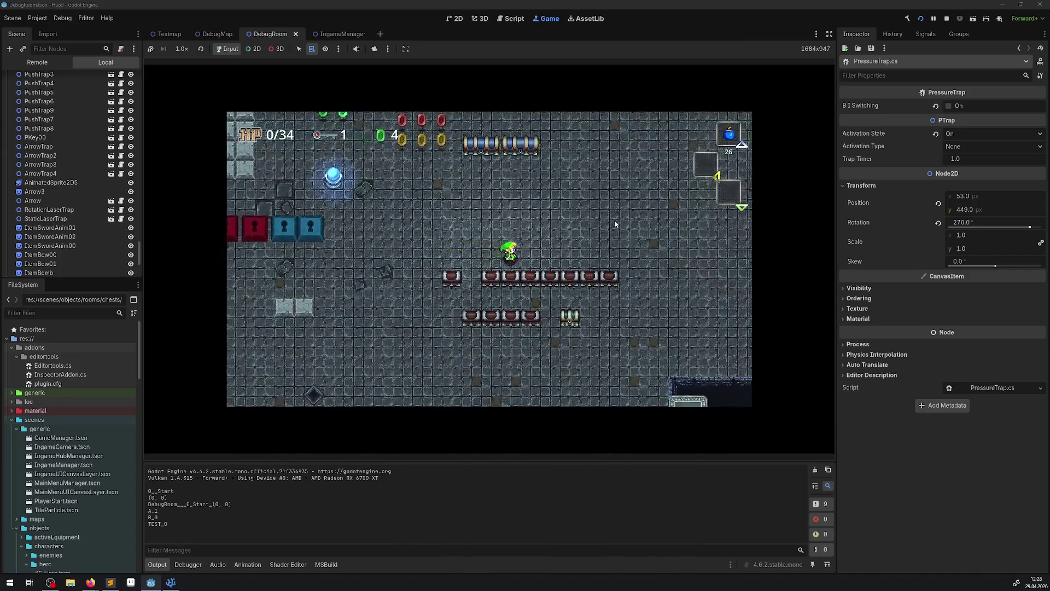
Head around the dark pit's lower edge and ride the lower rotating fan
key(Right)
key(Down)
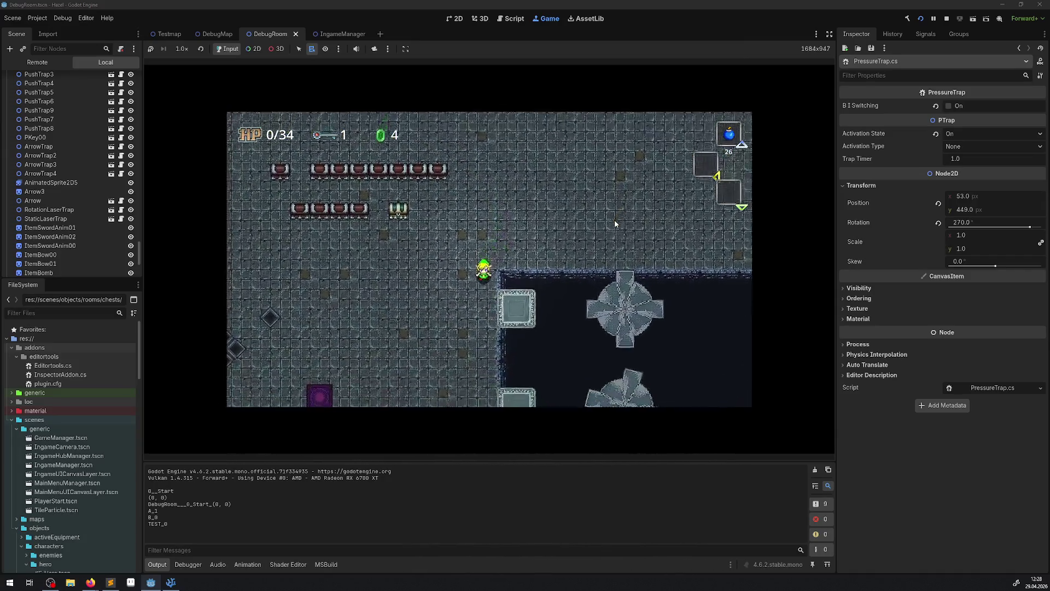
key(Down)
key(Right)
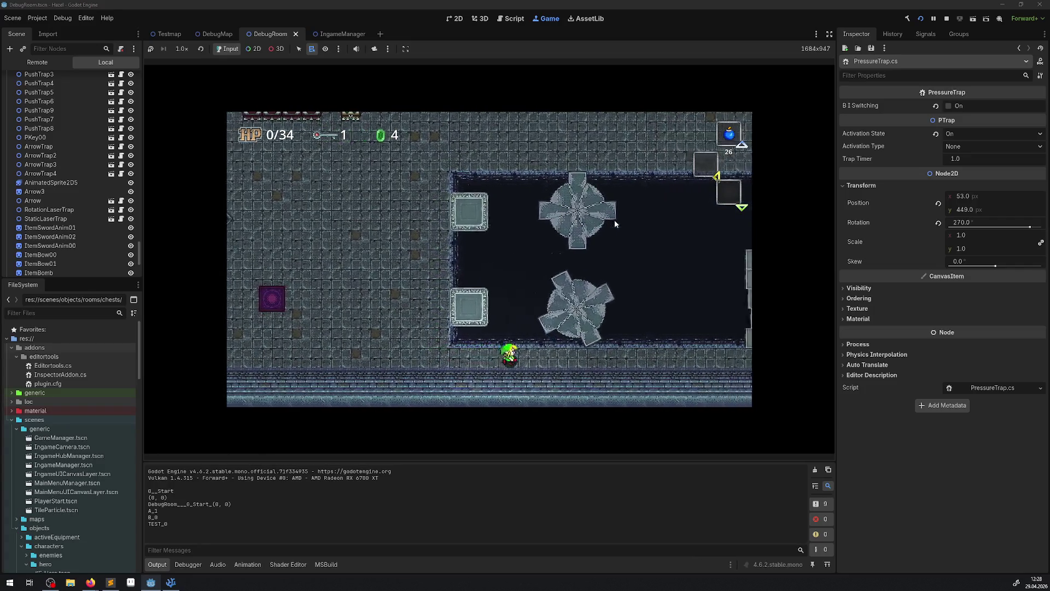
key(Right)
key(Up)
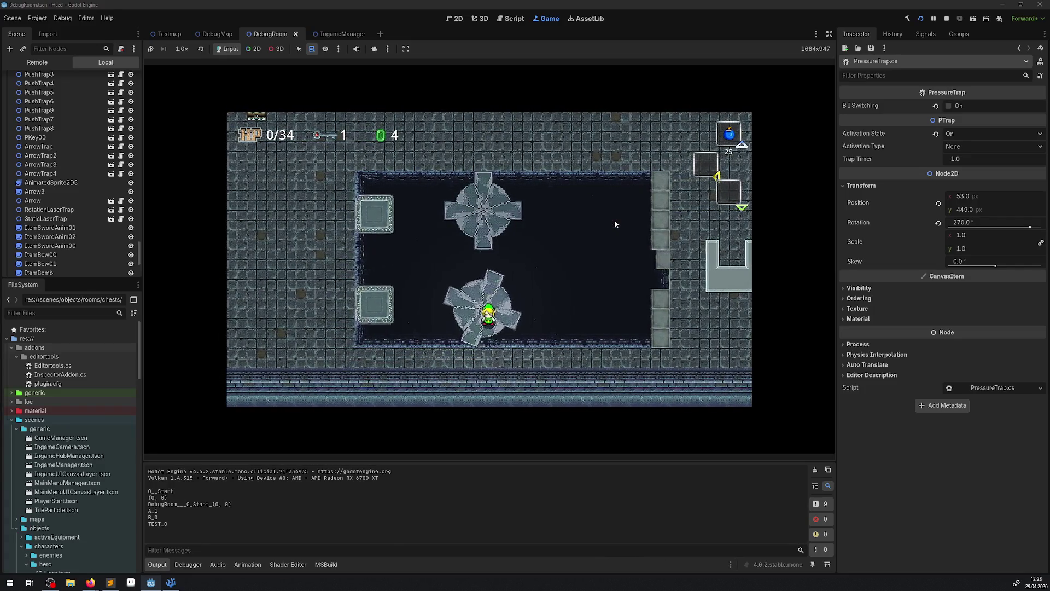
key(Up)
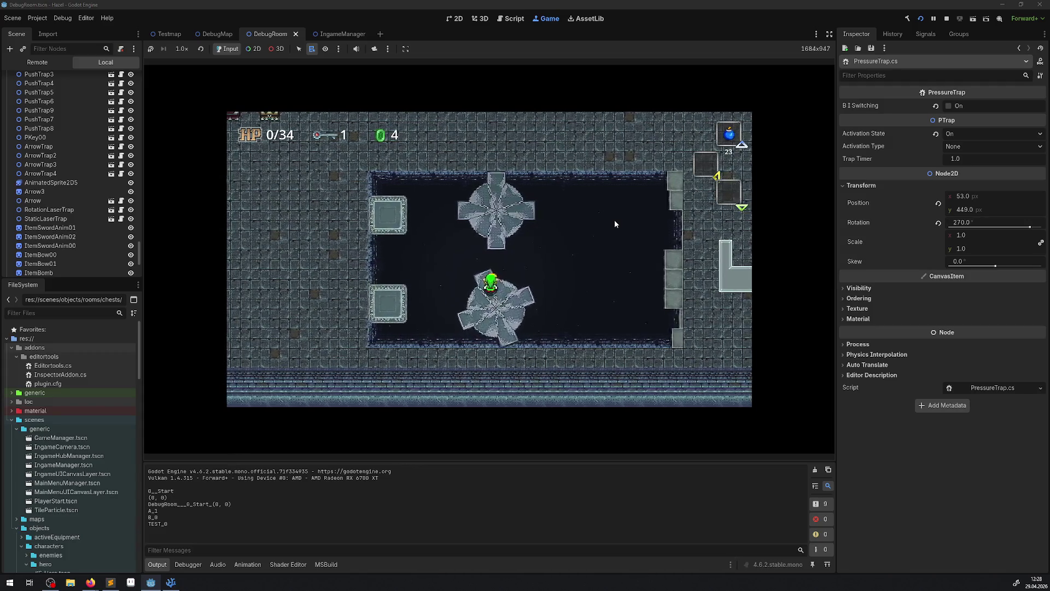
key(Down)
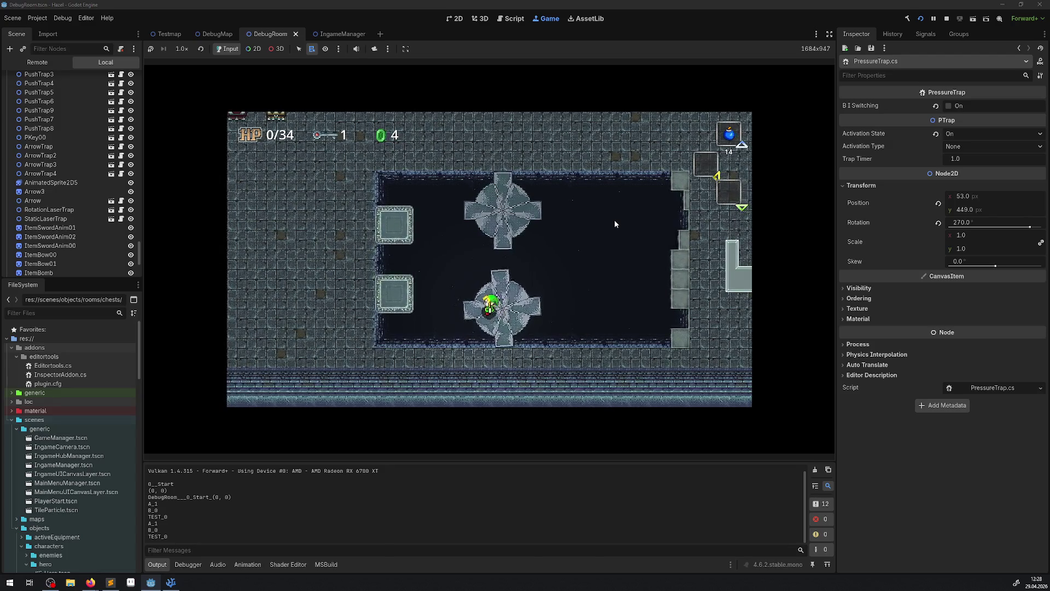
Step off the fan onto the left pressure plate, then stop the game with F8
key(Down)
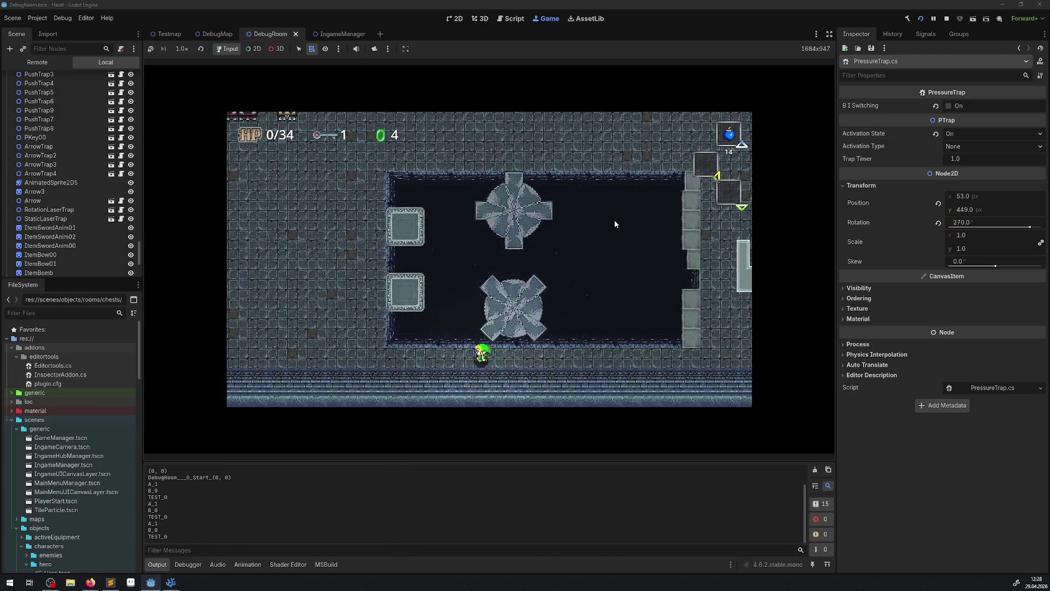
key(Left)
key(Up)
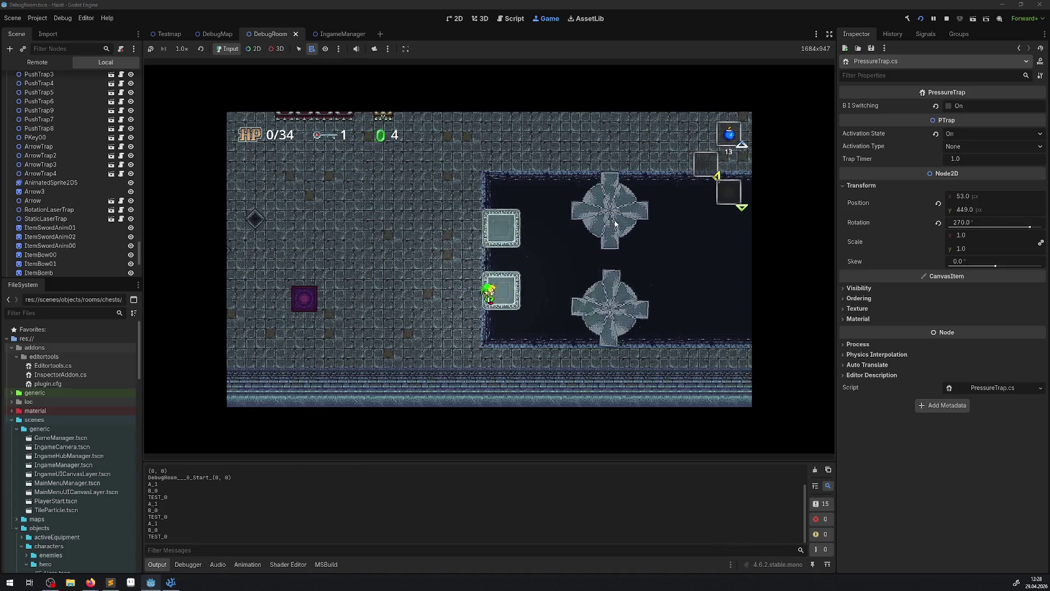
key(Up)
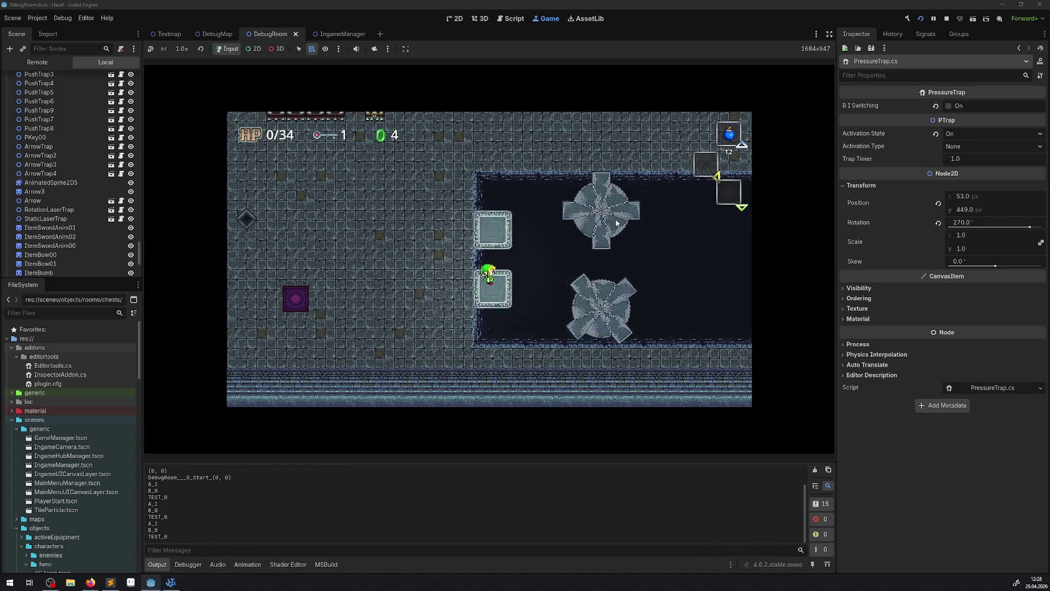
key(F8)
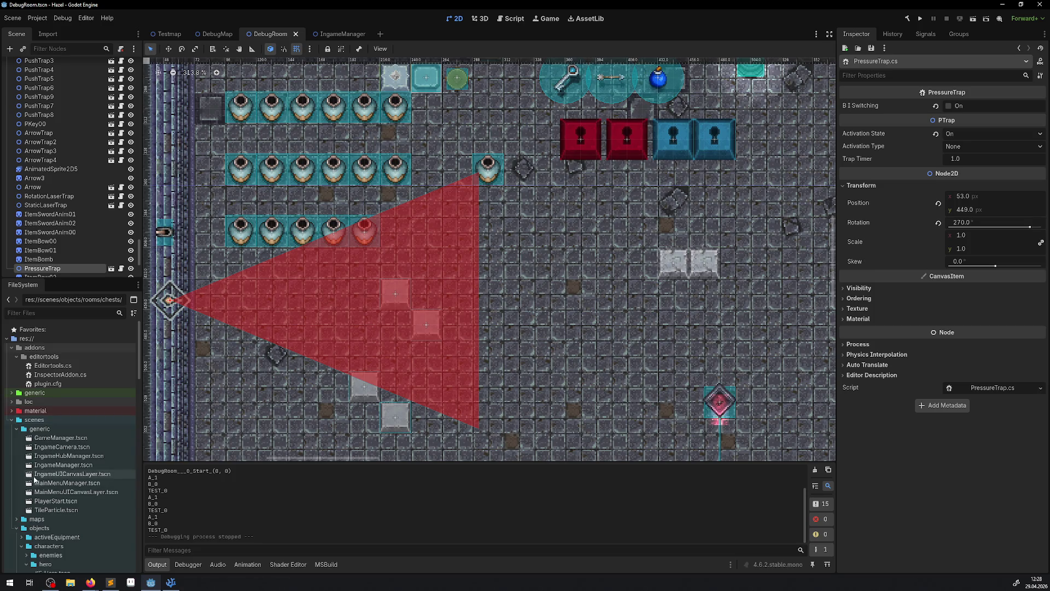
Open Bomb.tscn from the activeEquipment folder and bring up its Bomb.cs script
scroll(32, 531, down, 5)
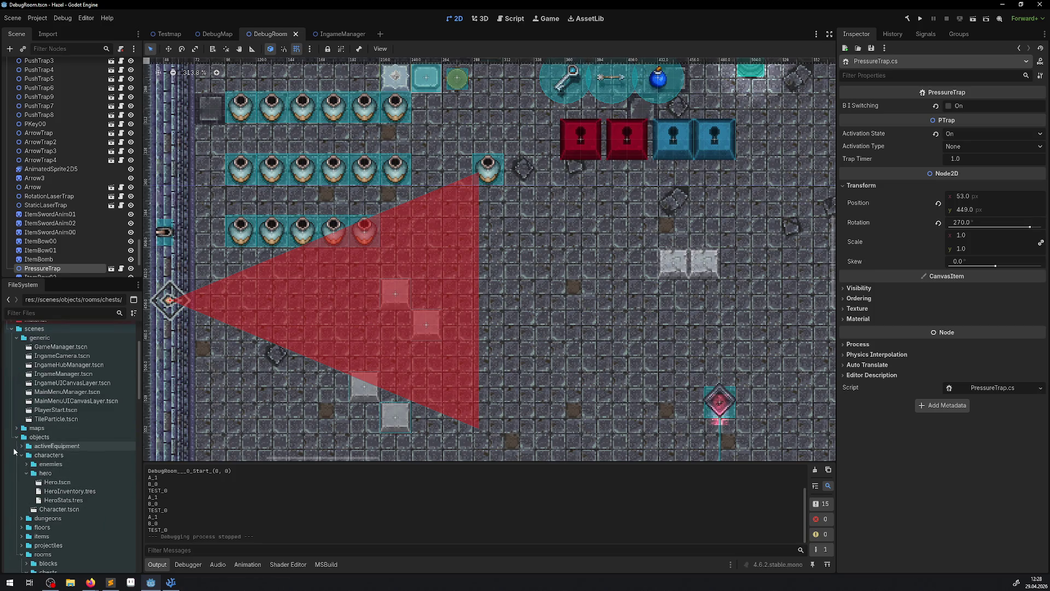
click(22, 447)
double_click(53, 455)
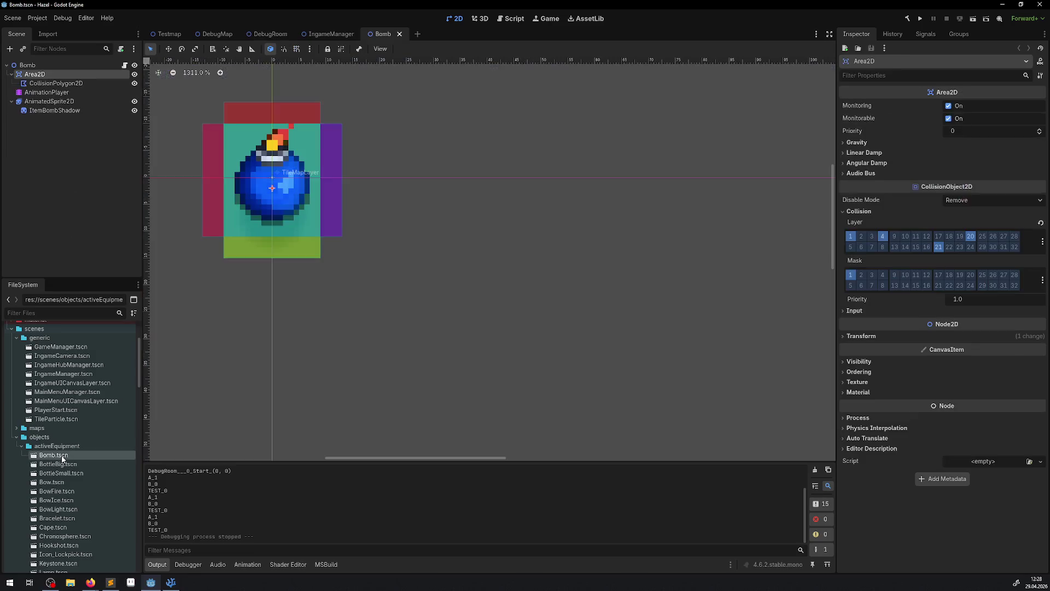
click(126, 66)
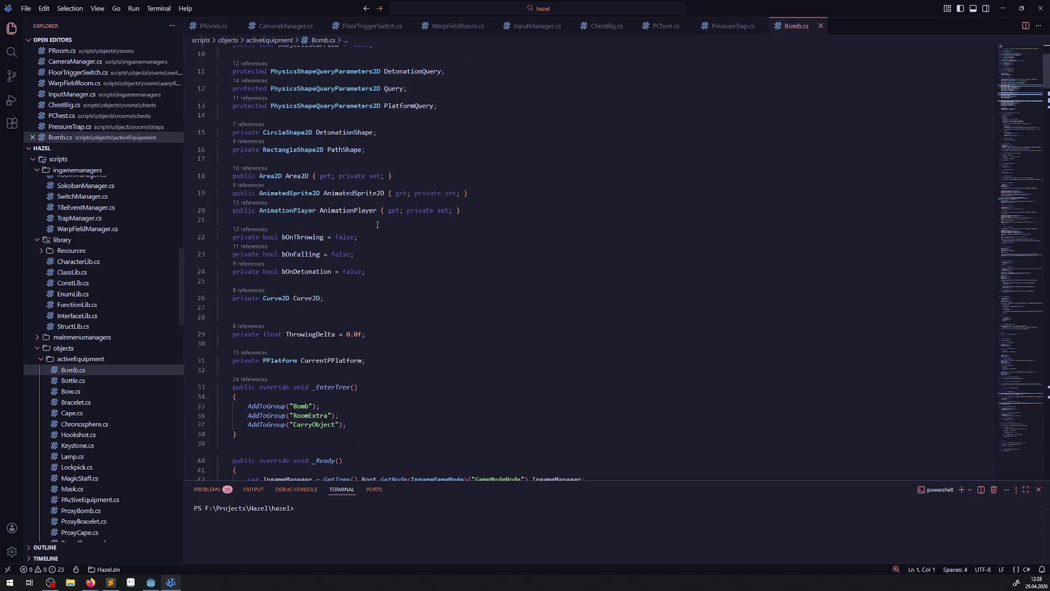
Insert an empty line after the PathShape.Size line (line 59) in _Ready()
scroll(376, 241, down, 10)
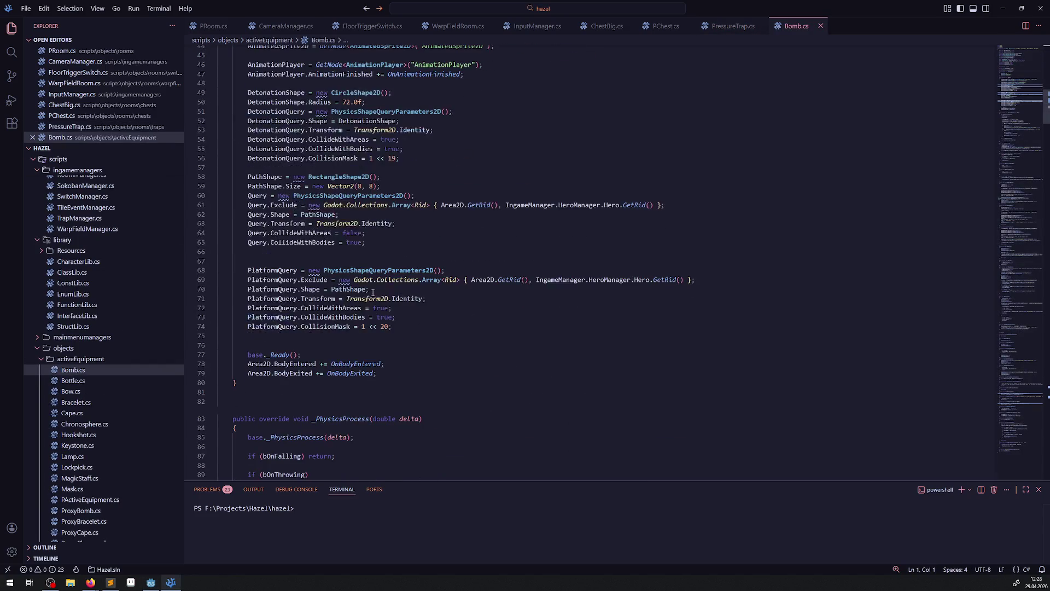
double_click(269, 270)
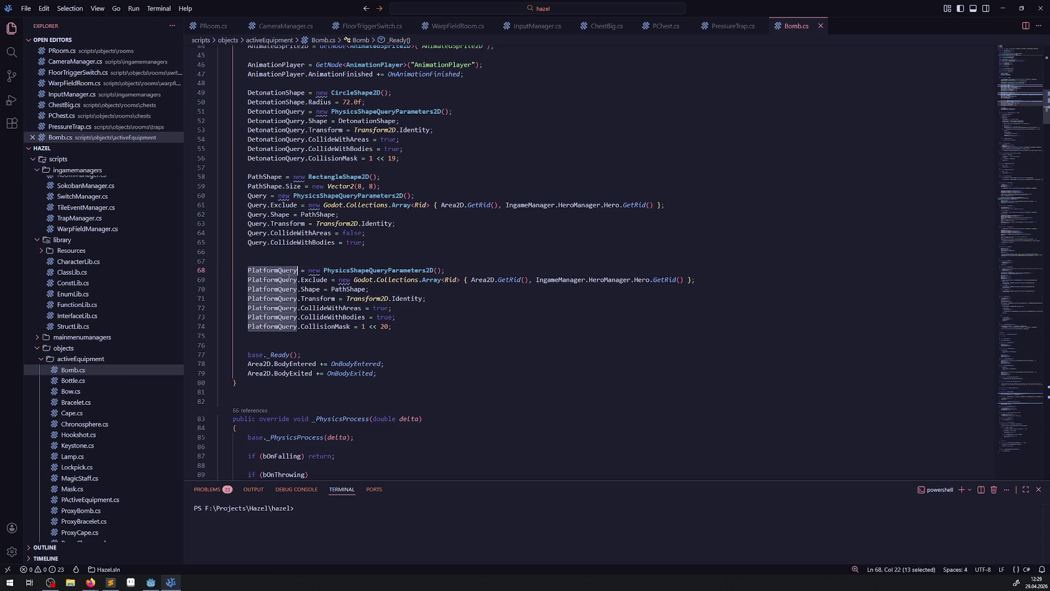
mouse_move(331, 329)
mouse_move(345, 192)
click(444, 183)
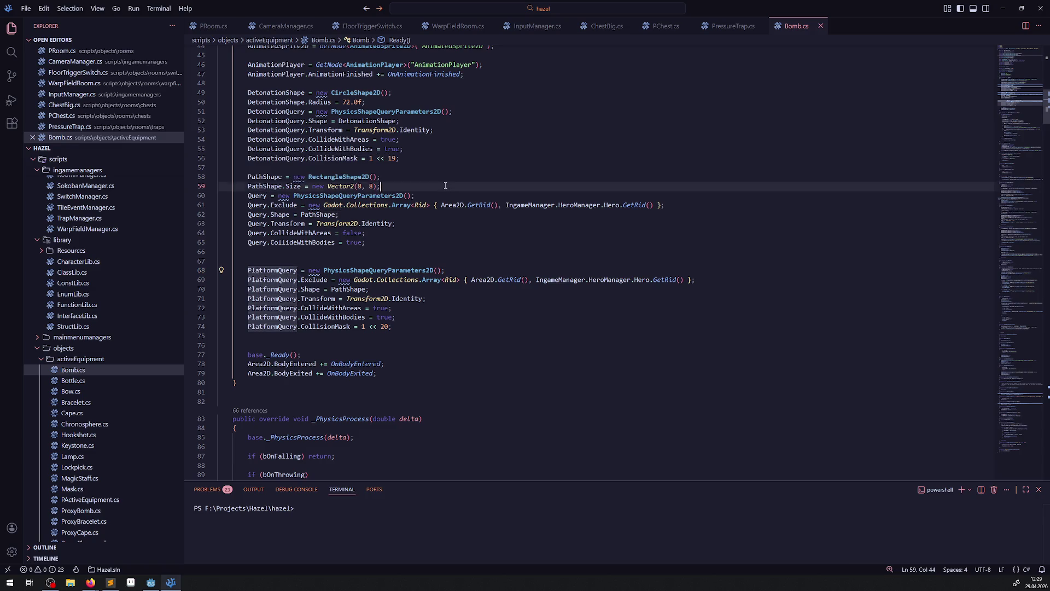
key(Return)
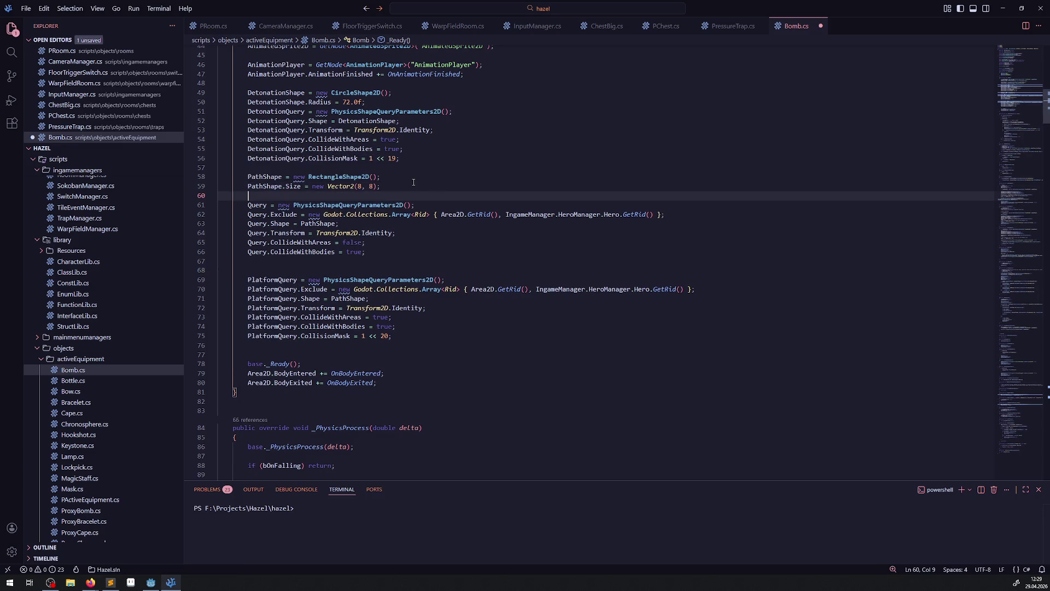
Set PlatformQuery.CollideWithBodies to false on line 74
double_click(314, 251)
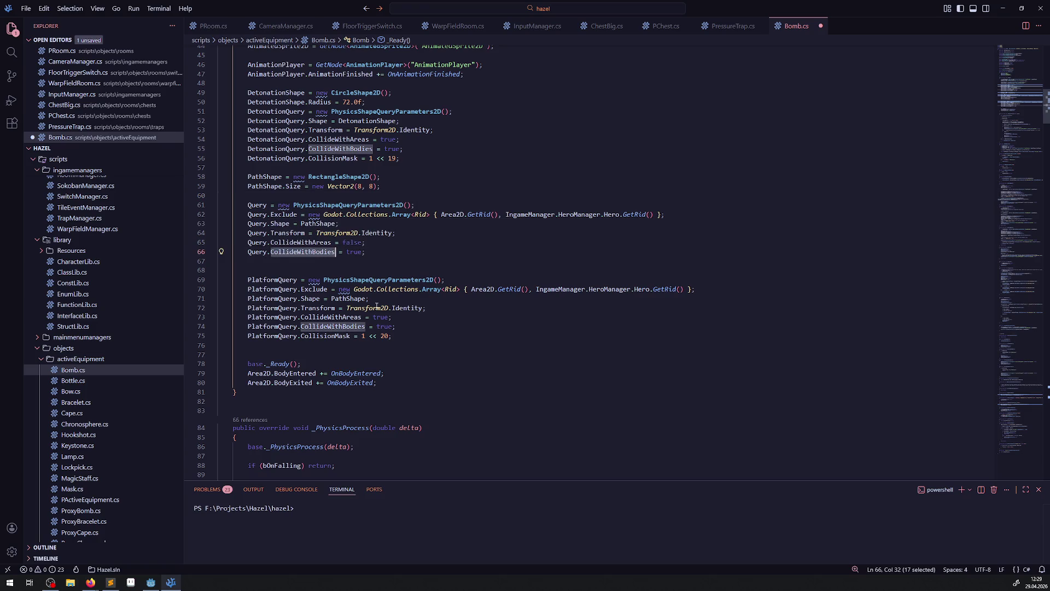
double_click(385, 326)
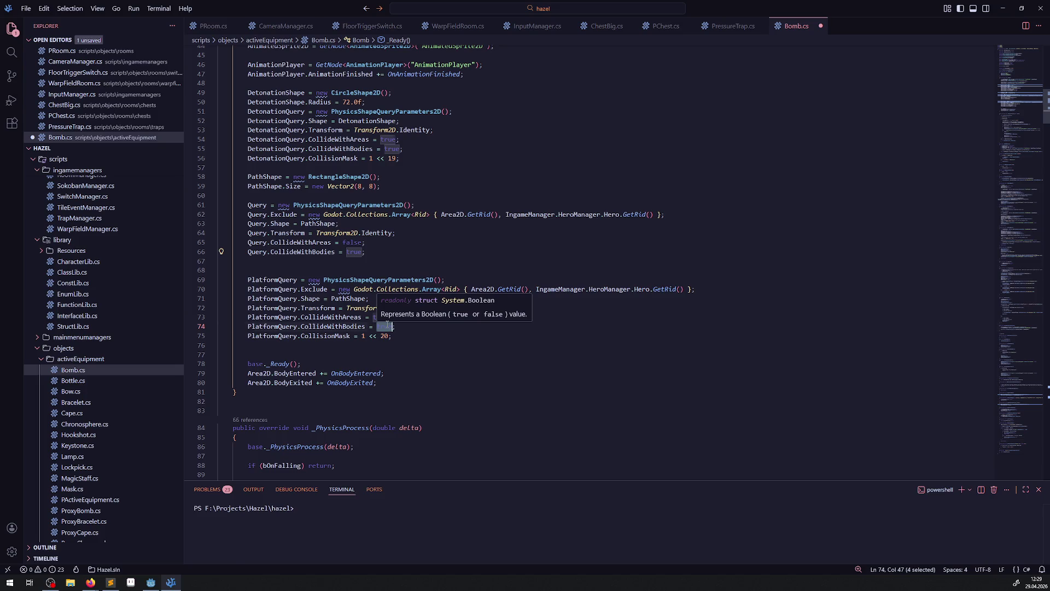
text(false)
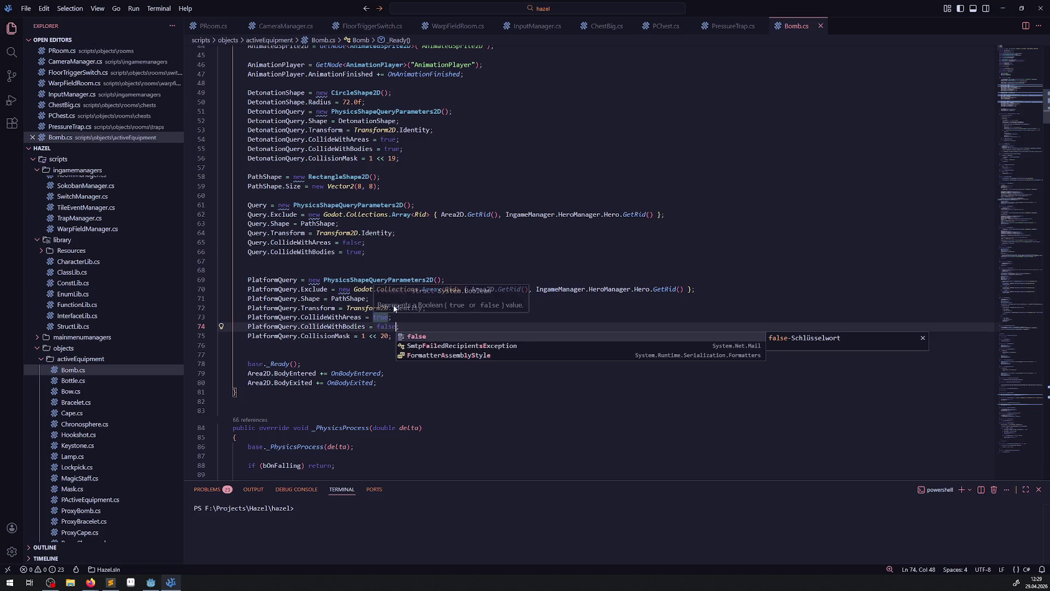
key(Escape)
key(Up)
key(Up)
key(Up)
Review the PlatformQuery setup and its CollisionMask, then return to Godot
double_click(331, 317)
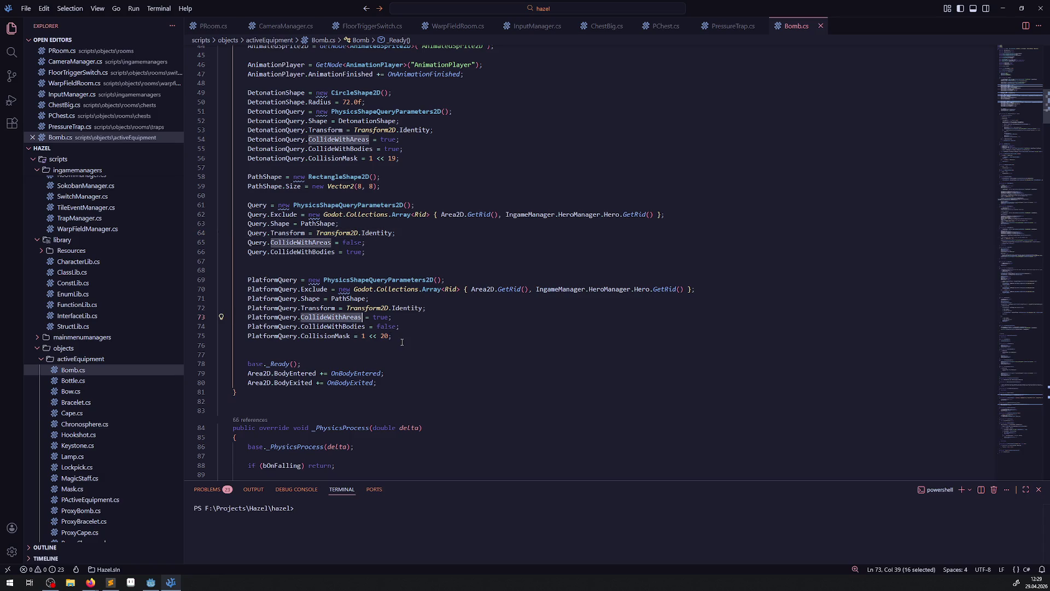
double_click(386, 308)
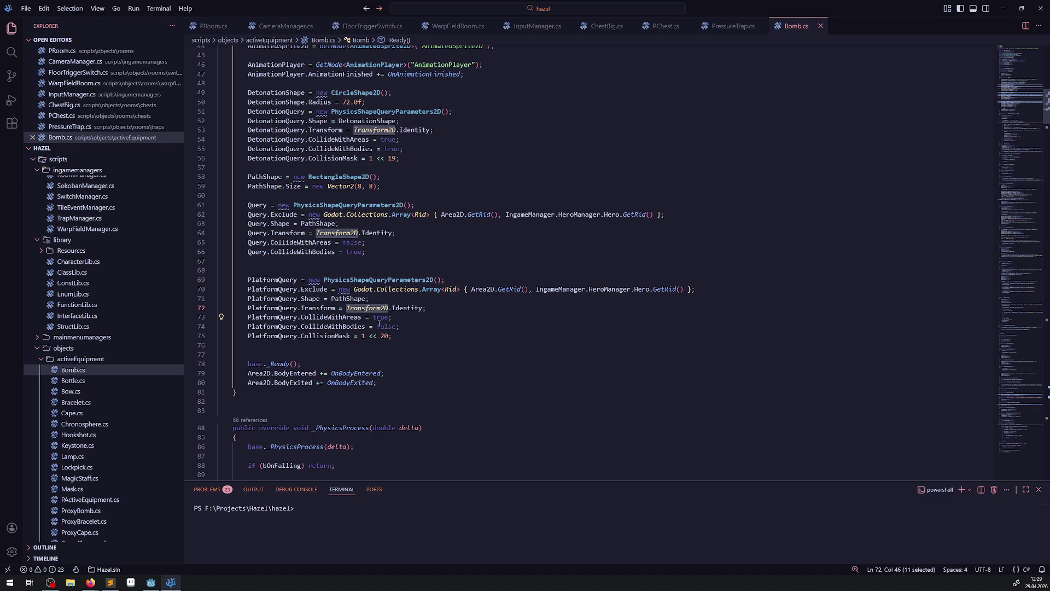
double_click(347, 298)
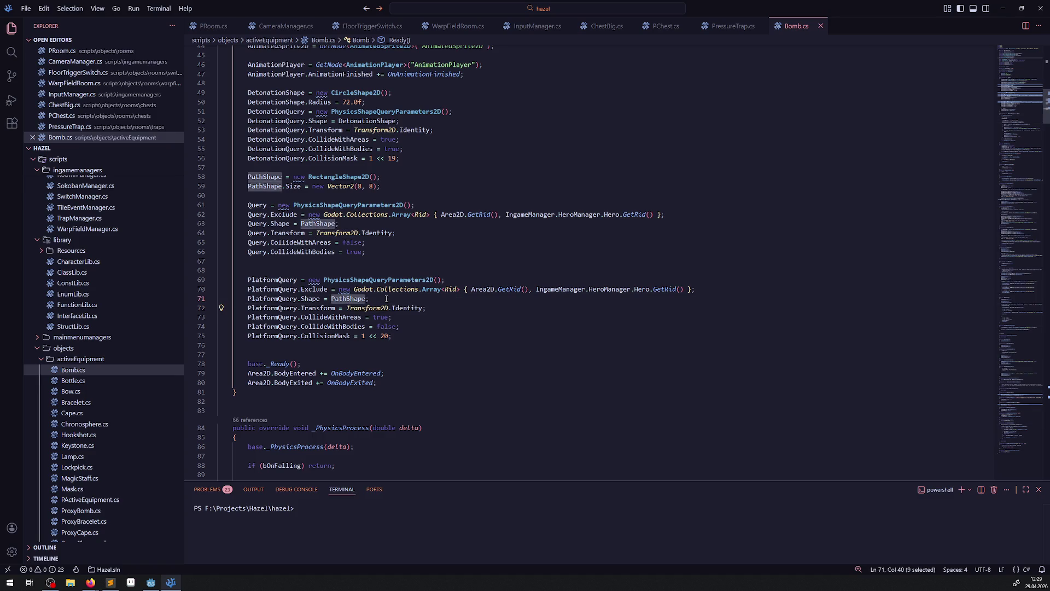
drag(425, 279, 720, 286)
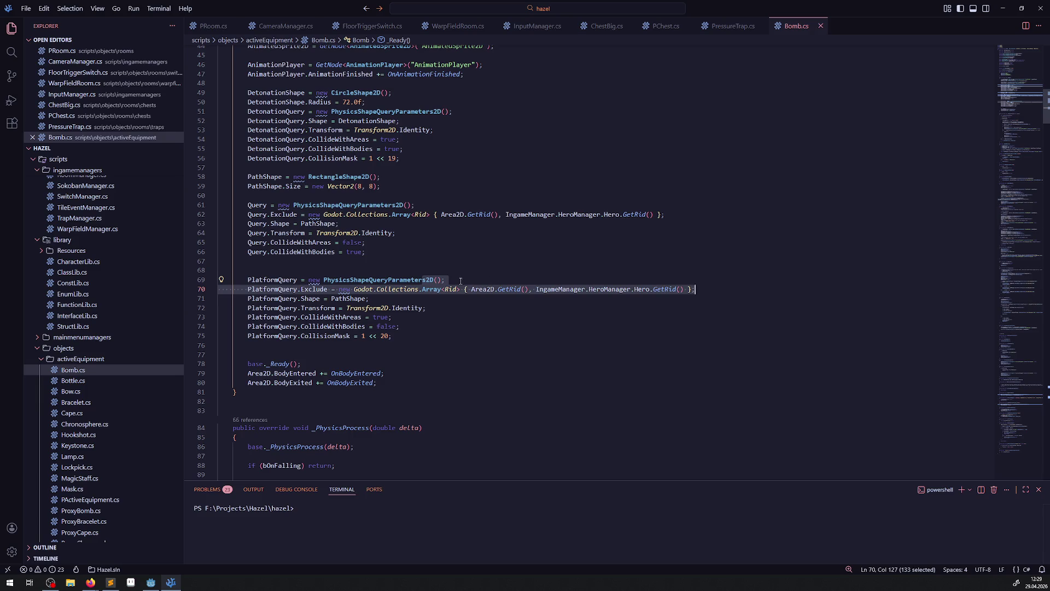
mouse_move(309, 280)
mouse_down()
mouse_move(443, 281)
mouse_move(230, 279)
mouse_move(443, 281)
mouse_up()
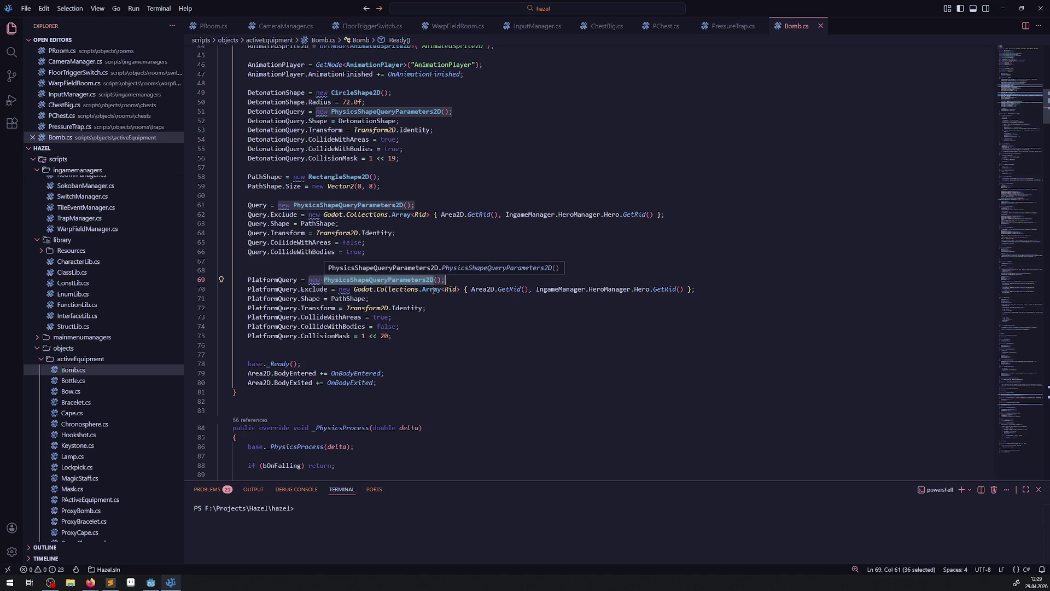
click(397, 351)
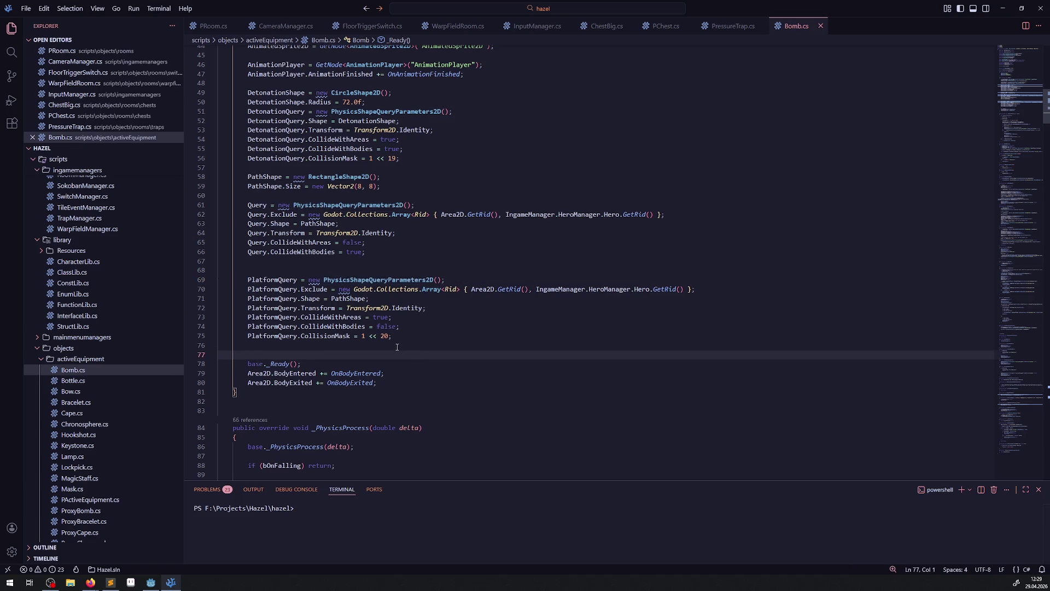
double_click(332, 337)
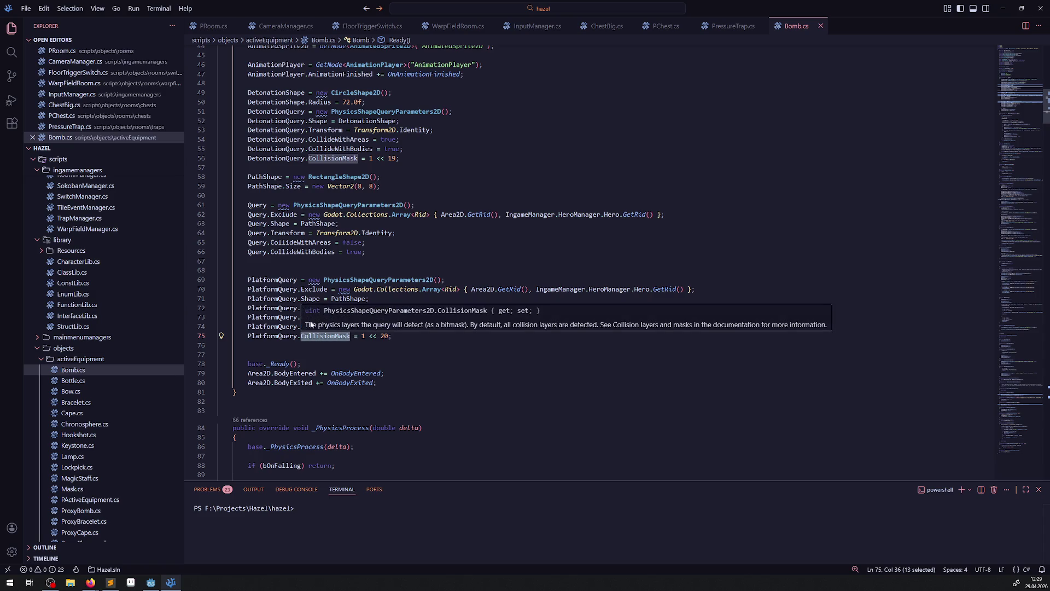
key(alt+Tab)
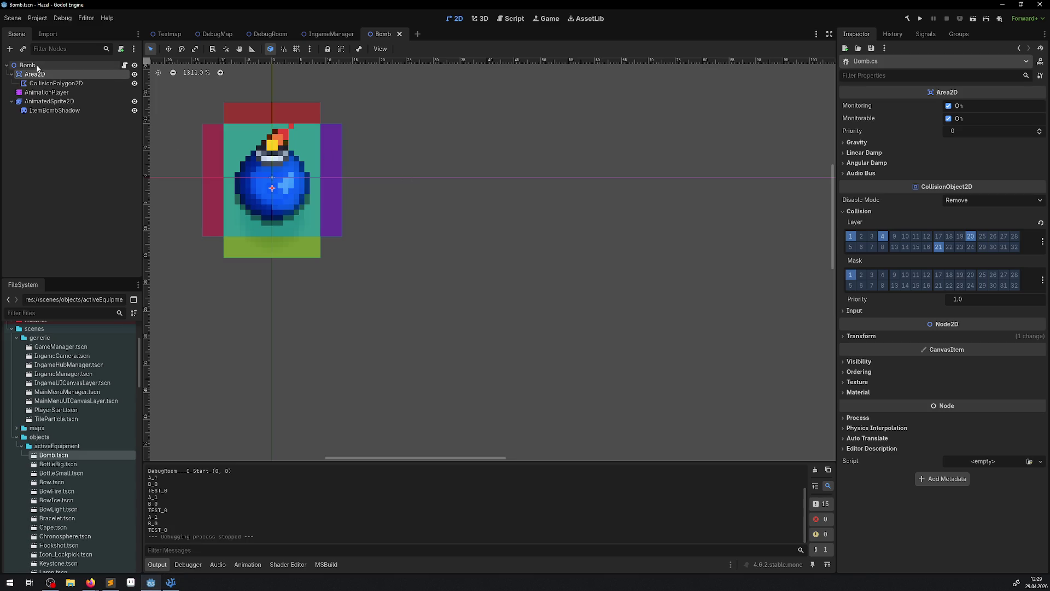
Rebuild the C# project and add collision layer 21 to the bomb's Area2D
click(36, 66)
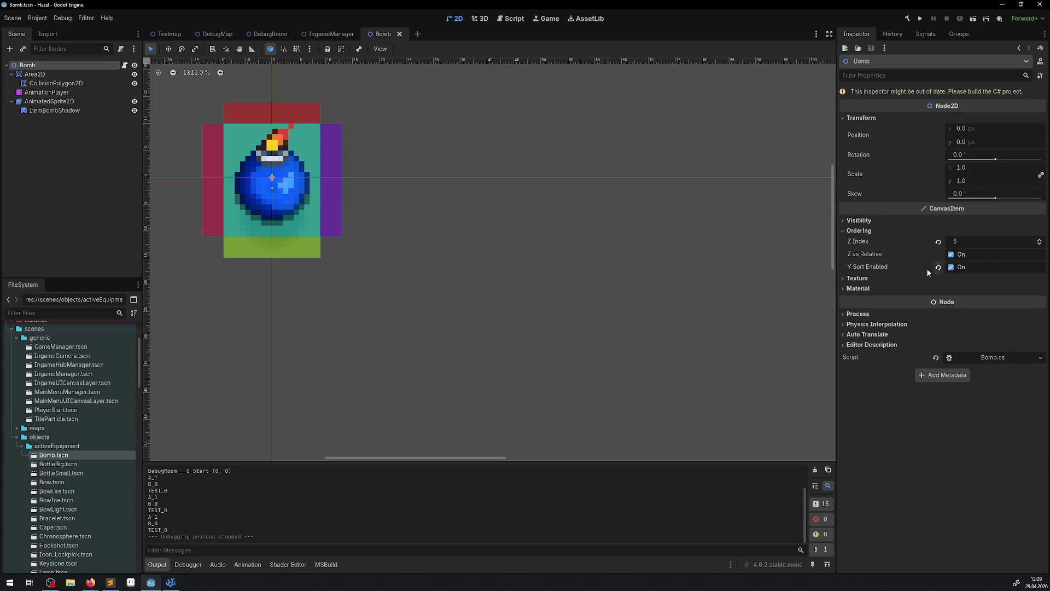
click(907, 20)
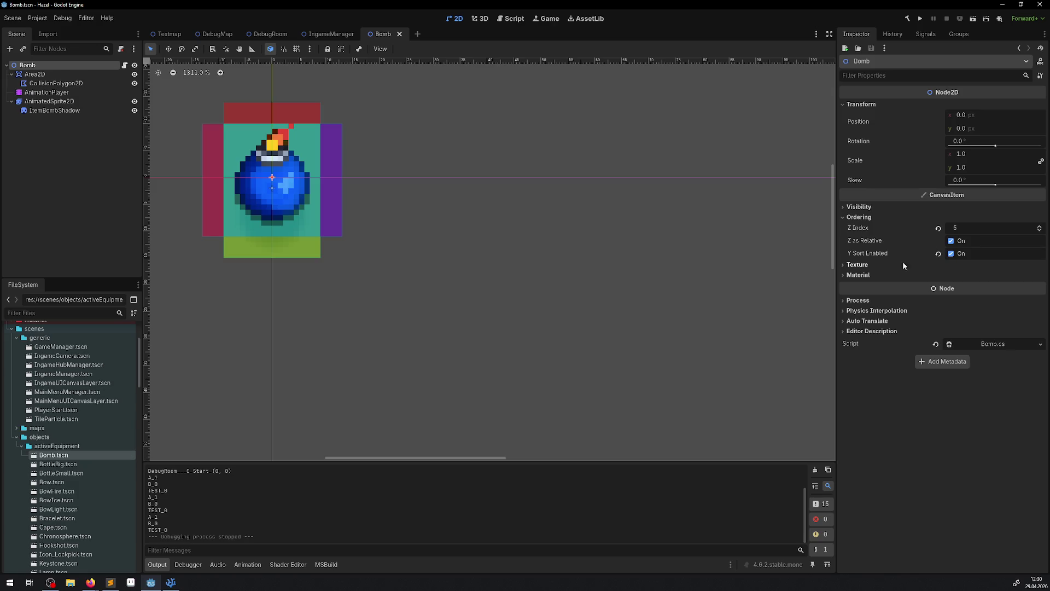
click(34, 74)
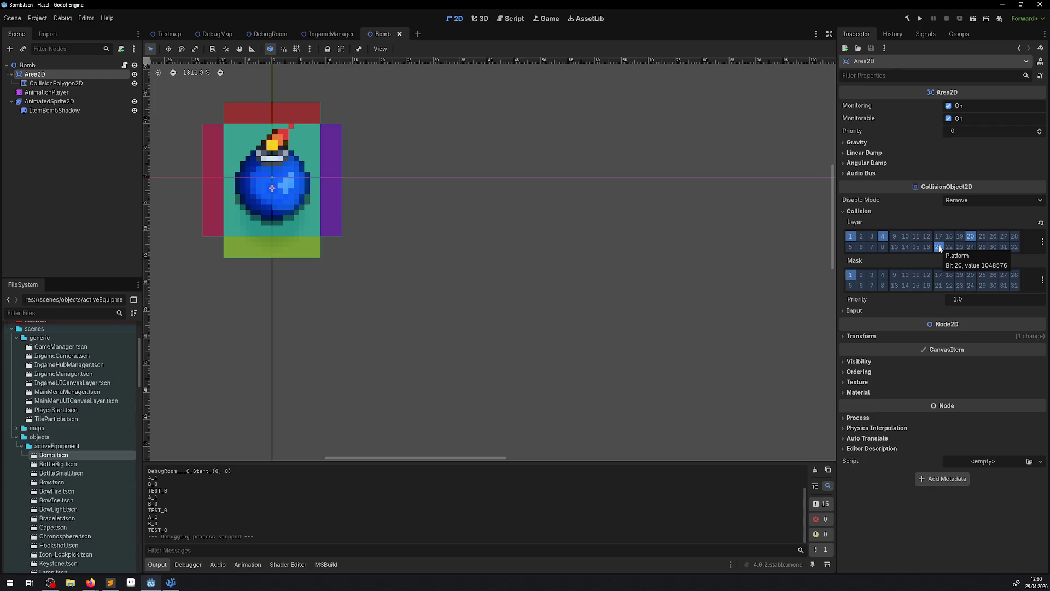
click(939, 246)
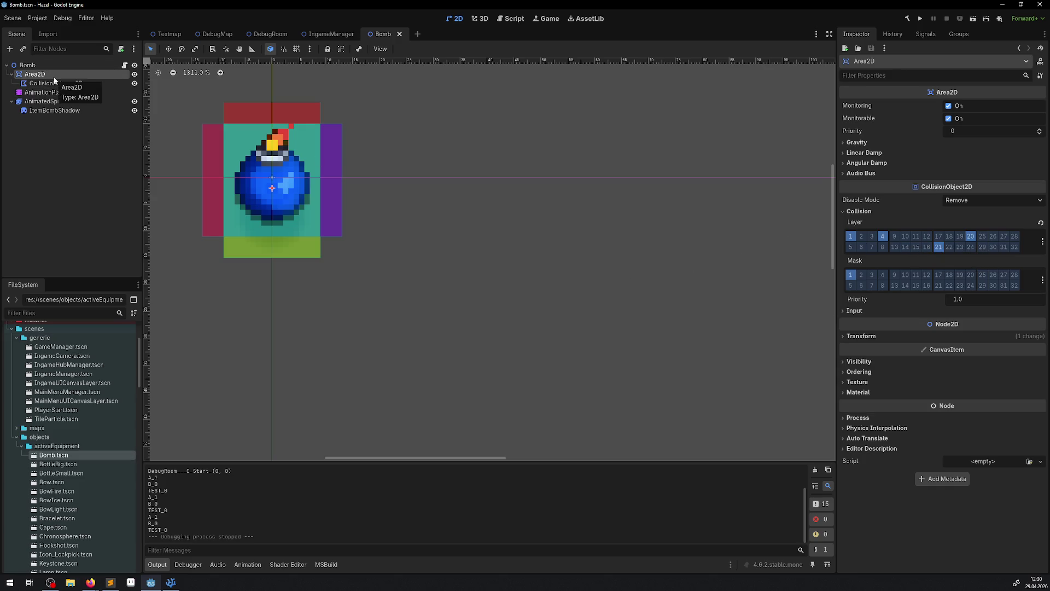
click(171, 582)
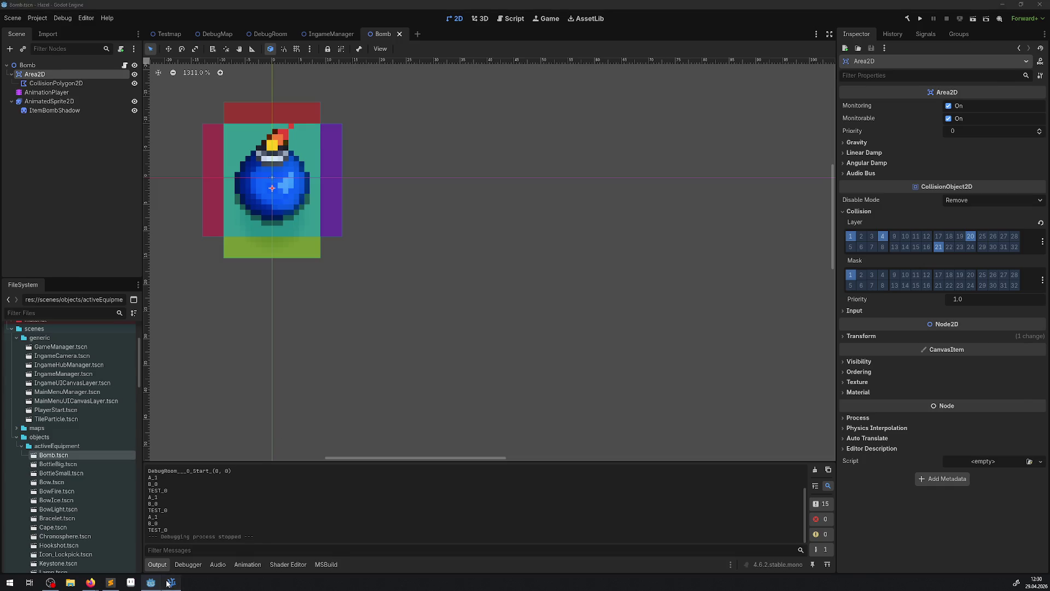
mouse_move(458, 288)
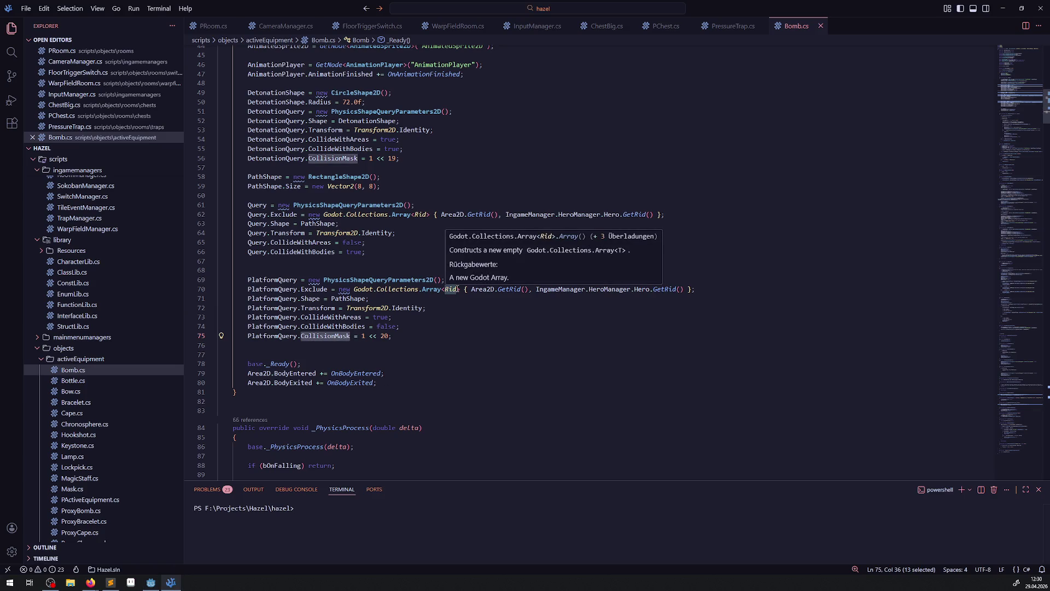
drag(394, 337, 230, 336)
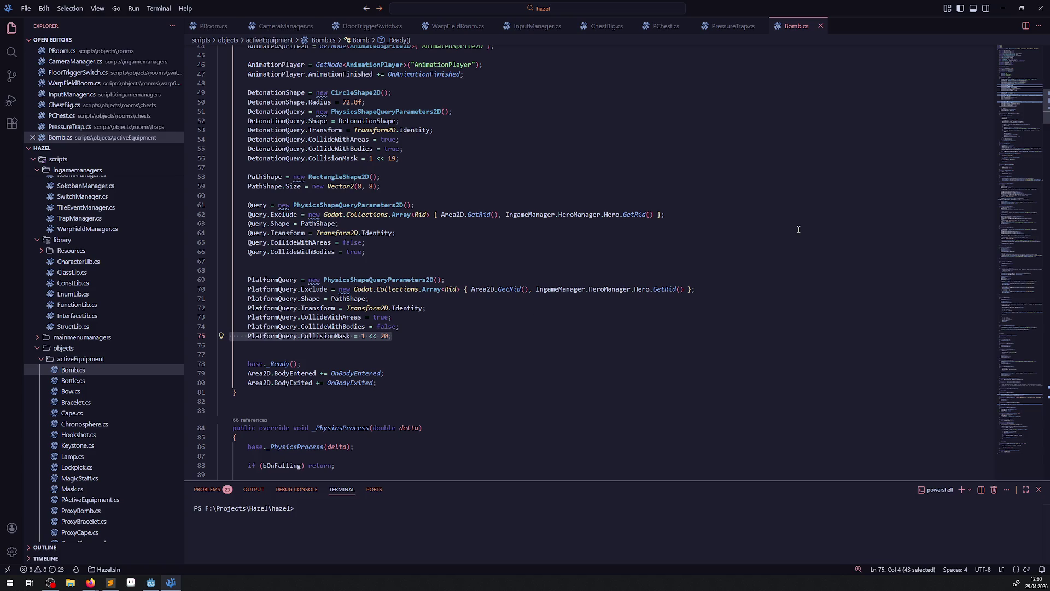
scroll(334, 245, down, 4)
scroll(335, 245, down, 4)
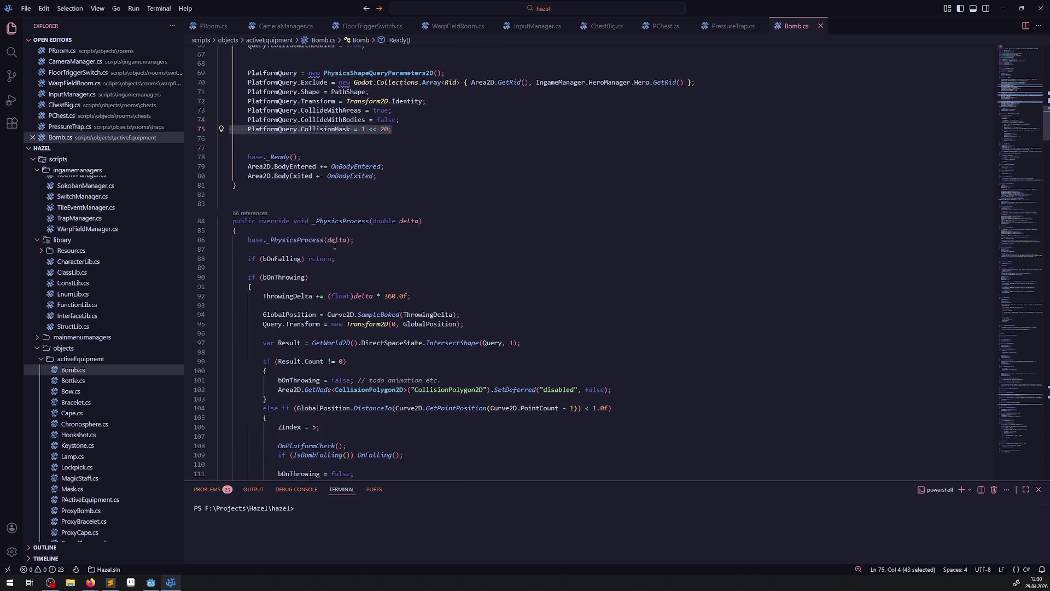
scroll(380, 272, down, 4)
double_click(375, 352)
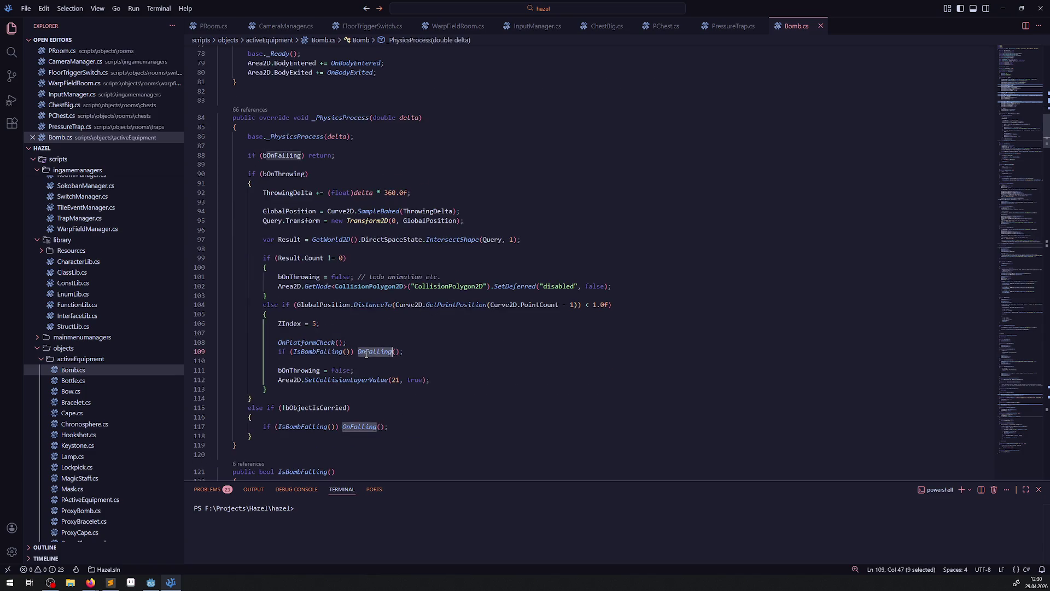
scroll(356, 329, down, 2)
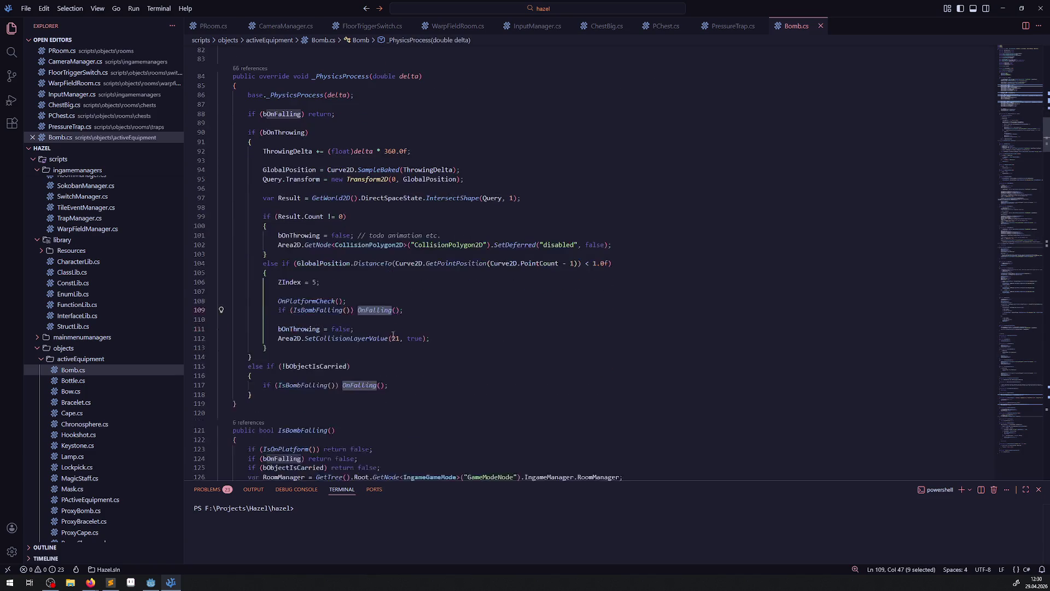
double_click(314, 311)
right_click(315, 311)
key(Escape)
scroll(307, 329, down, 3)
click(305, 347)
double_click(305, 347)
scroll(373, 342, down, 2)
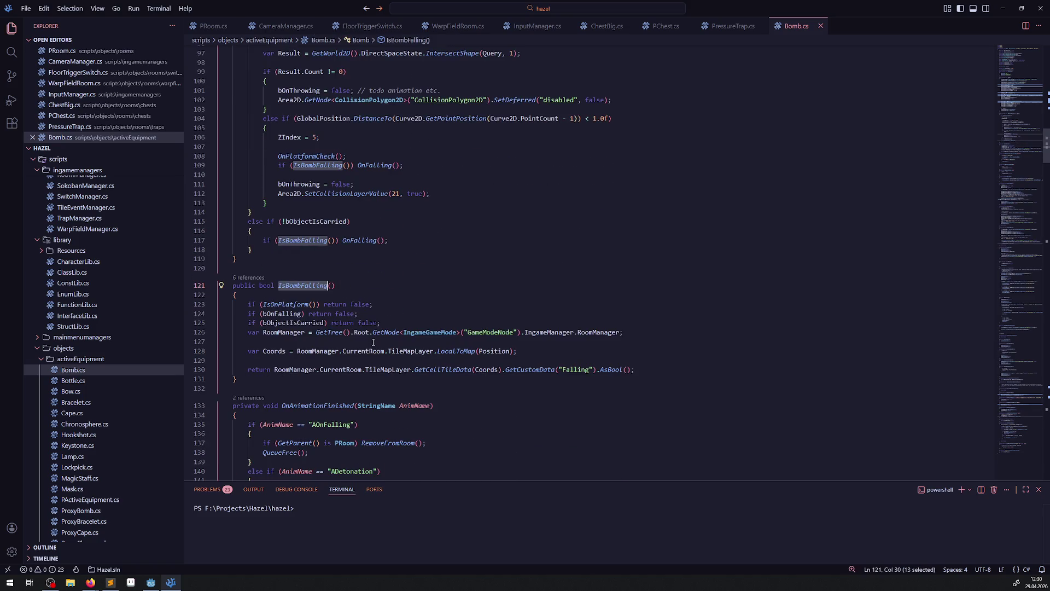
right_click(288, 304)
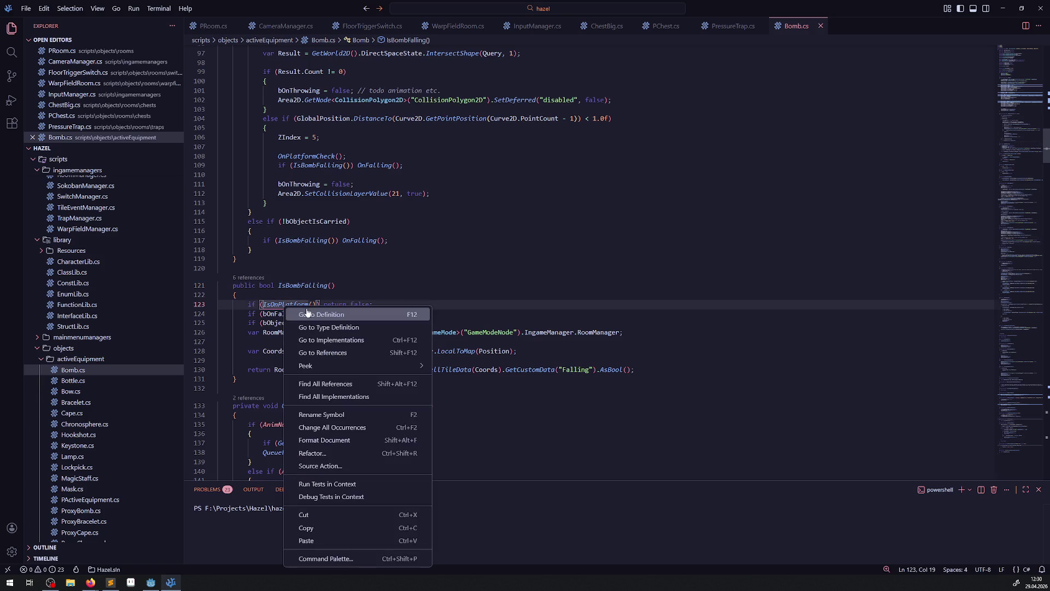
click(313, 311)
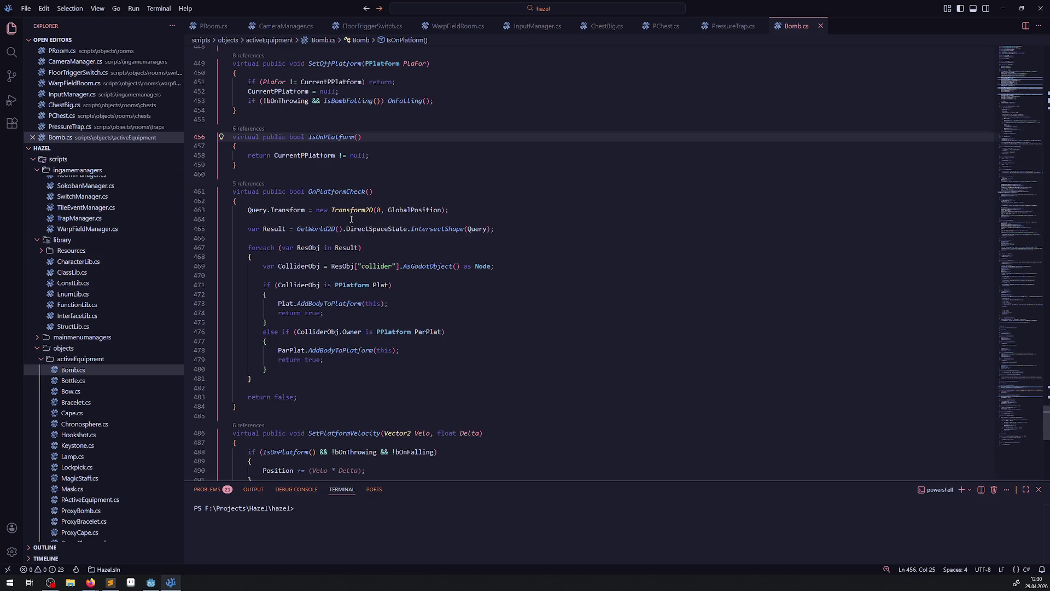
mouse_move(352, 224)
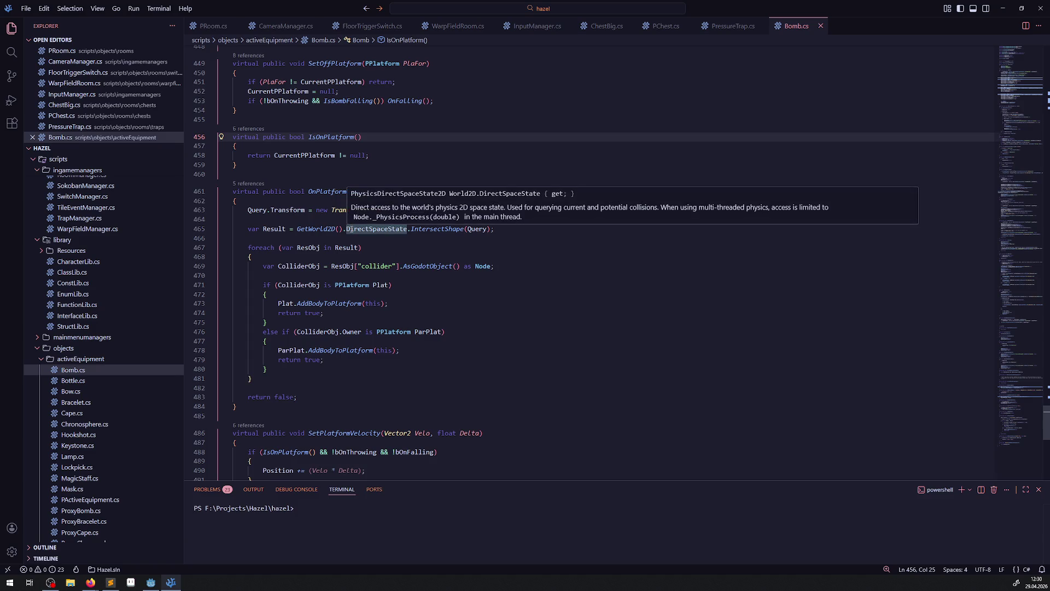
double_click(335, 191)
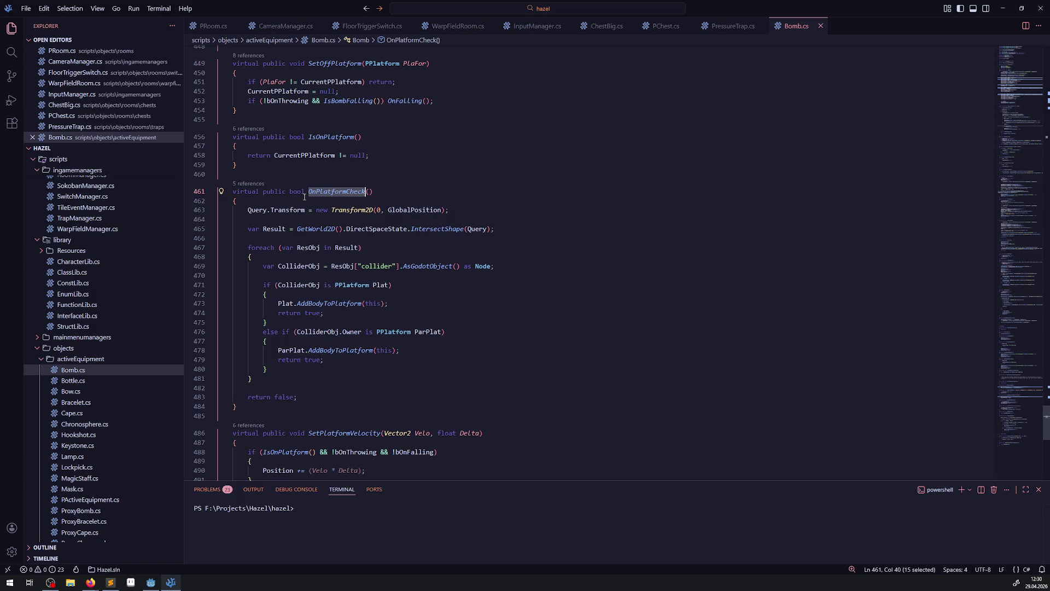
double_click(253, 208)
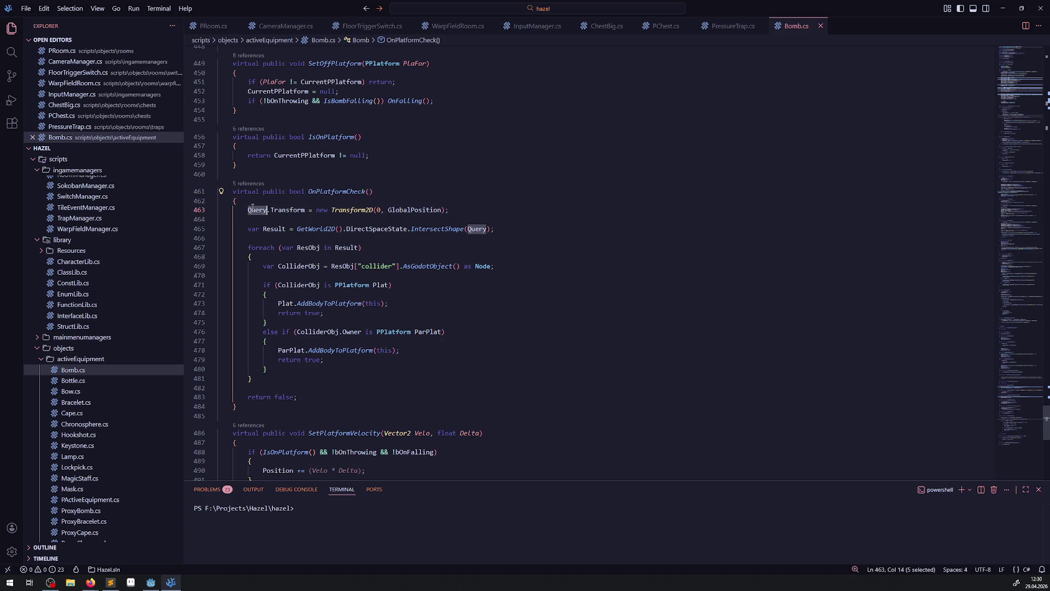
scroll(349, 322, up, 20)
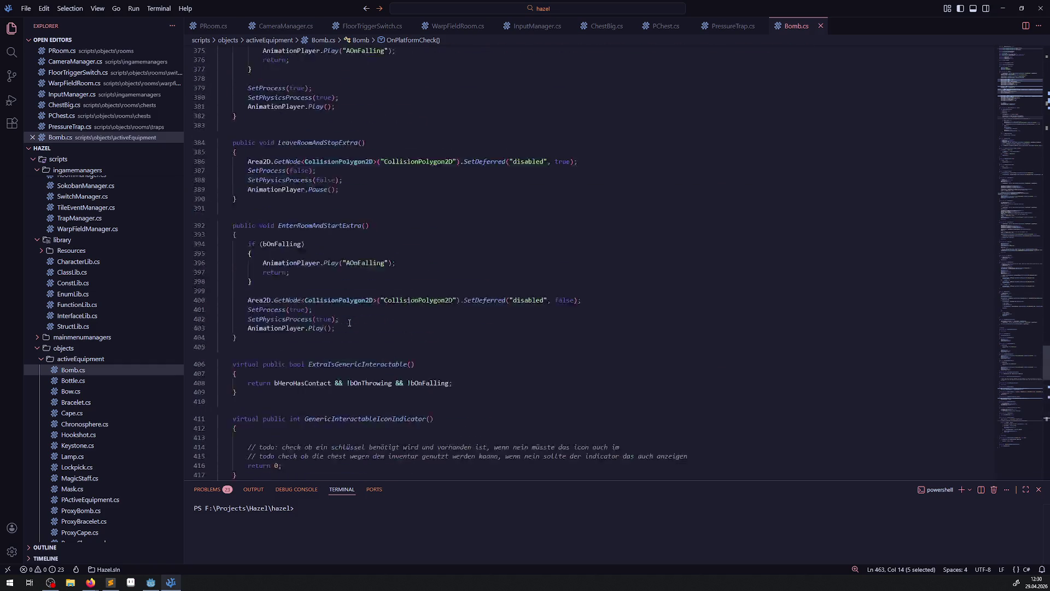
scroll(349, 323, up, 20)
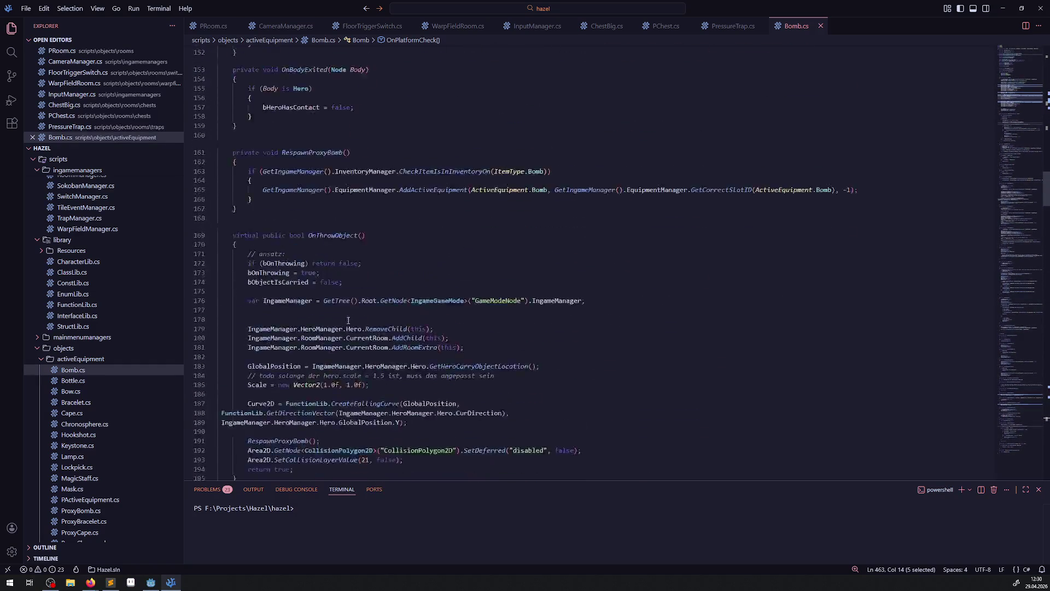
scroll(332, 292, up, 20)
double_click(279, 264)
key(ctrl+c)
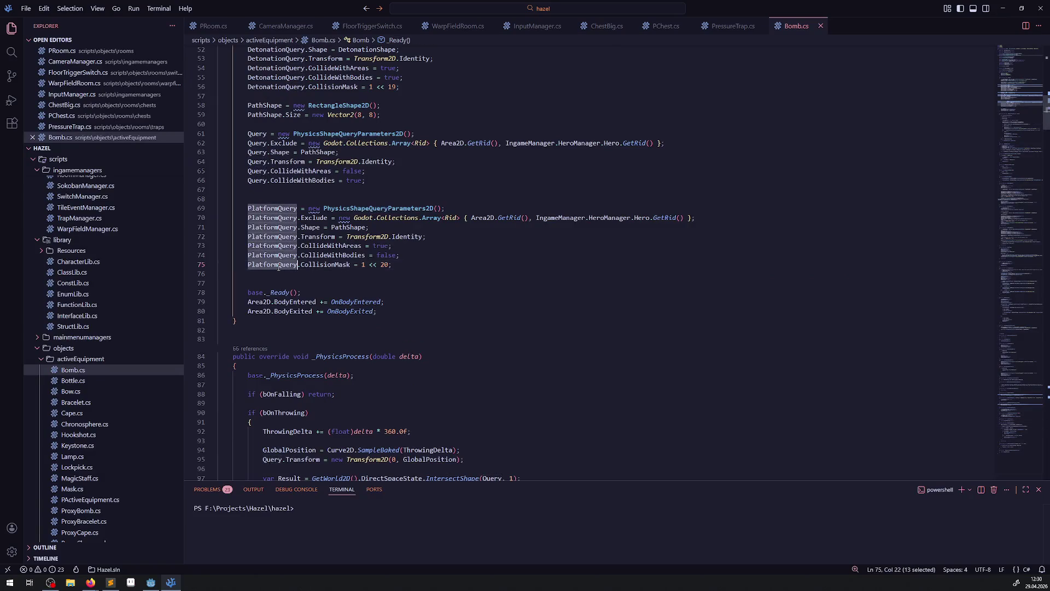
click(505, 293)
Replace Query with PlatformQuery on lines 463 and 465 of OnPlatformCheck and save Bomb.cs
key(ctrl+f)
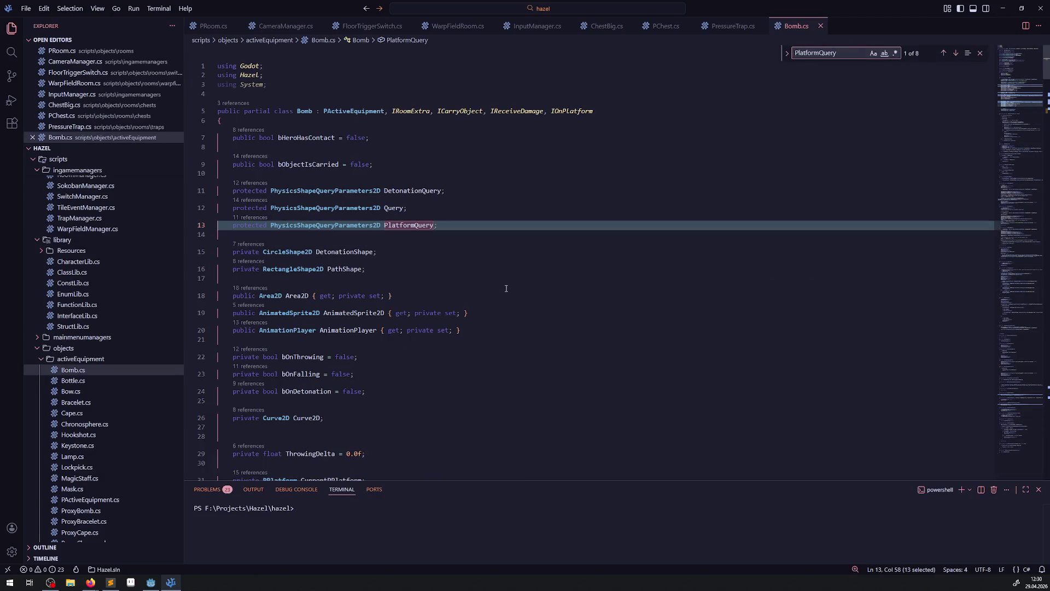
key(Return)
key(Return)
key(Return)
key(Return)
key(Return)
key(Return)
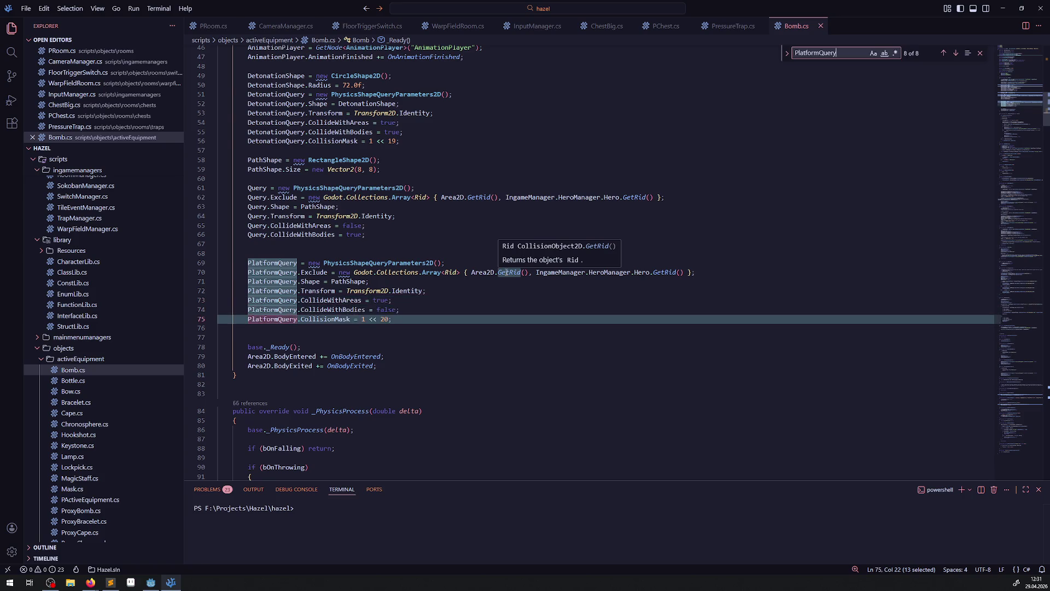
scroll(481, 293, down, 15)
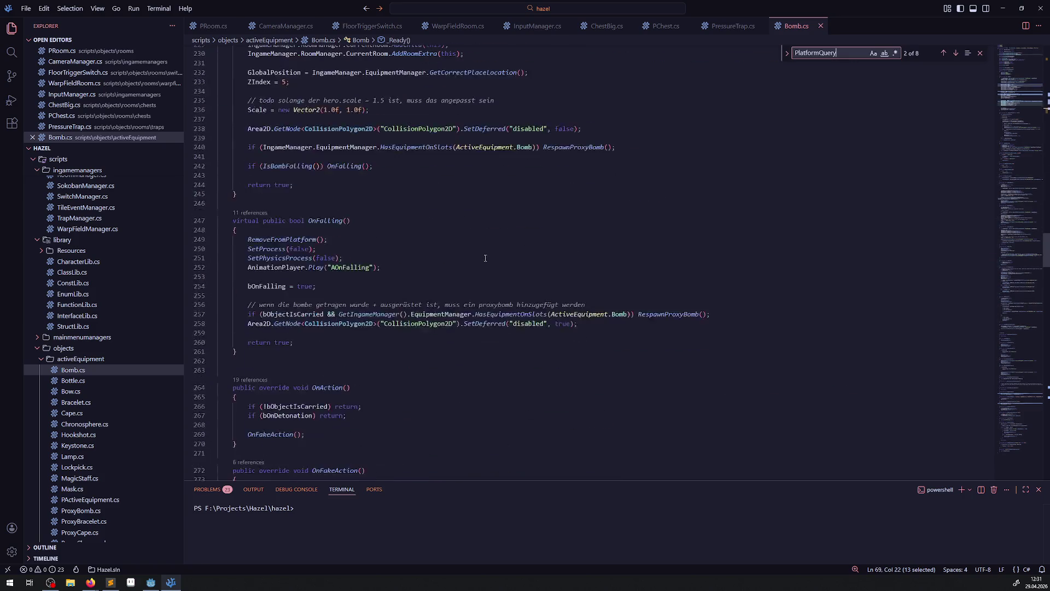
scroll(375, 365, down, 15)
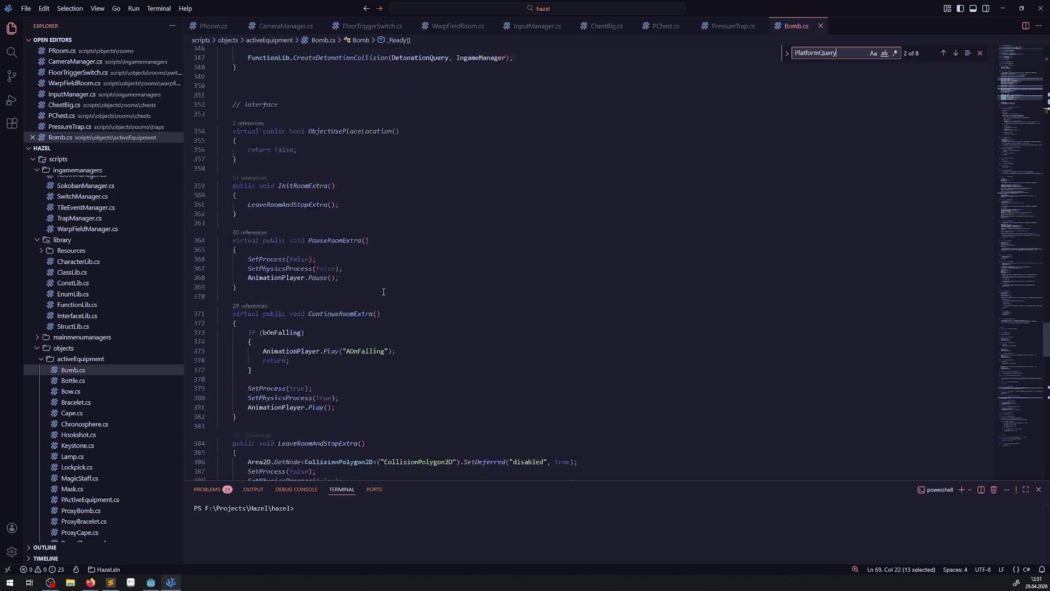
scroll(381, 298, down, 4)
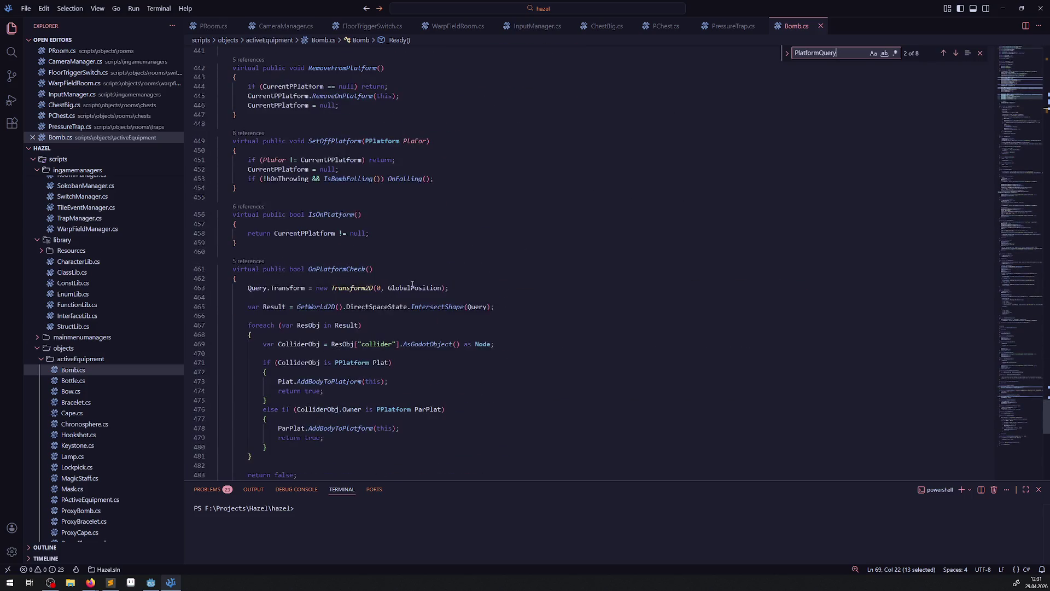
double_click(259, 288)
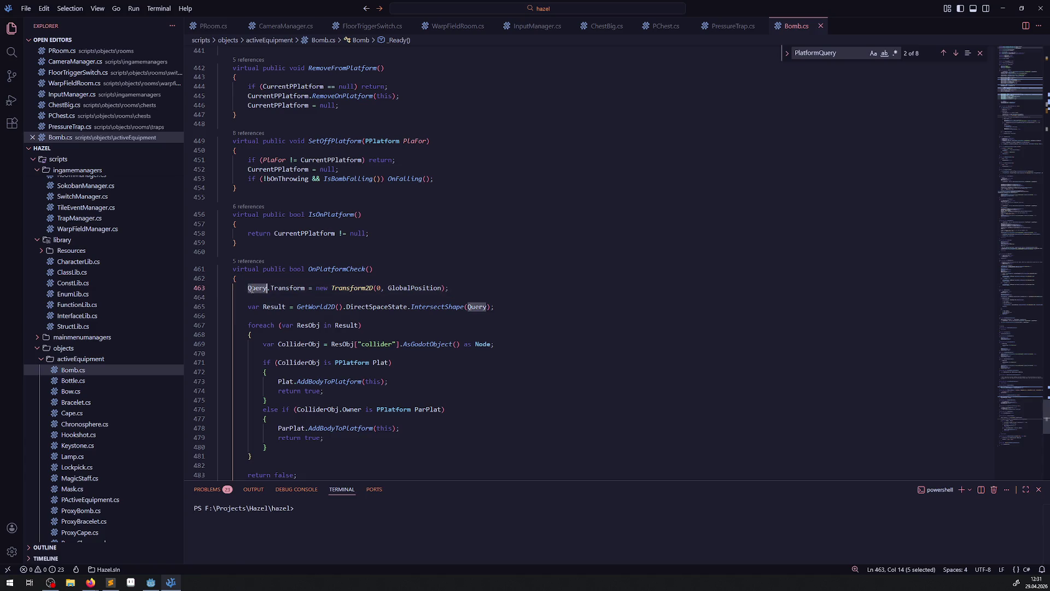
key(ctrl+v)
double_click(476, 307)
key(ctrl+v)
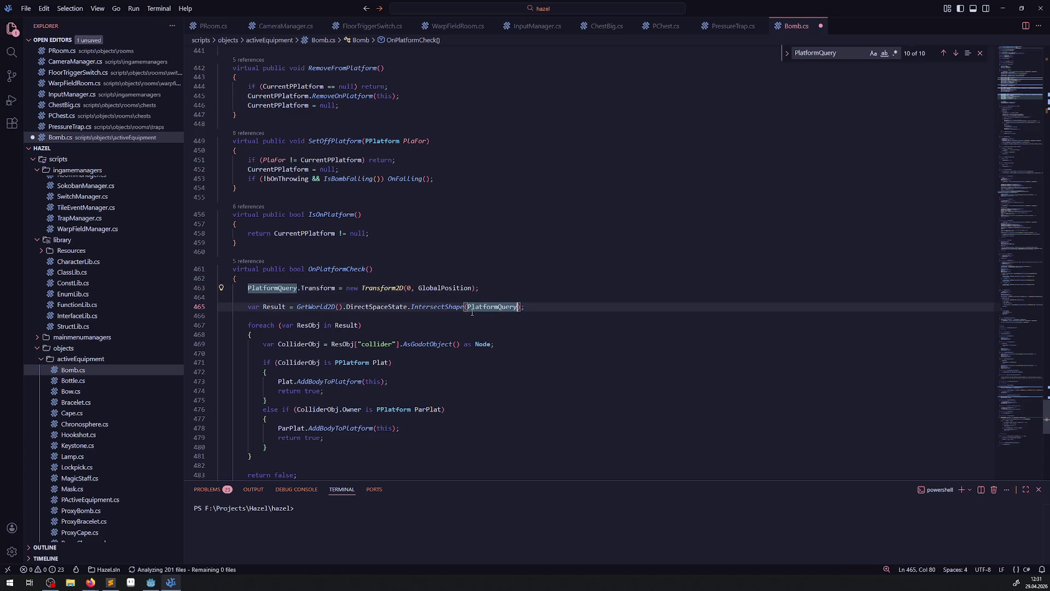
key(ctrl+s)
Build and run the game from Godot, then return to Bomb.cs
click(476, 252)
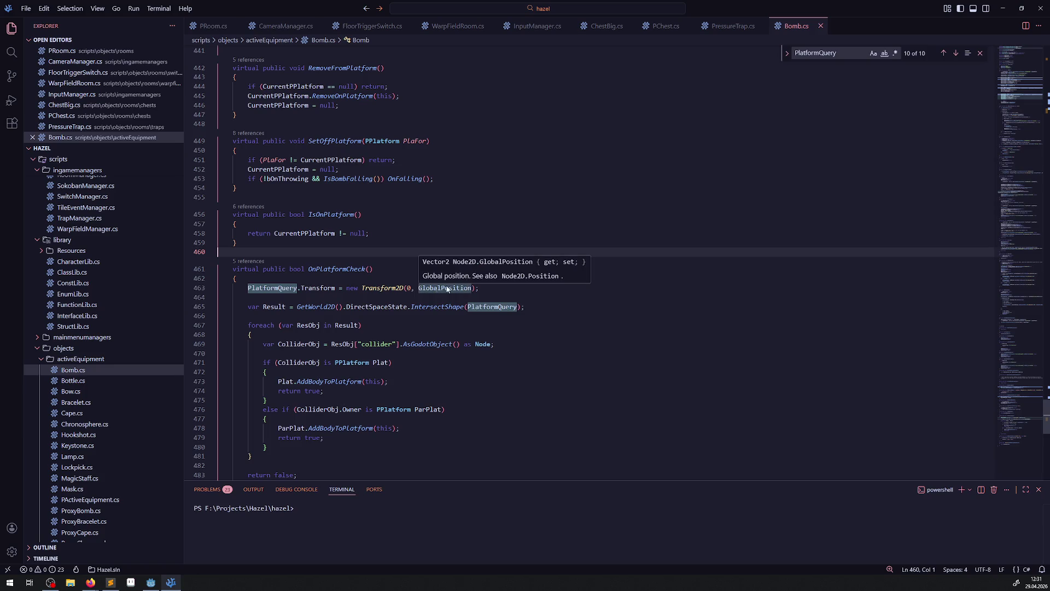
scroll(454, 328, down, 2)
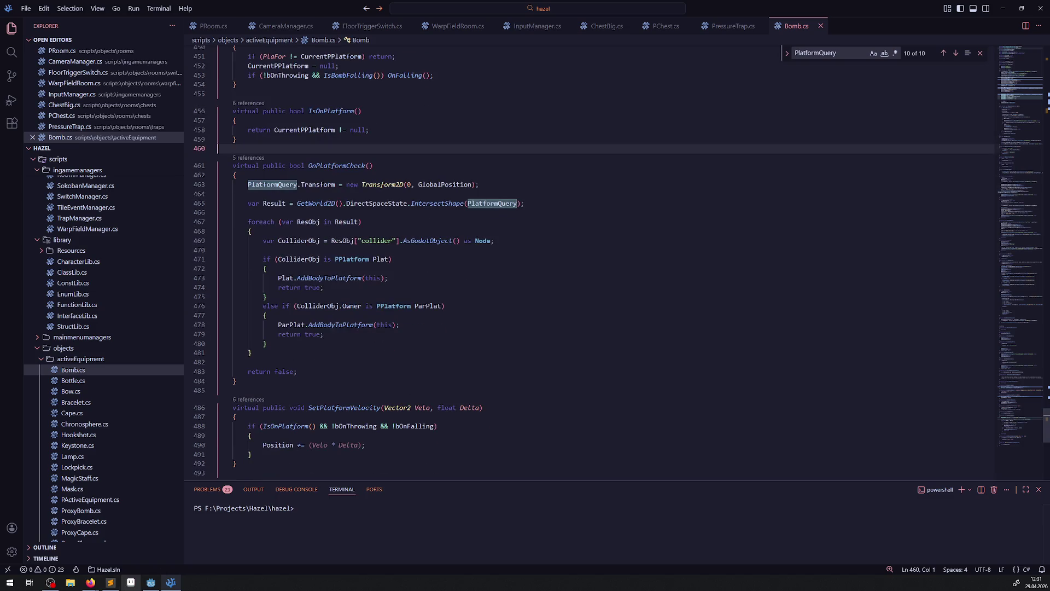
click(150, 582)
click(920, 19)
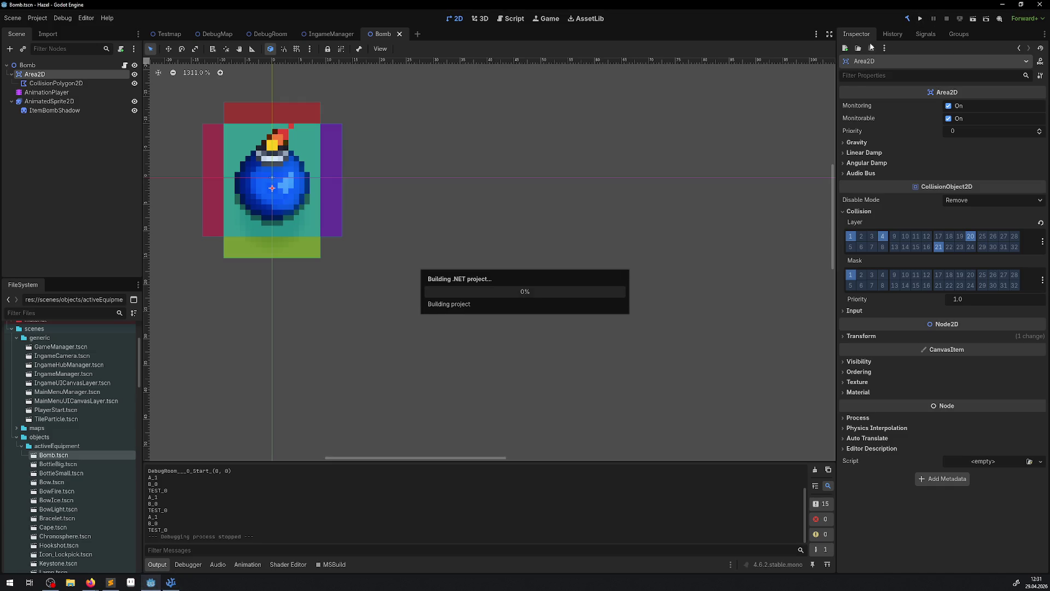
click(171, 582)
click(499, 298)
scroll(499, 301, up, 4)
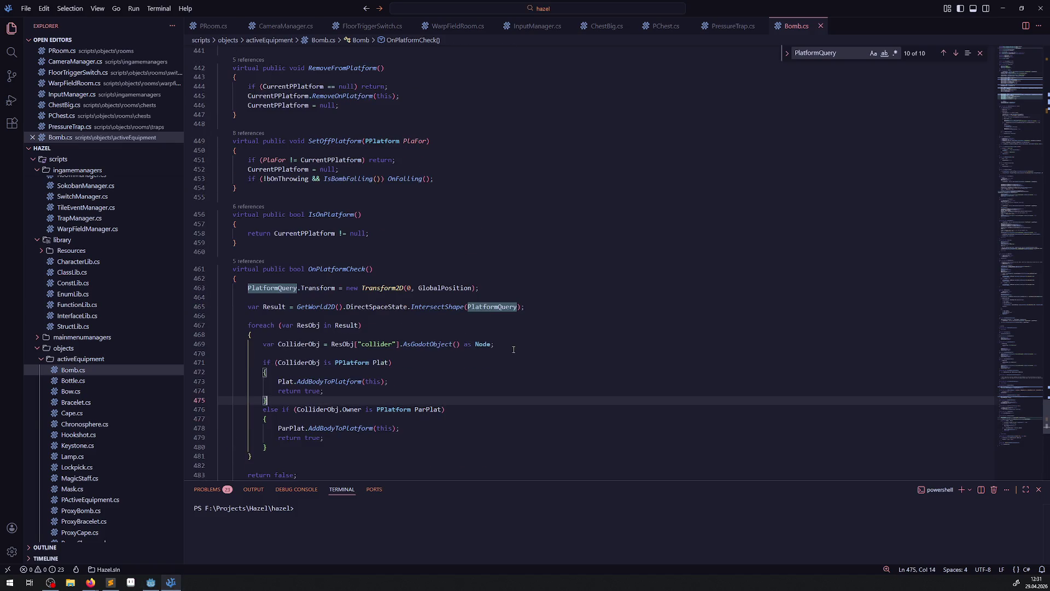
Search for 'GD', then open the RotationPlatform script from the Explorer
key(ctrl+f)
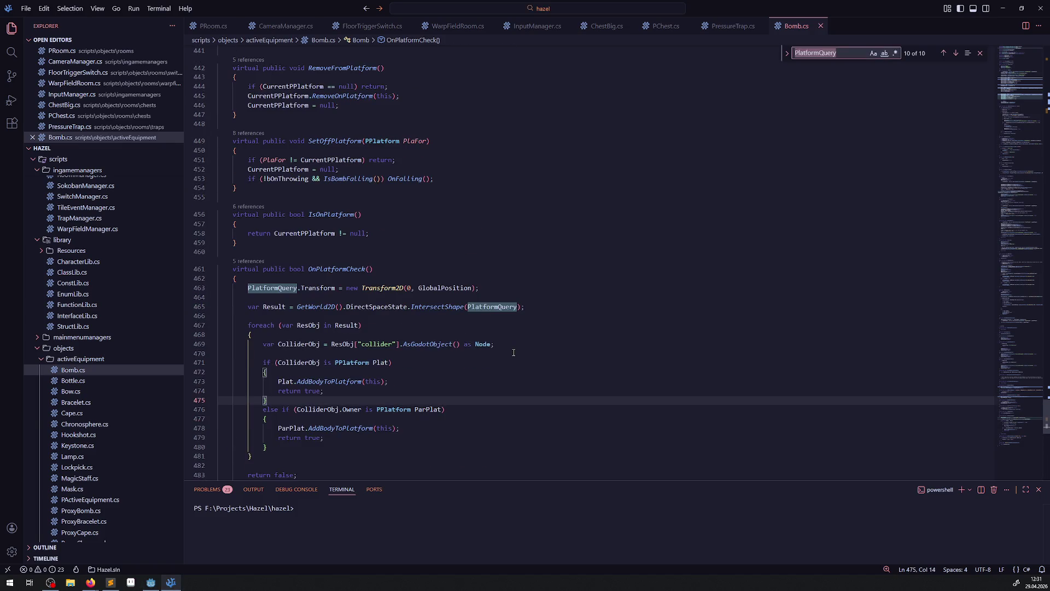
text(GD)
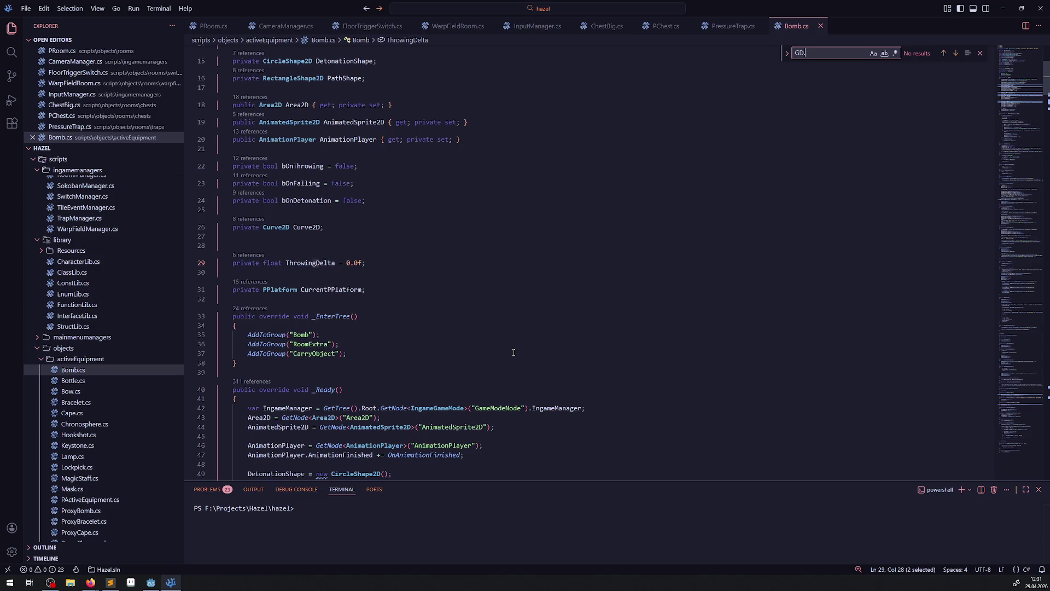
scroll(112, 408, down, 6)
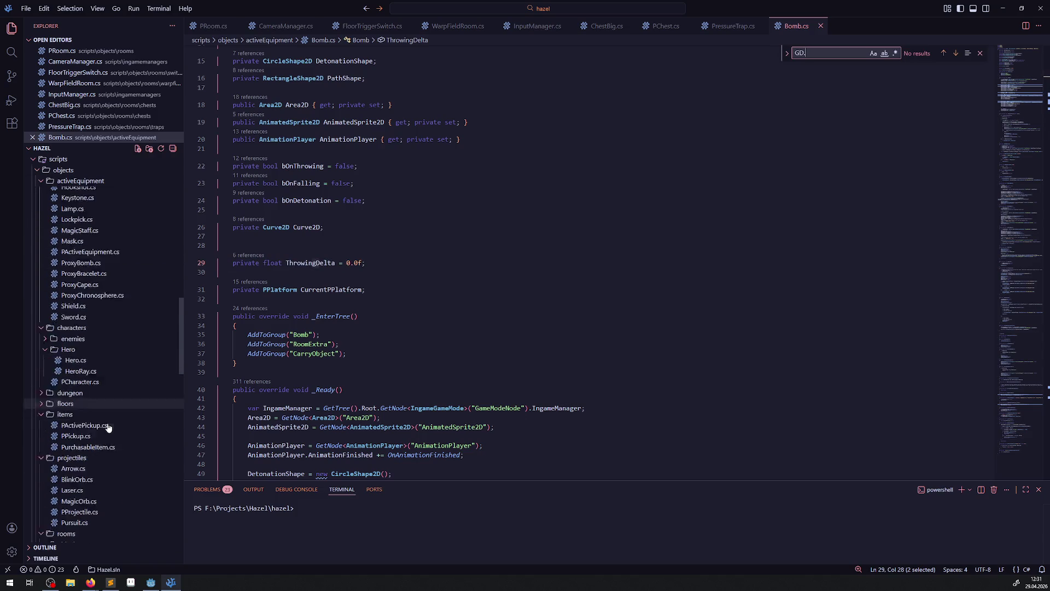
scroll(112, 415, down, 3)
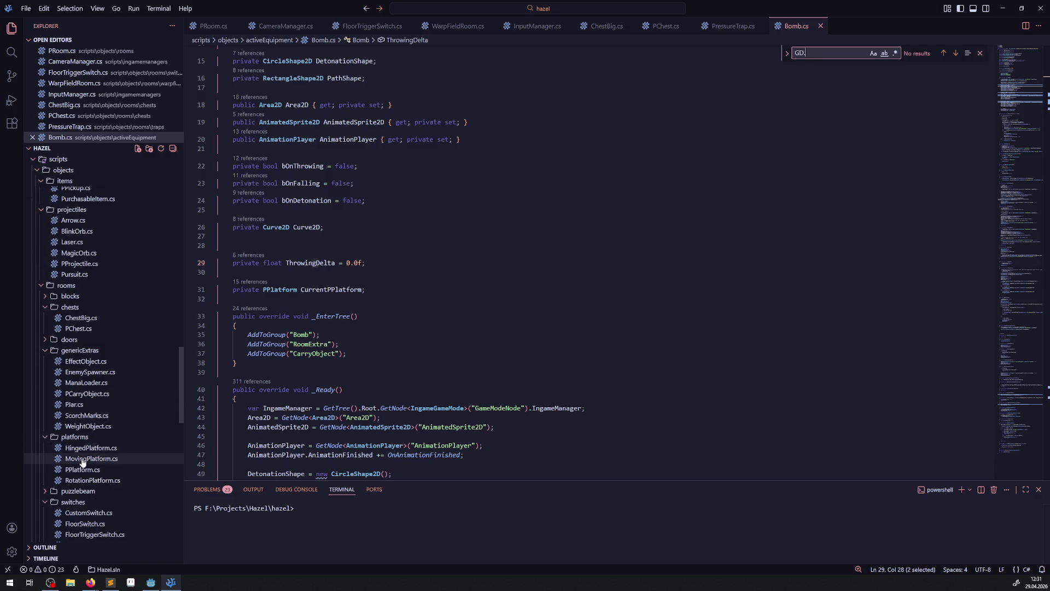
click(88, 450)
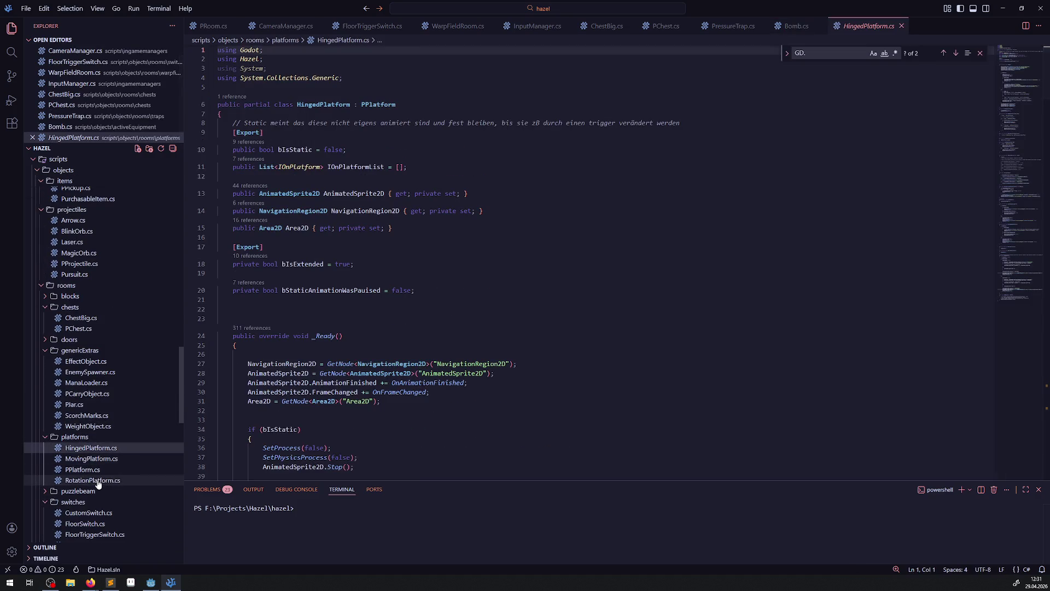
click(85, 479)
scroll(363, 297, down, 4)
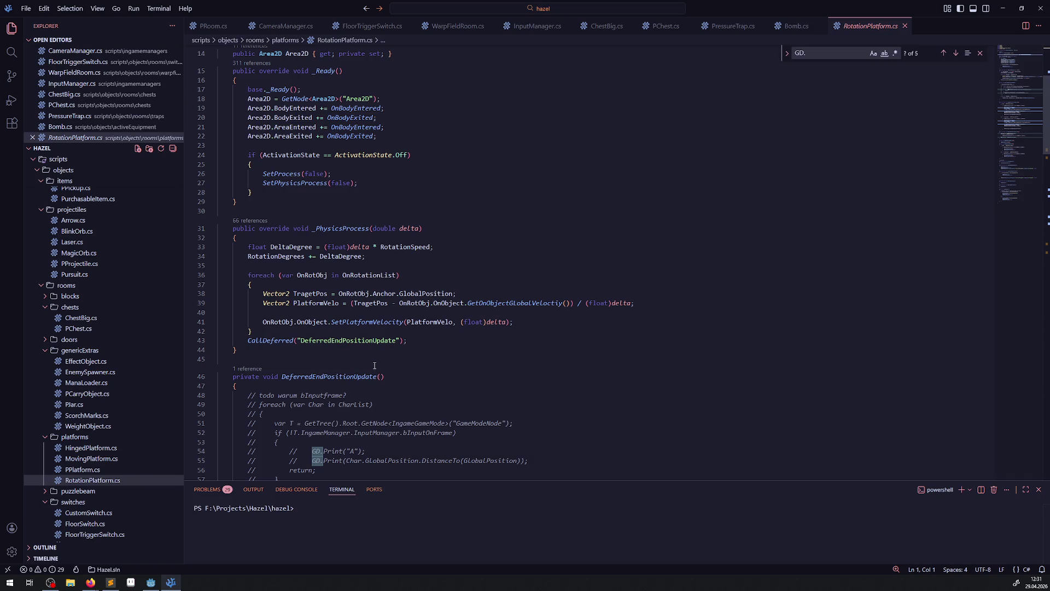
Review the platform velocity calculation and the commented-out block in DeferredEndPositionUpdate
drag(263, 294, 681, 305)
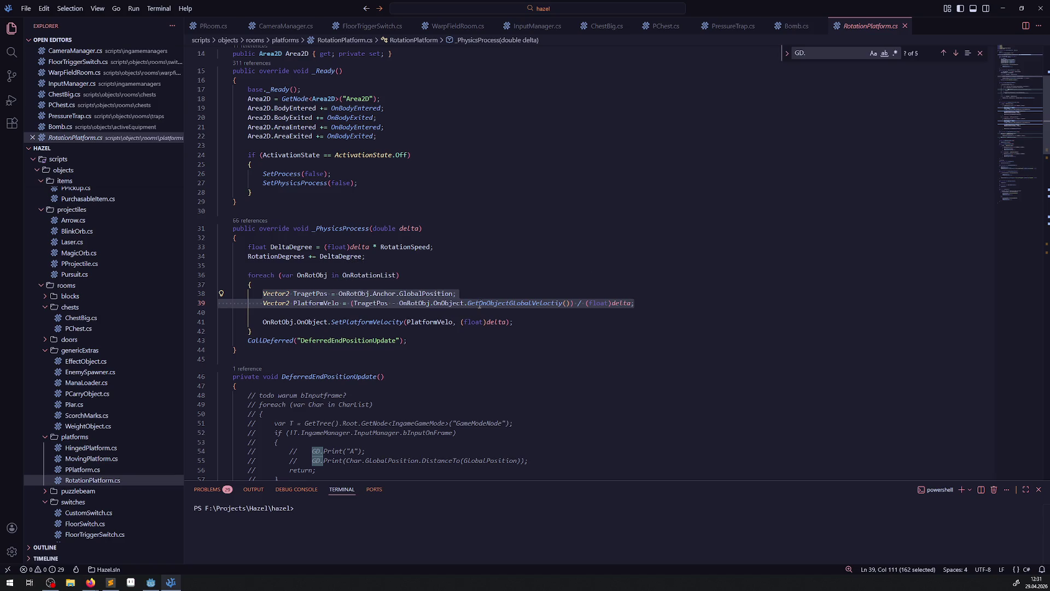
scroll(479, 305, down, 2)
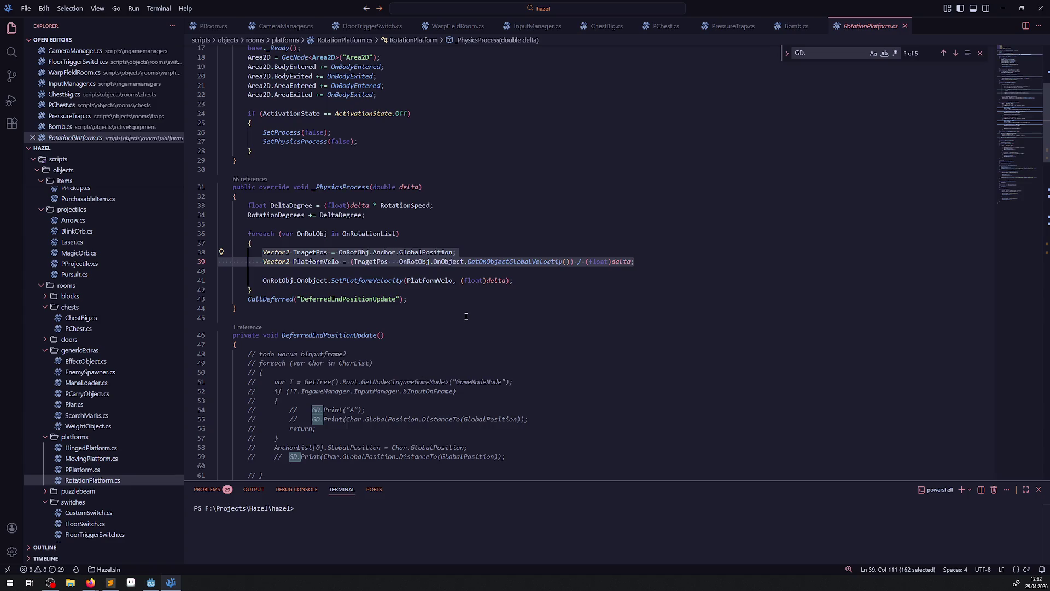
scroll(468, 315, down, 3)
scroll(467, 316, down, 2)
mouse_move(440, 342)
mouse_down()
mouse_move(339, 311)
mouse_move(206, 211)
mouse_up()
drag(301, 210, 376, 256)
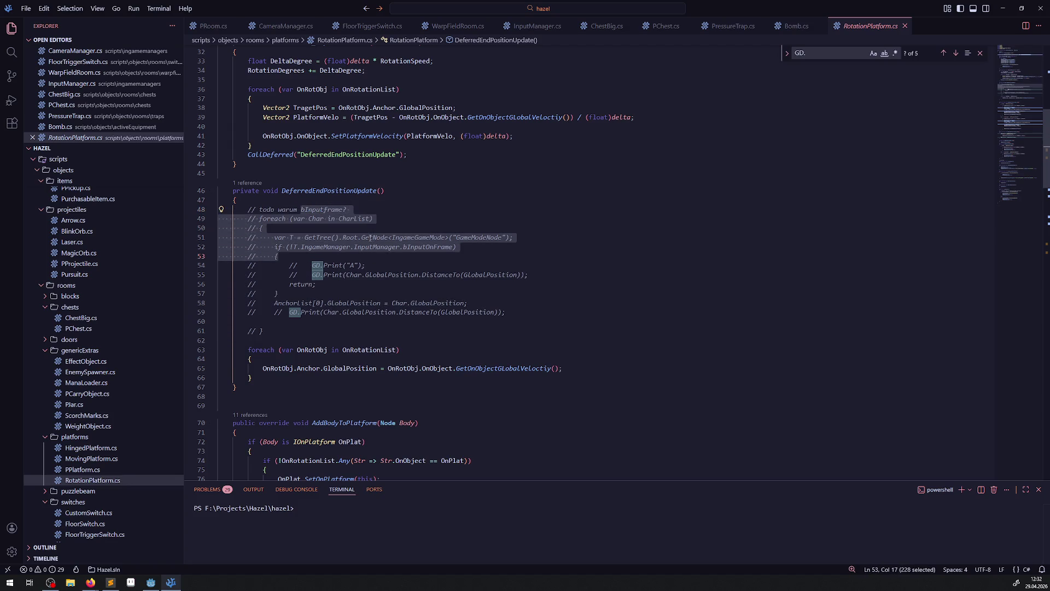
scroll(454, 247, down, 5)
scroll(465, 274, up, 6)
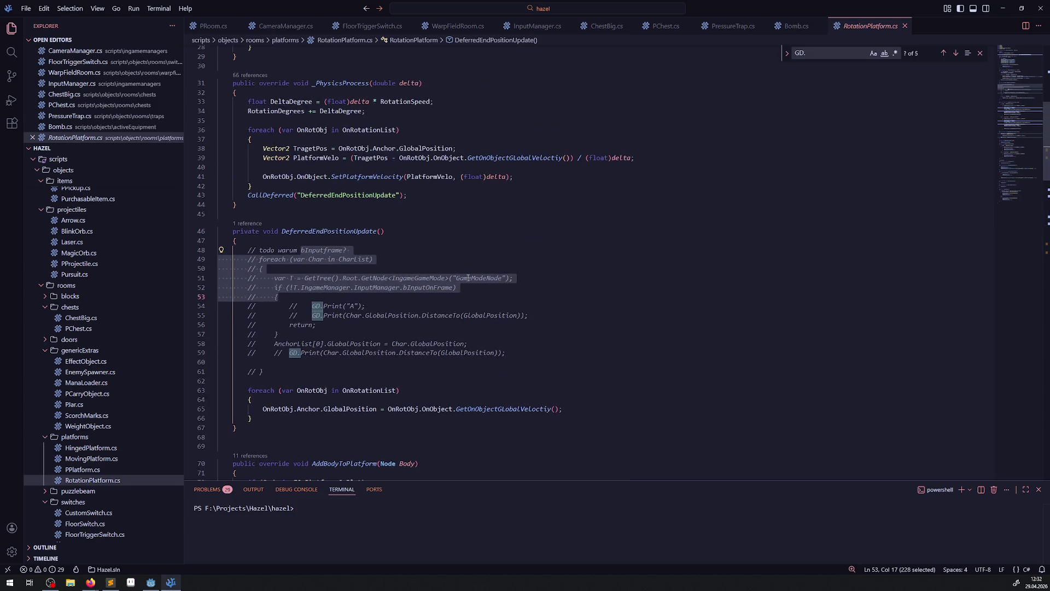
scroll(468, 278, down, 10)
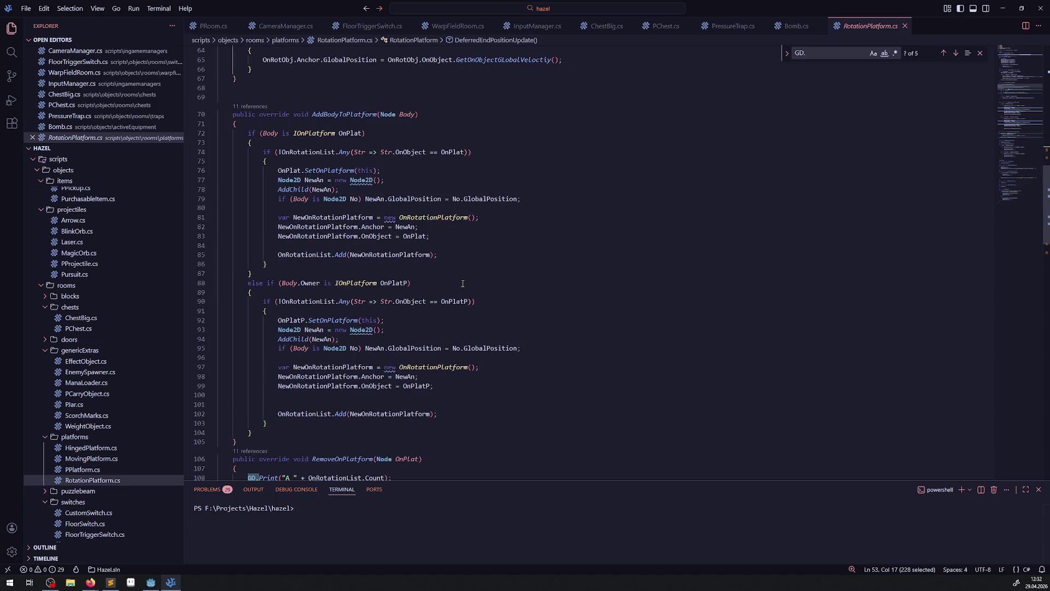
scroll(459, 284, down, 5)
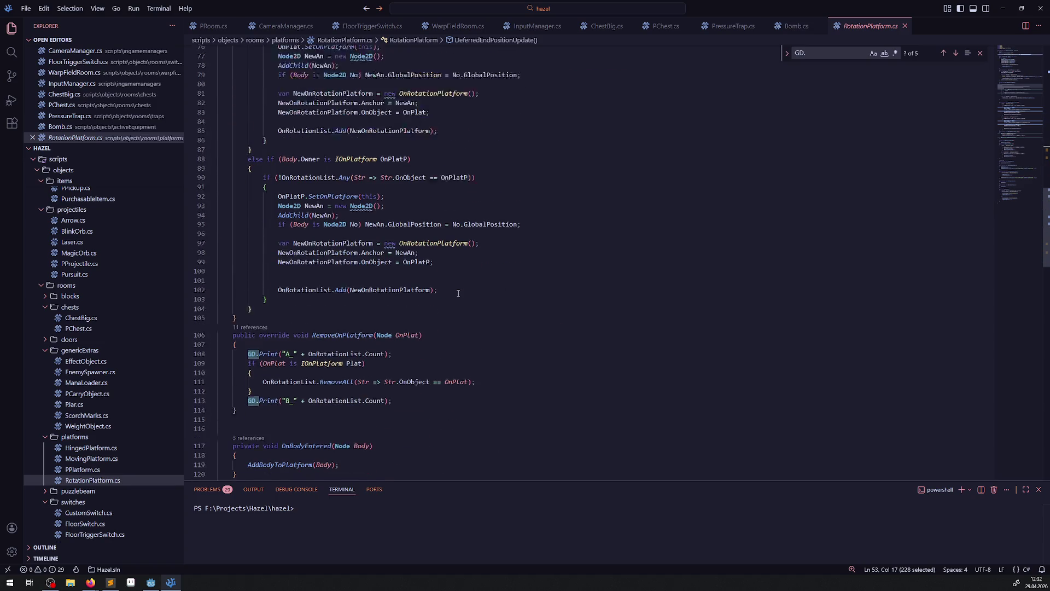
Delete the GD.Print B_ and A_ debug lines in RemoveOnPlatform and save
drag(405, 379, 219, 379)
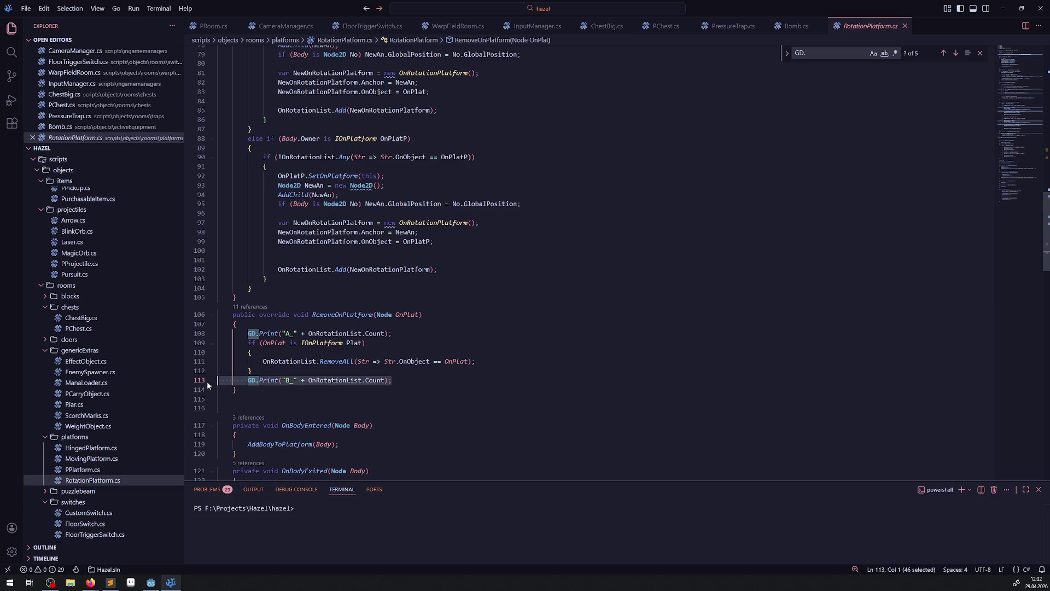
key(BackSpace)
key(BackSpace)
drag(392, 334, 171, 326)
key(BackSpace)
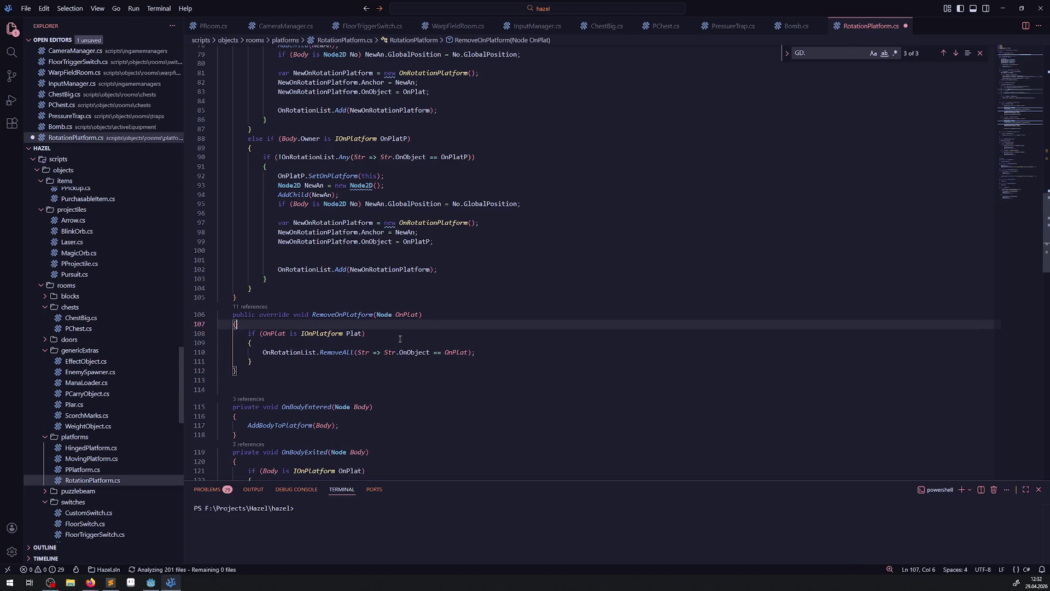
scroll(408, 292, down, 5)
key(ctrl+s)
Look over the rest of the script down to ChangeState, then rebuild the project in Godot
scroll(408, 292, down, 8)
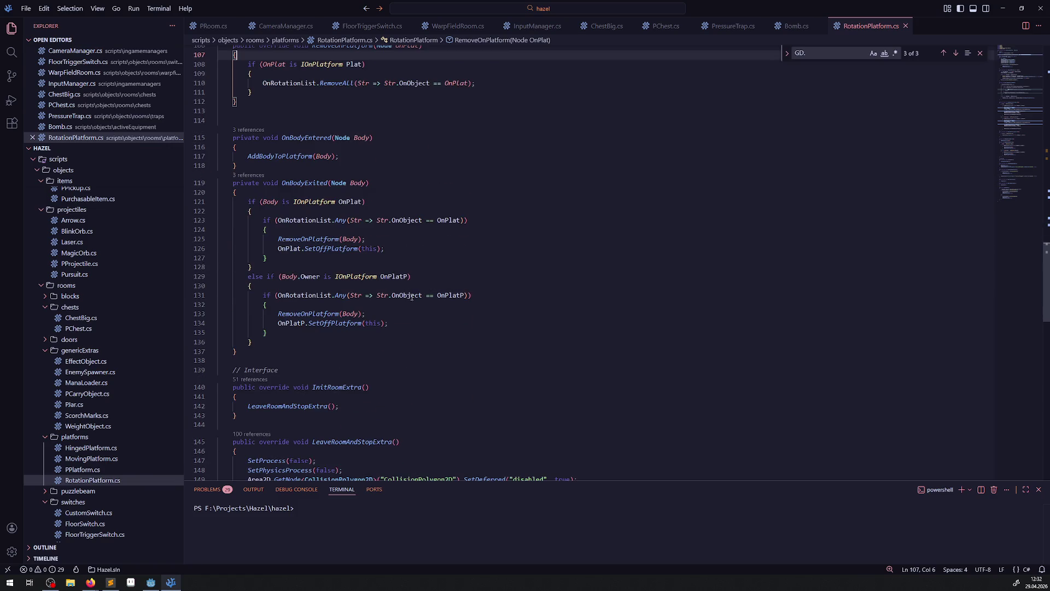
scroll(416, 317, down, 7)
scroll(419, 332, up, 4)
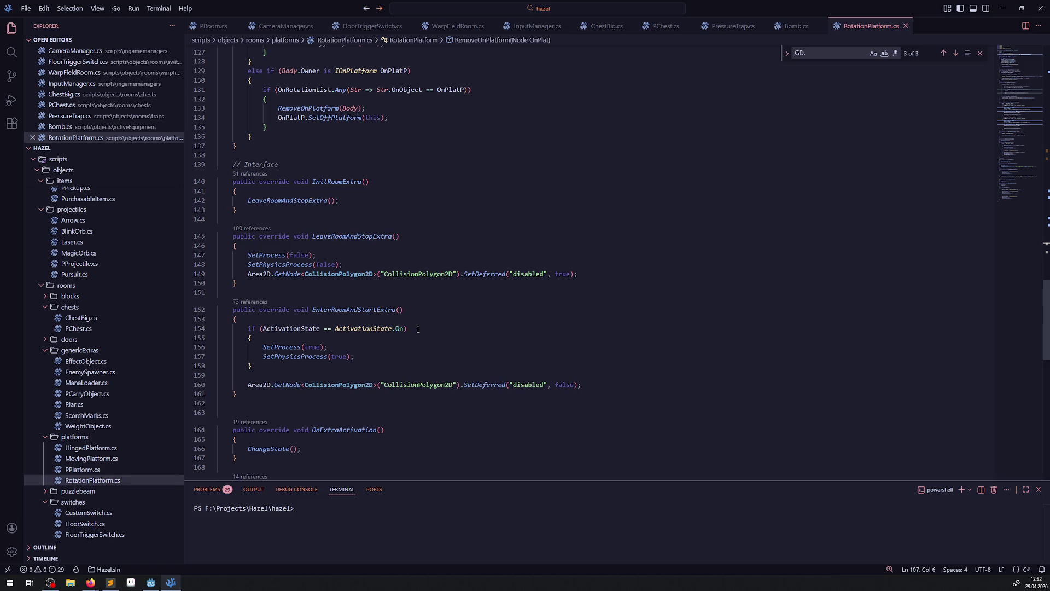
scroll(422, 306, up, 4)
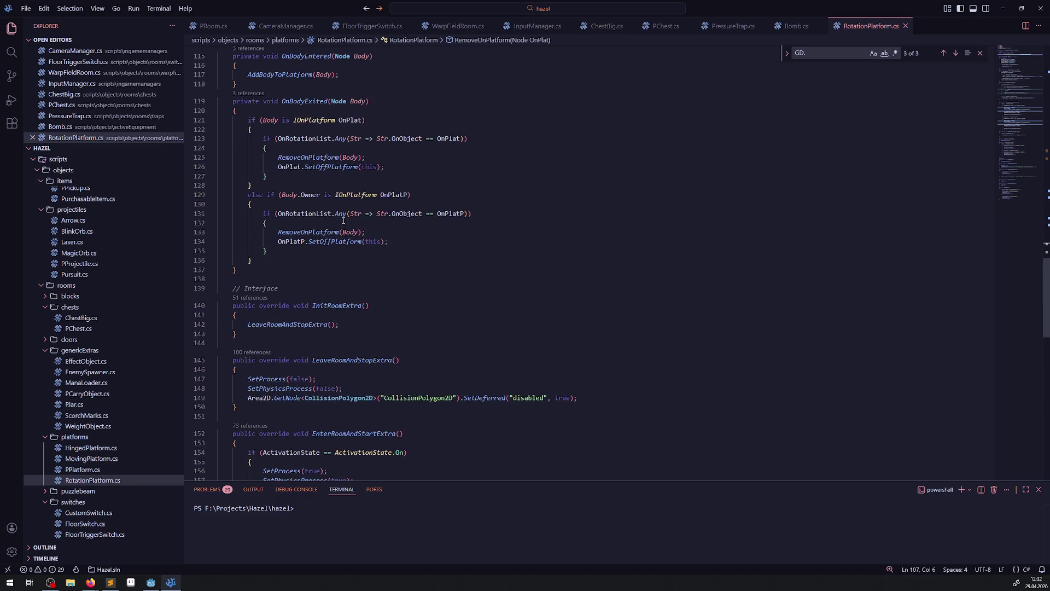
mouse_move(339, 215)
mouse_move(295, 214)
scroll(409, 265, down, 4)
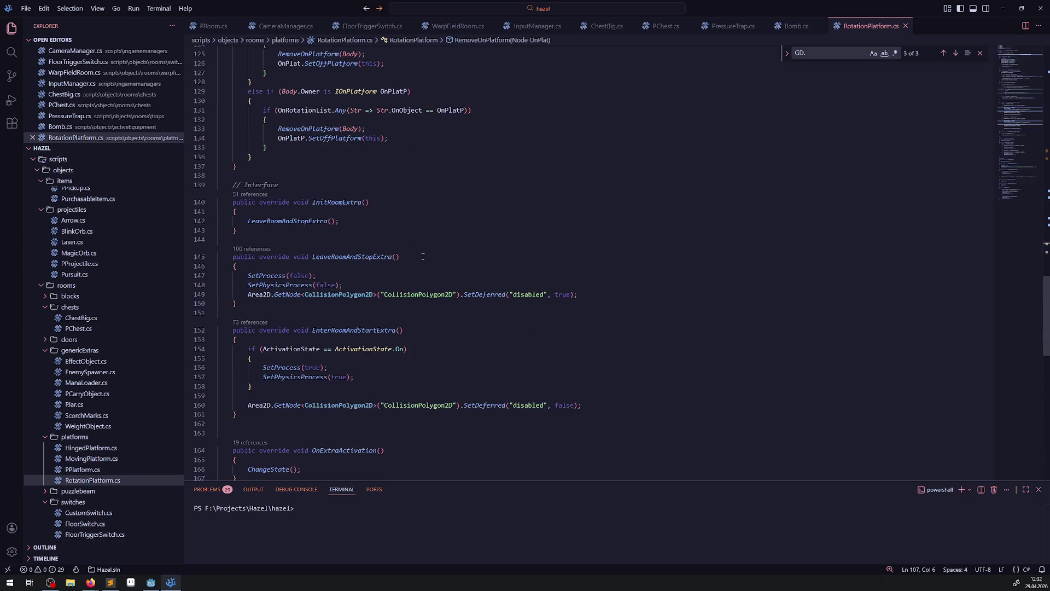
scroll(423, 257, down, 10)
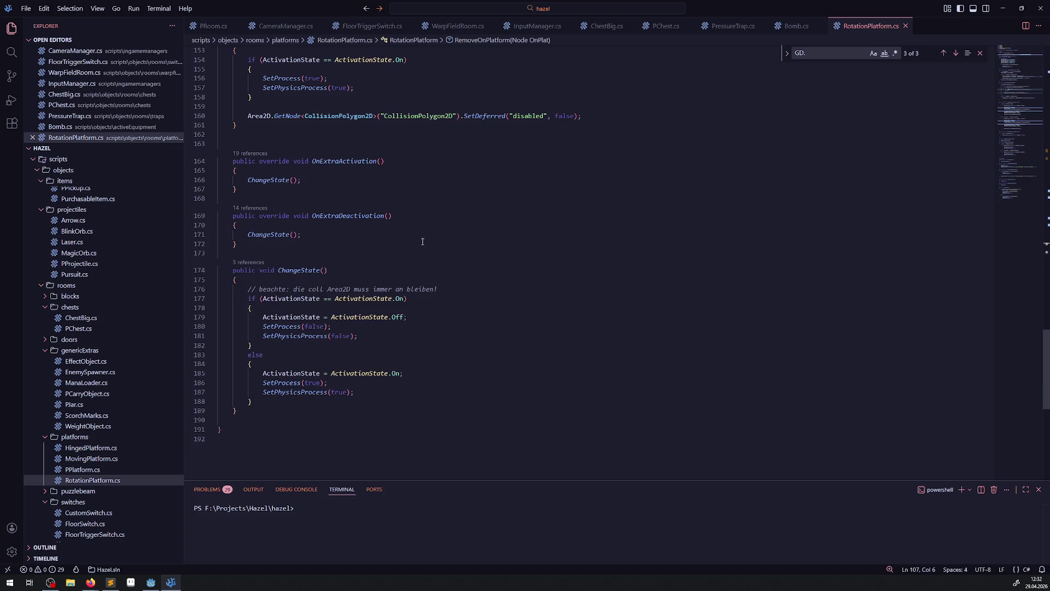
scroll(422, 242, down, 2)
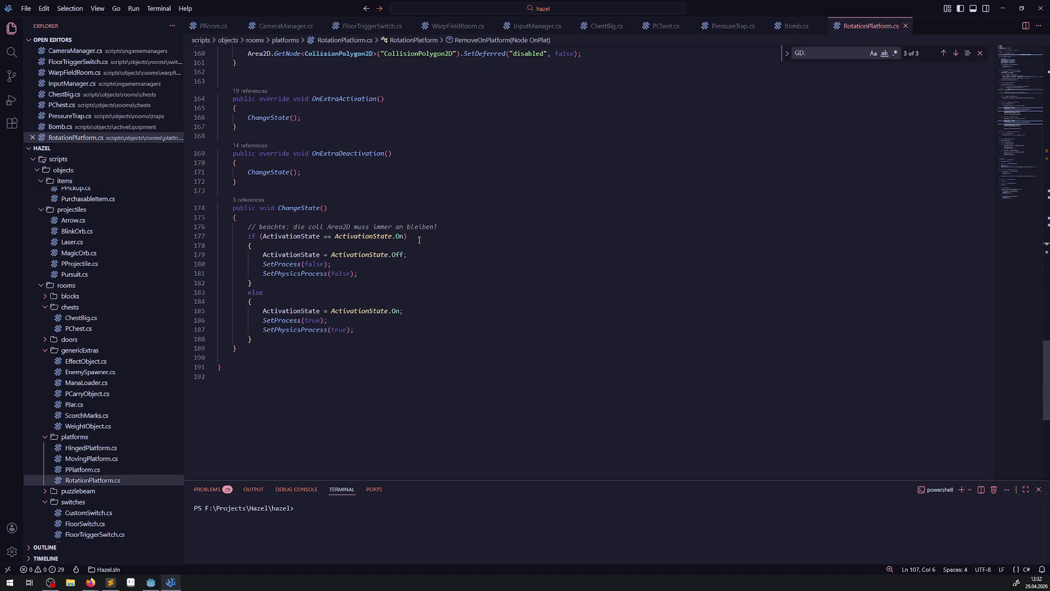
click(552, 262)
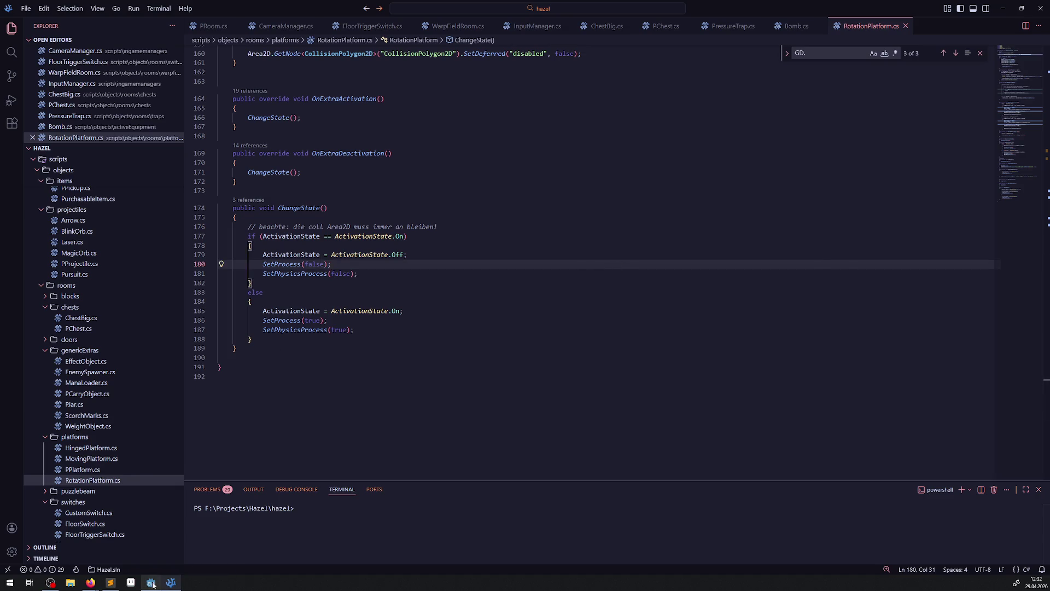
click(151, 583)
click(908, 19)
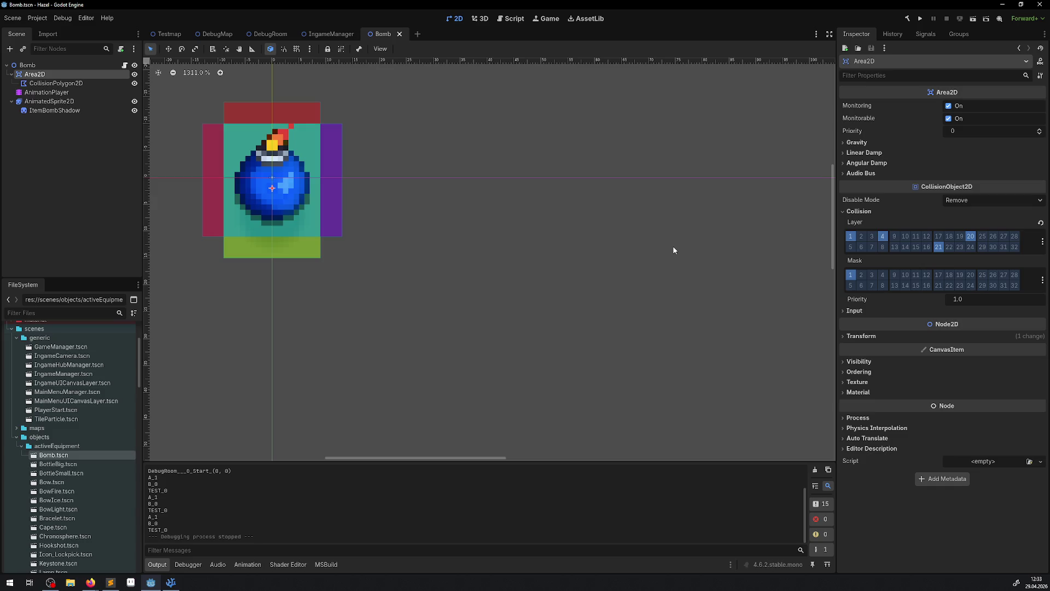
Run the scene, toggle the inventory, and drop bombs while walking up and left
click(921, 20)
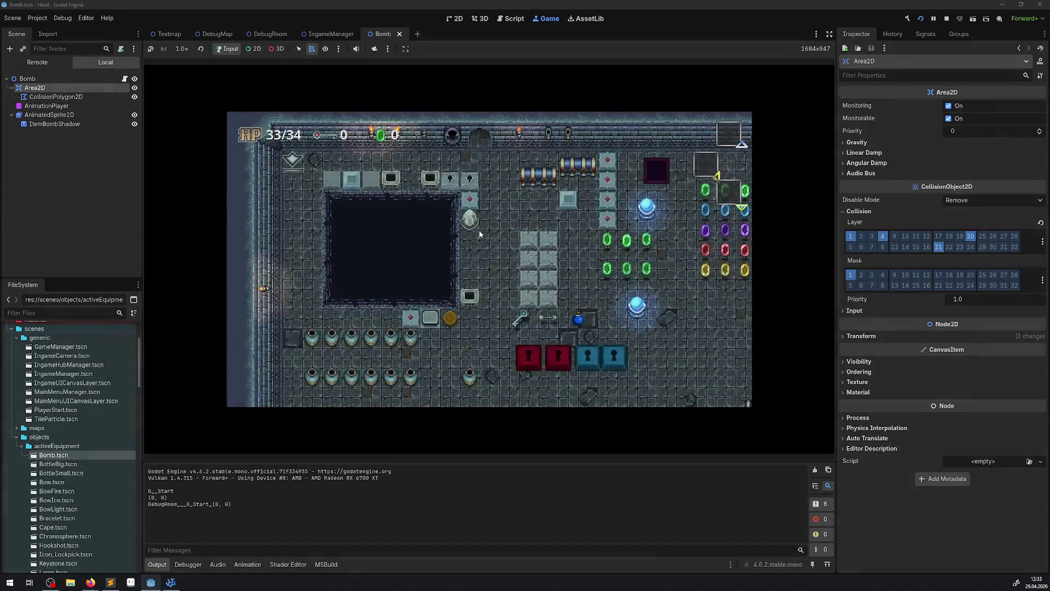
key(Down)
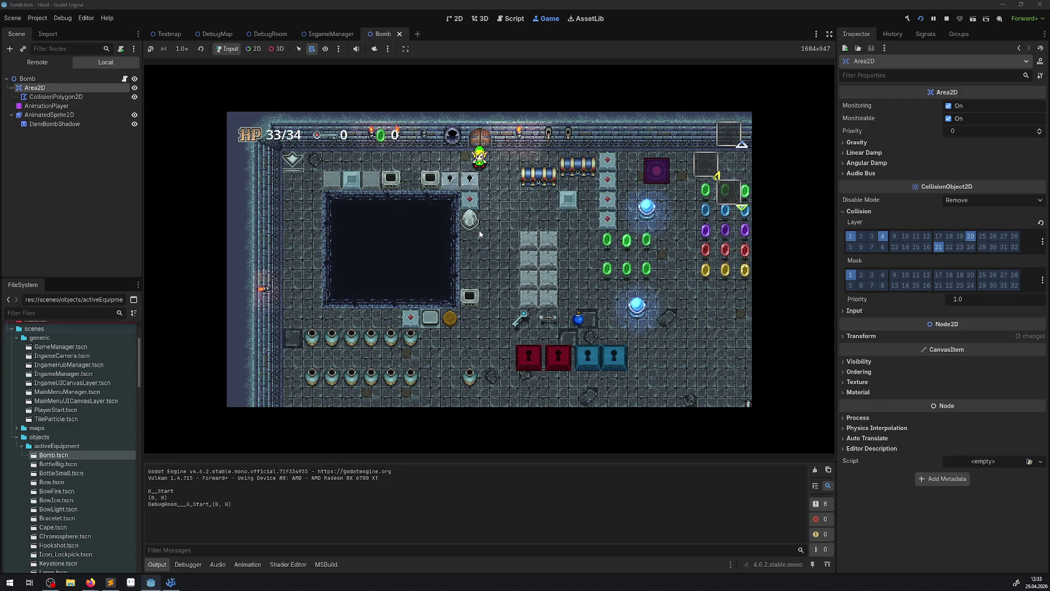
key(Right)
key(Return)
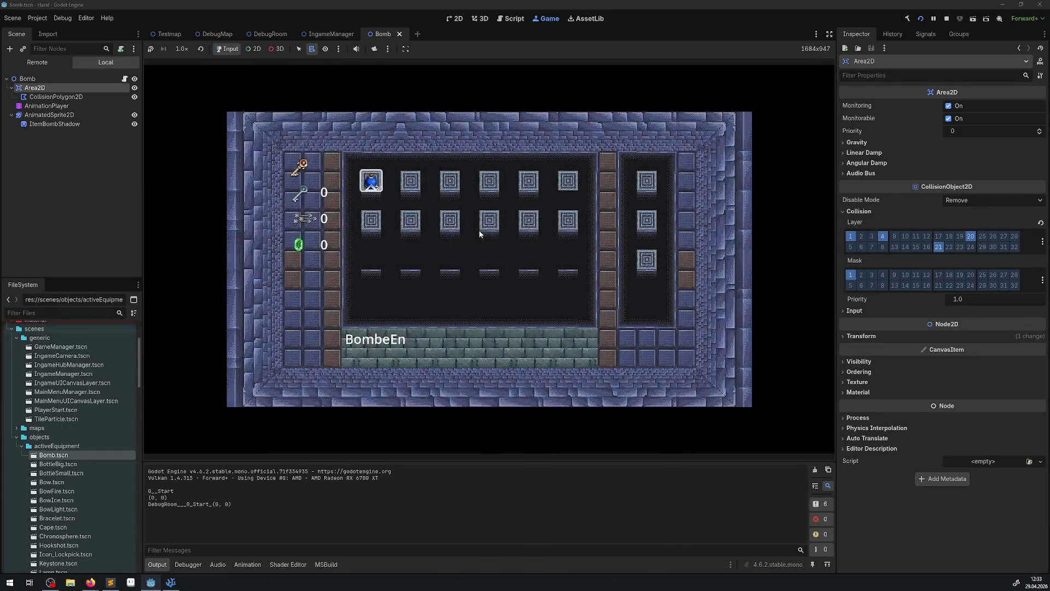
key(Return)
key(Up)
key(x)
key(x)
key(x)
key(Left)
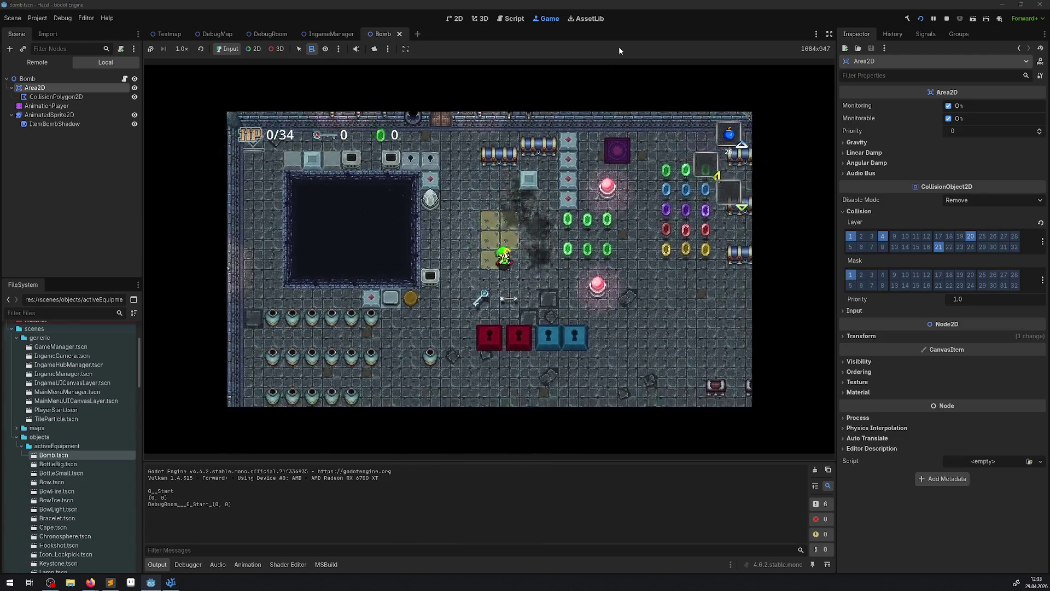
Walk down-right to the pit room and place bombs on the rotating platform
key(Down)
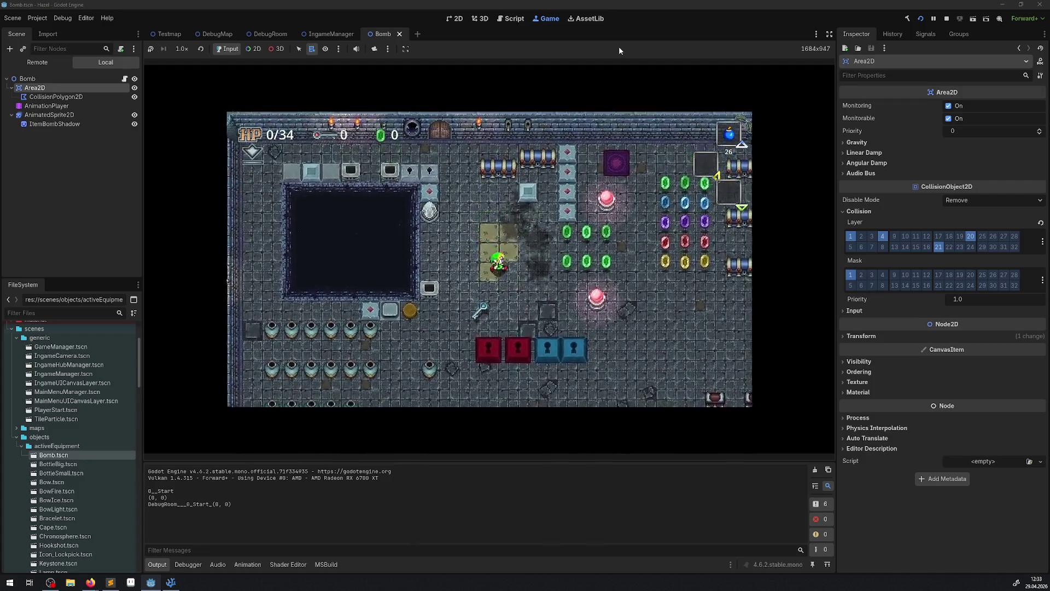
key(Right)
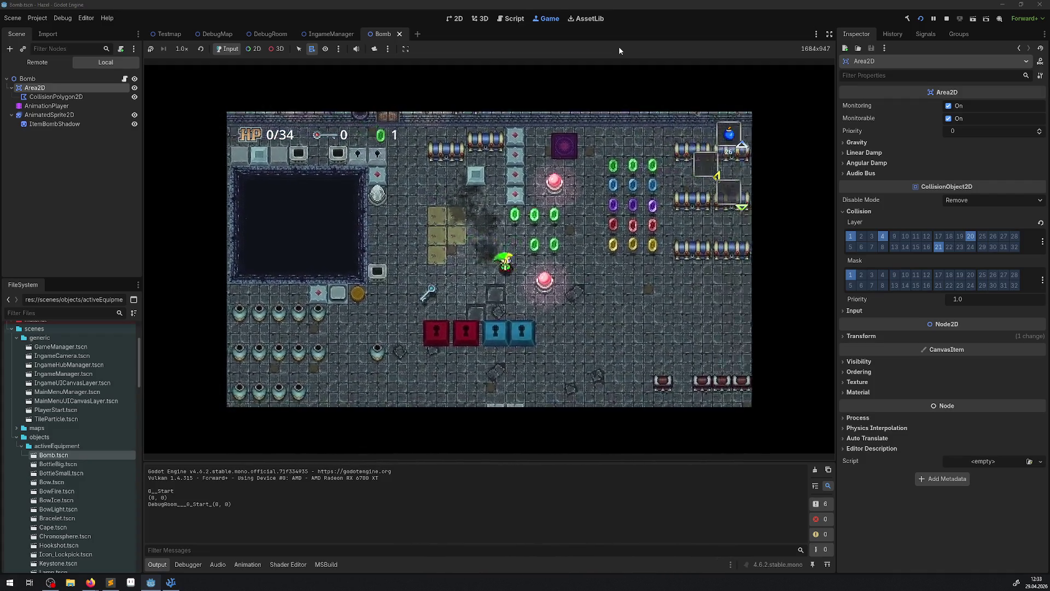
key(Down)
key(Right)
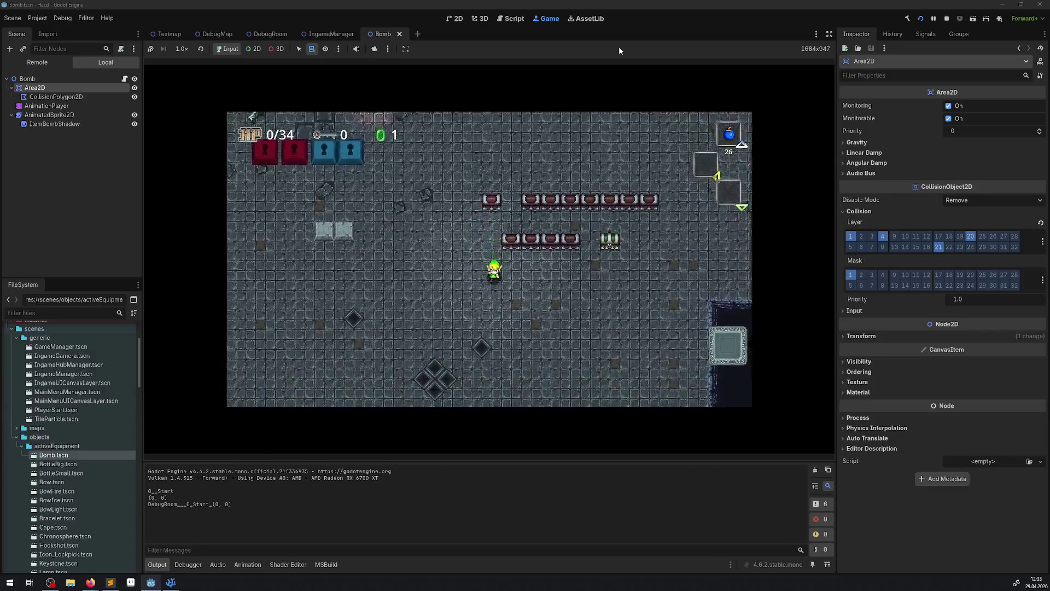
key(Down)
key(Right)
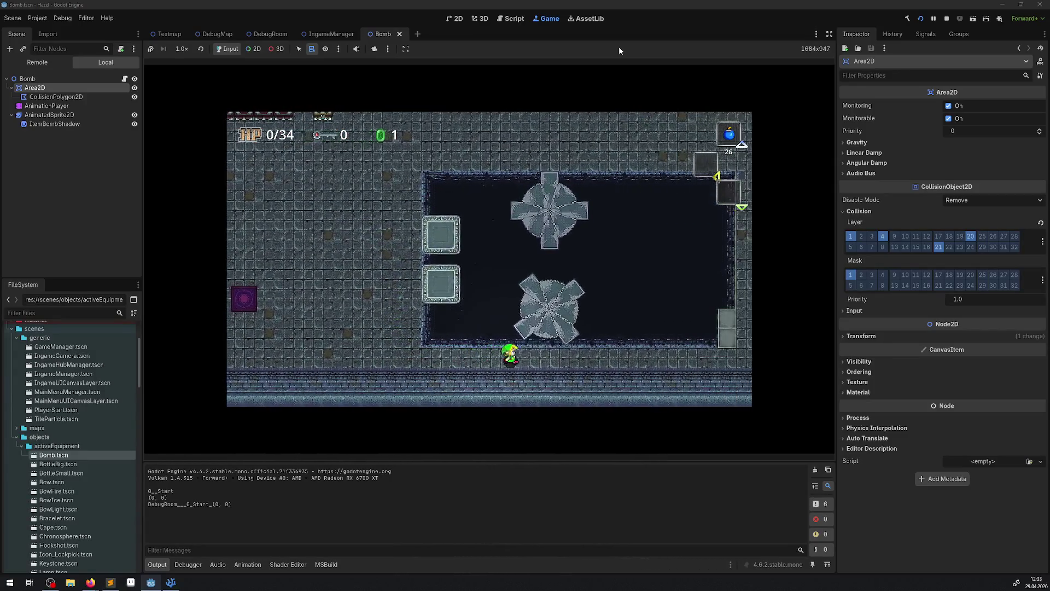
key(Up)
key(x)
key(x)
key(x)
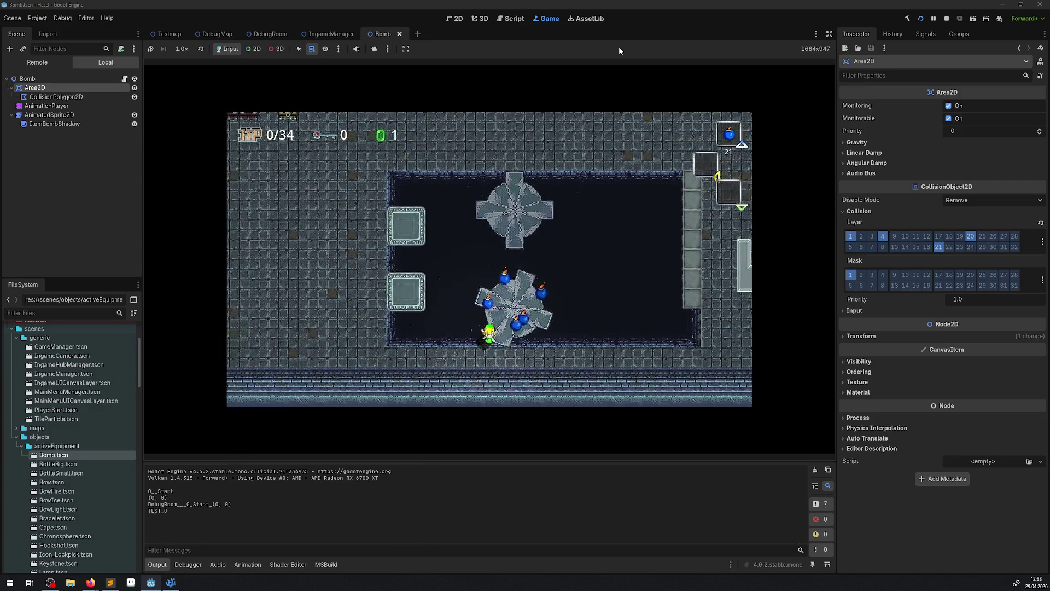
Walk the player back down-right toward the rotating platforms
key(Down)
key(Right)
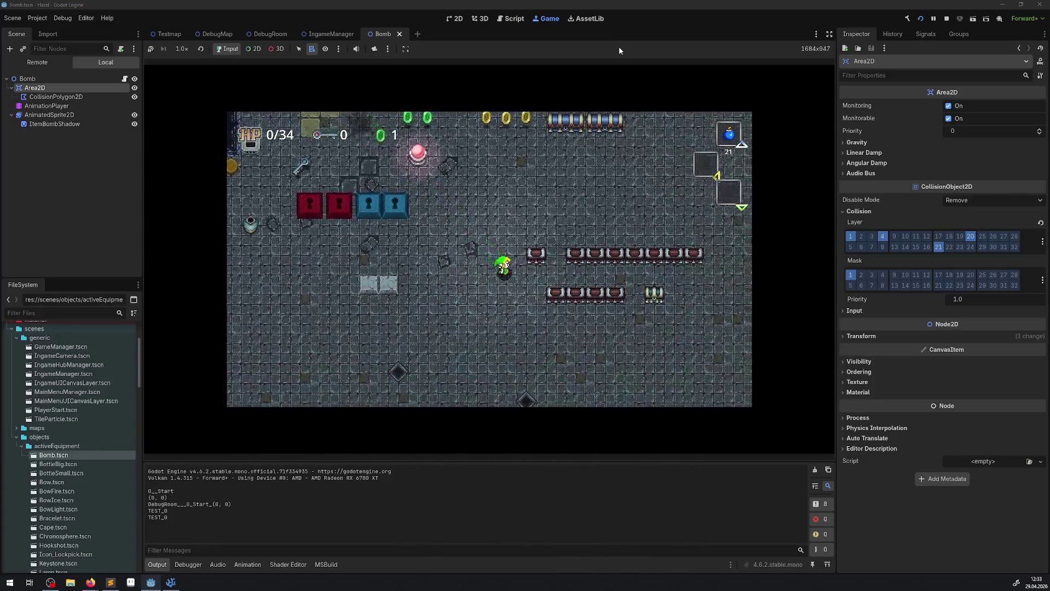
key(Down)
key(Right)
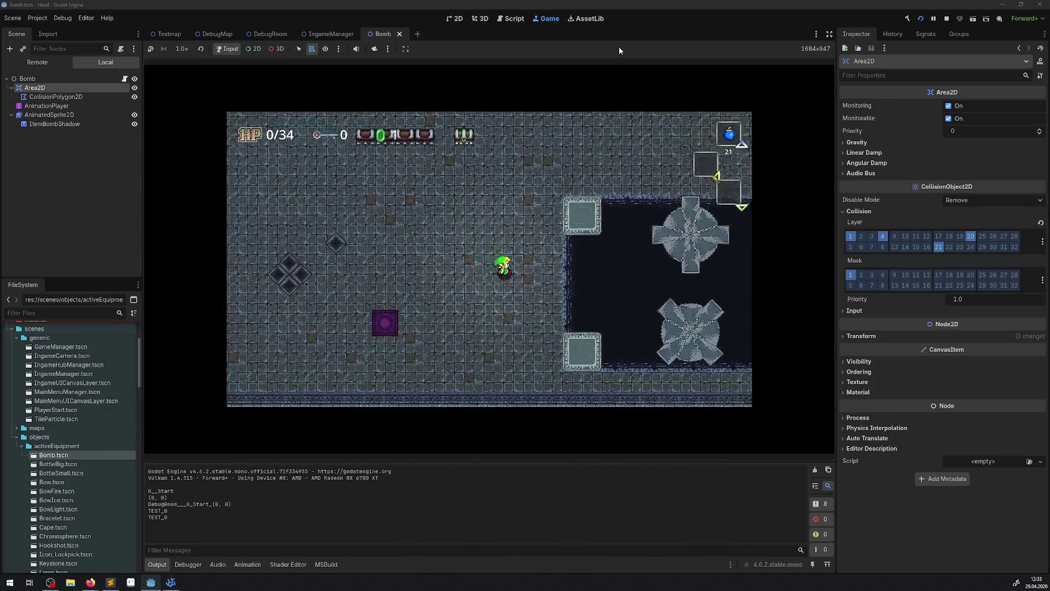
key(Down)
key(Right)
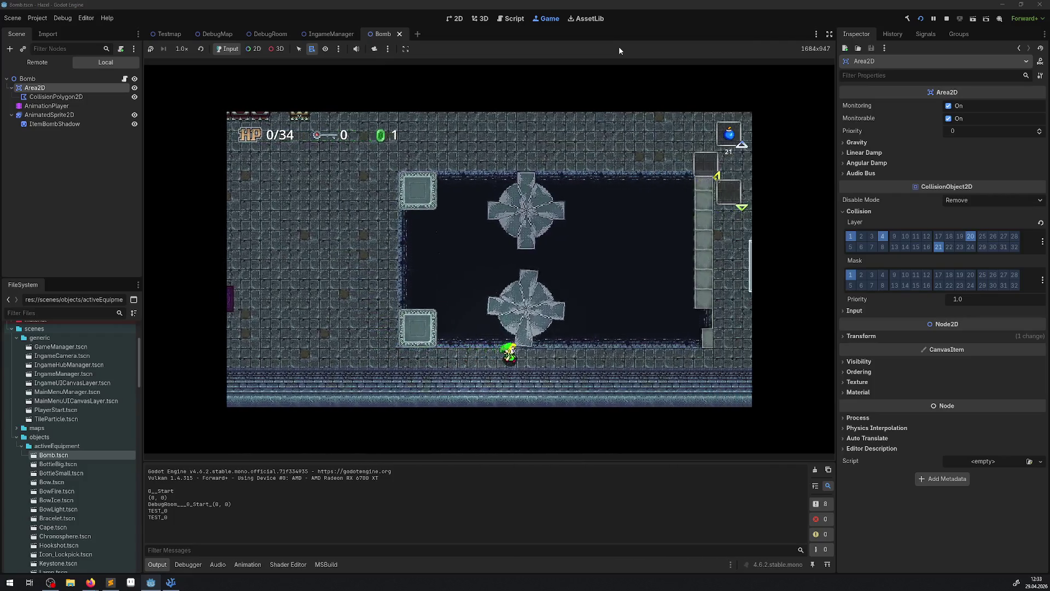
Step onto the spinning platform, drop bombs, and settle at its centre
key(Up)
key(Left)
key(x)
key(Right)
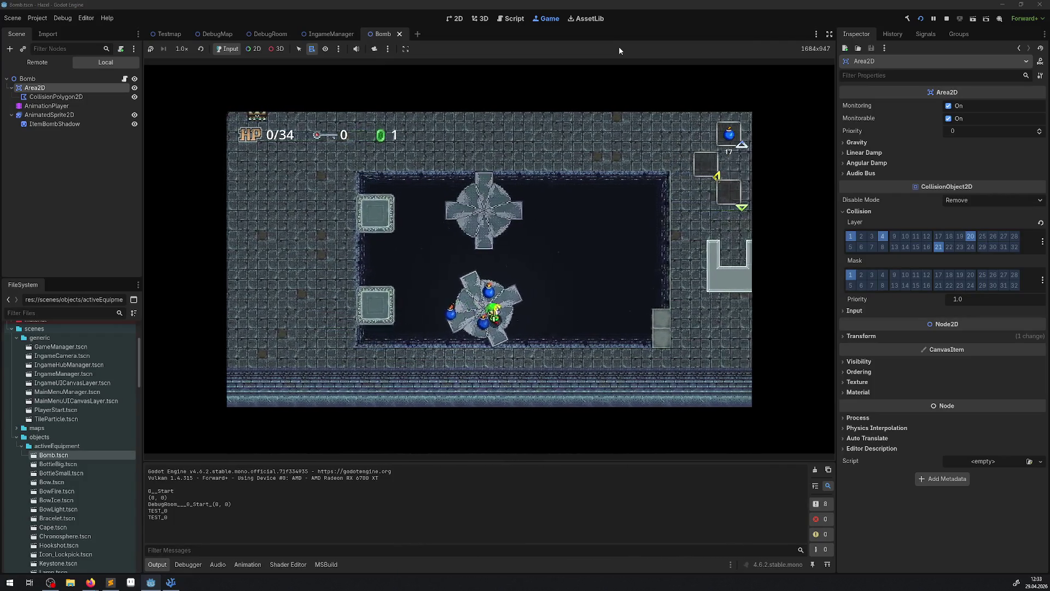
key(Left)
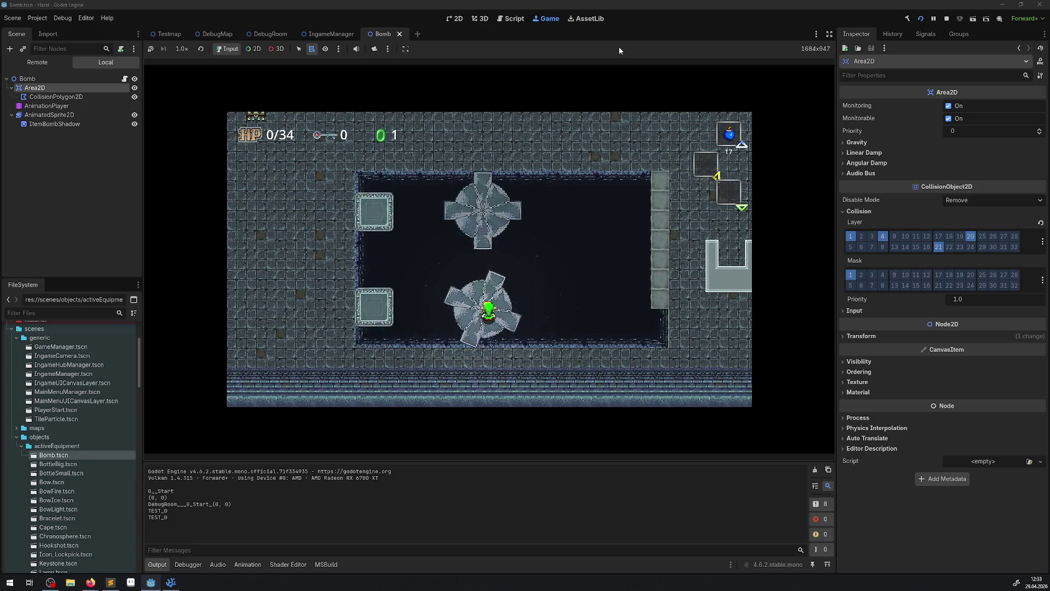
key(Left)
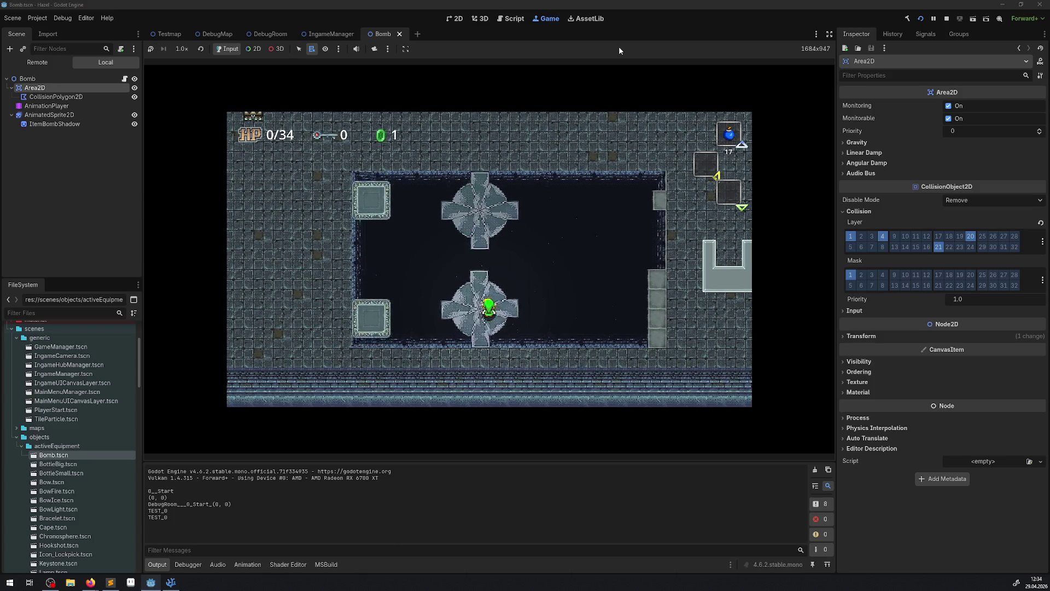
Walk the player back and forth across the rotating platform and out of the room
key(Left)
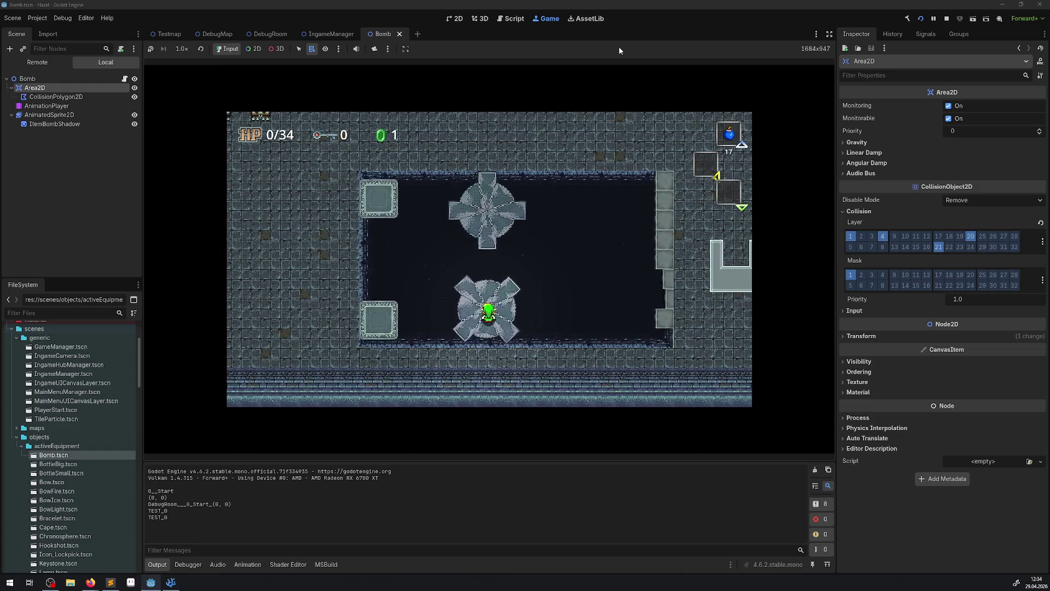
key(Left)
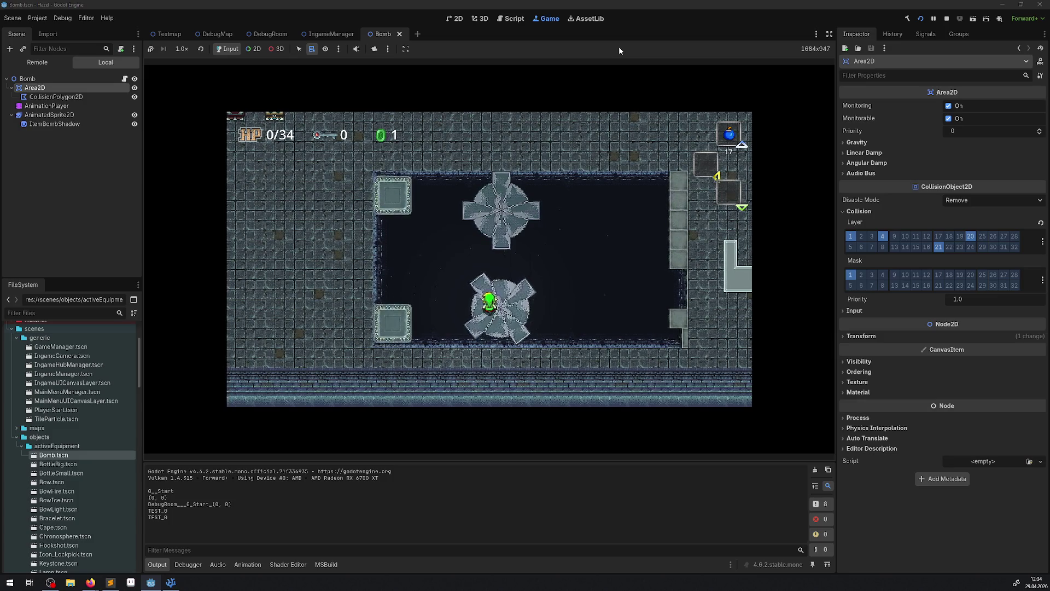
key(Right)
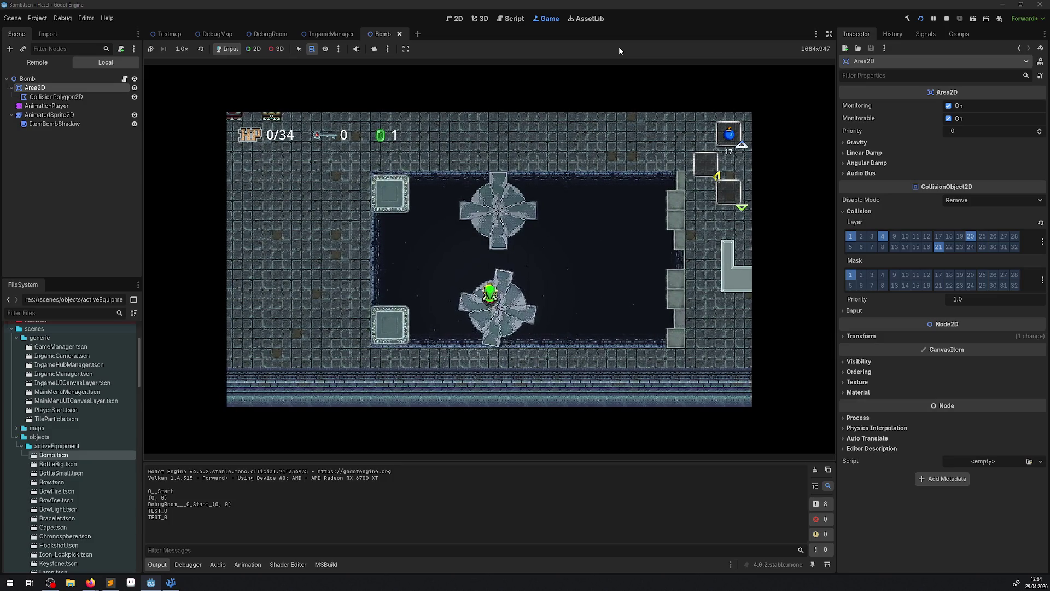
key(Right)
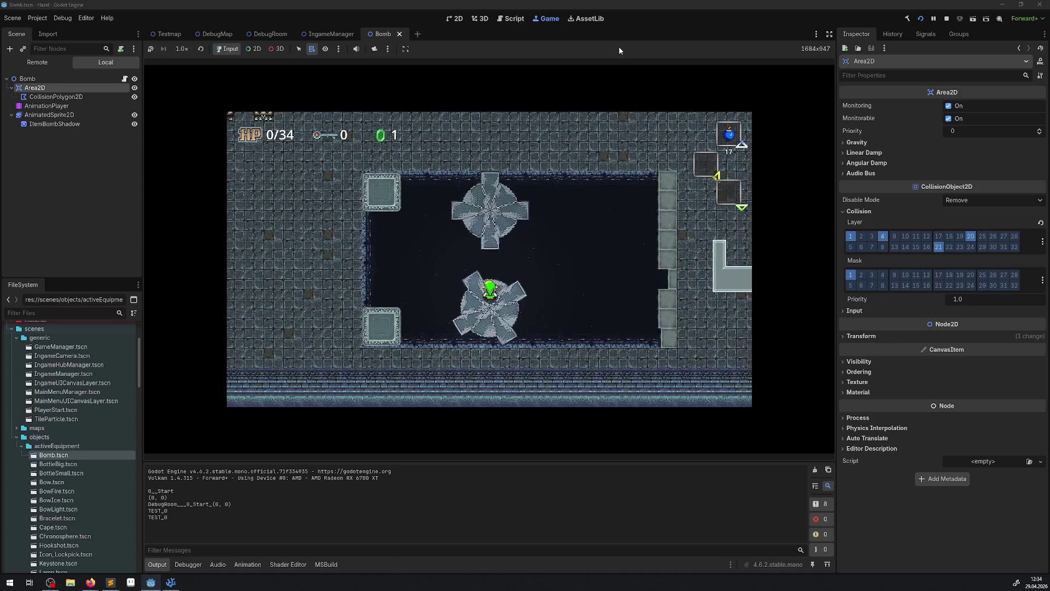
key(Down)
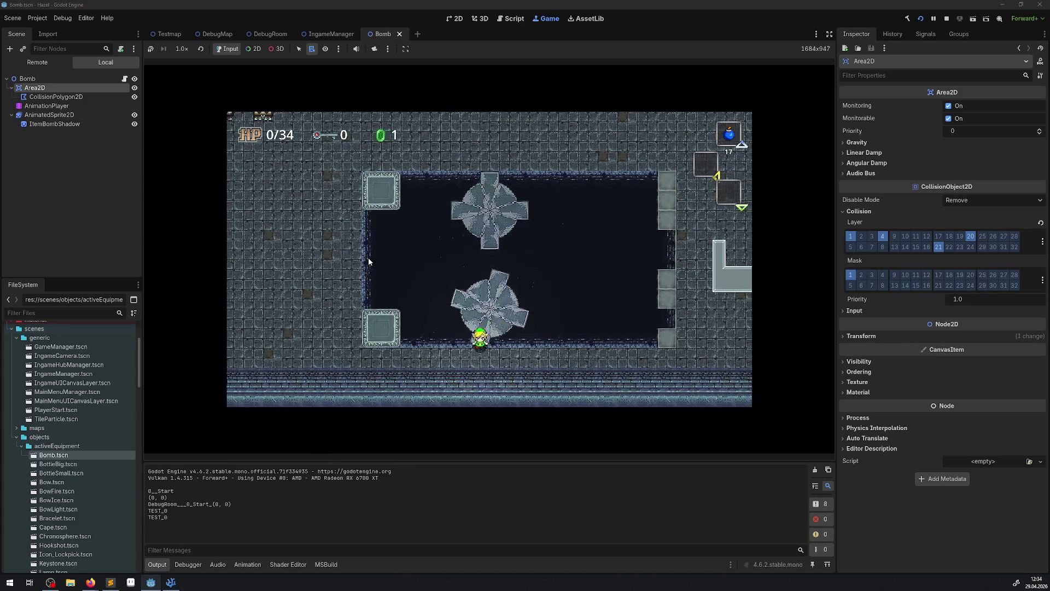
key(Right)
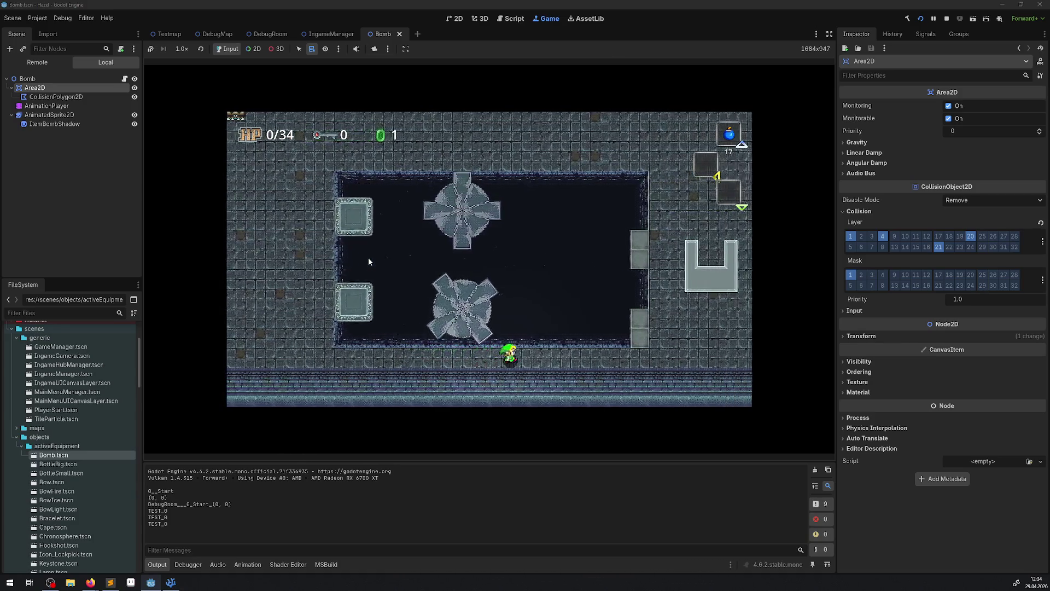
key(Right)
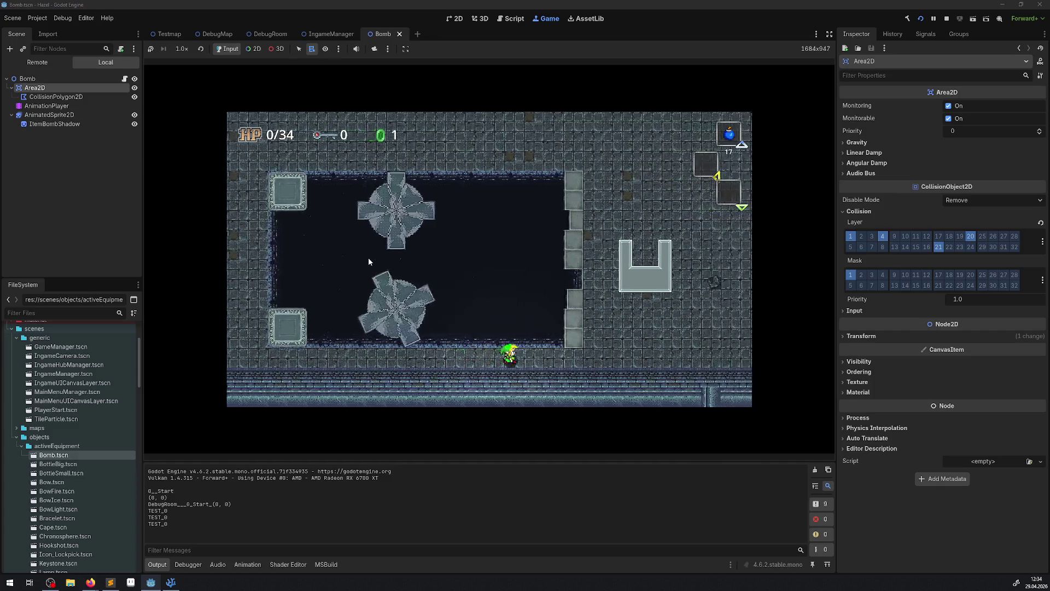
key(Up)
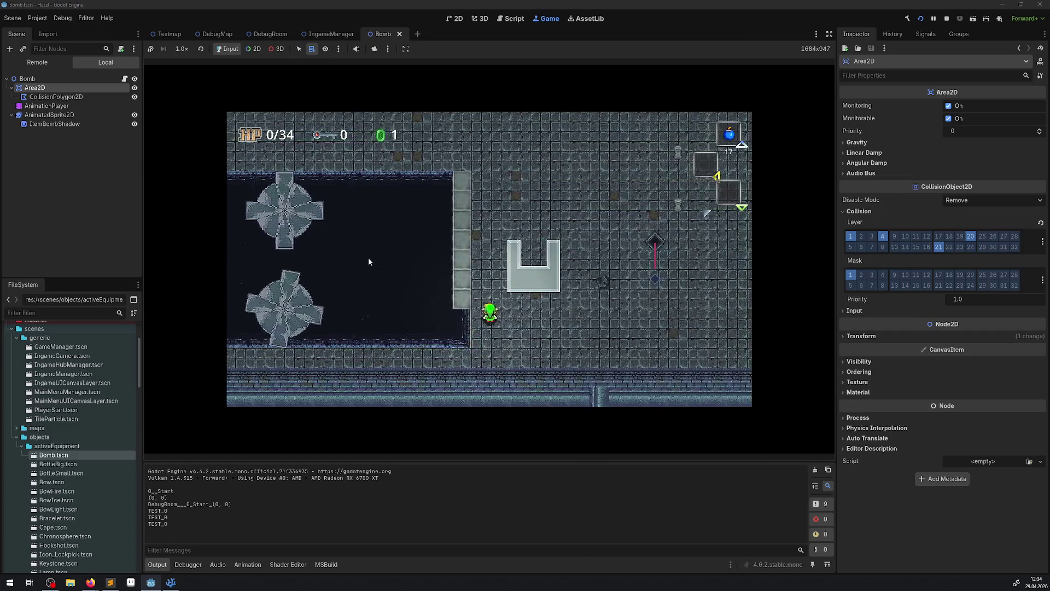
key(Left)
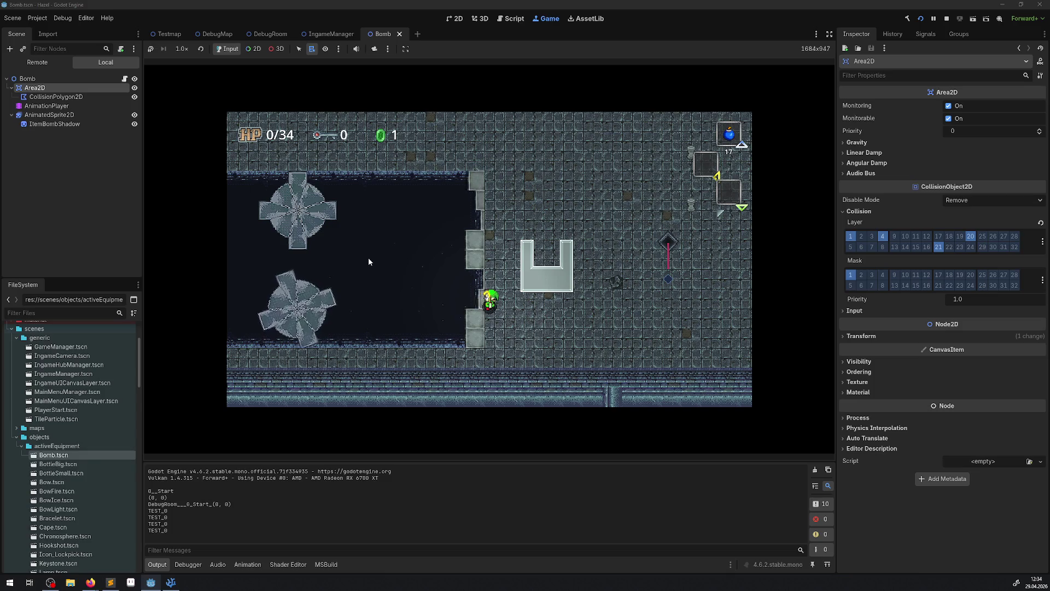
Drop a trail of bombs up the stone column, back away from the explosions, and stop the game
key(Up)
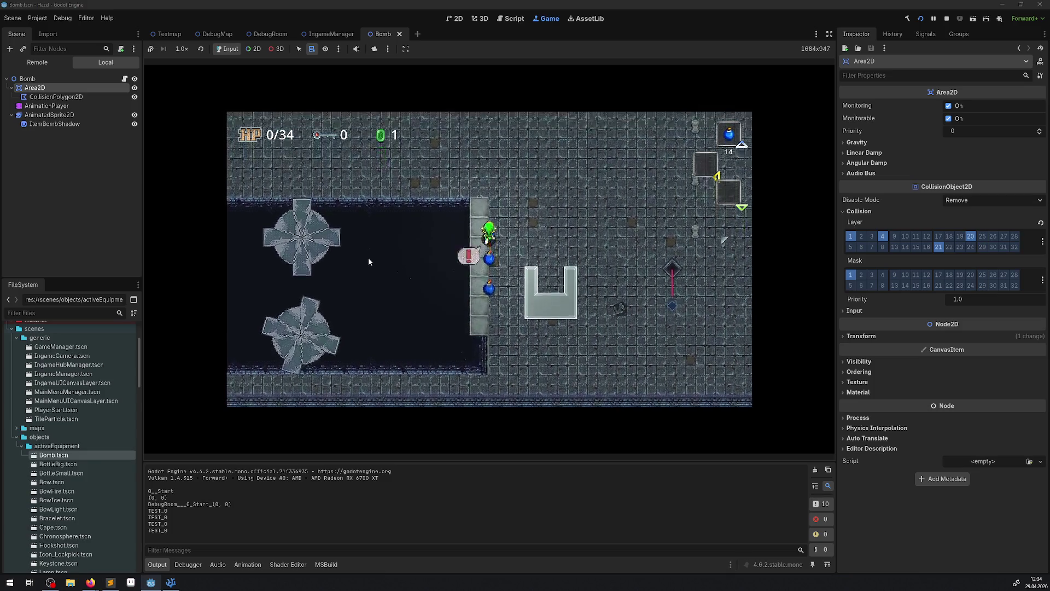
key(Up)
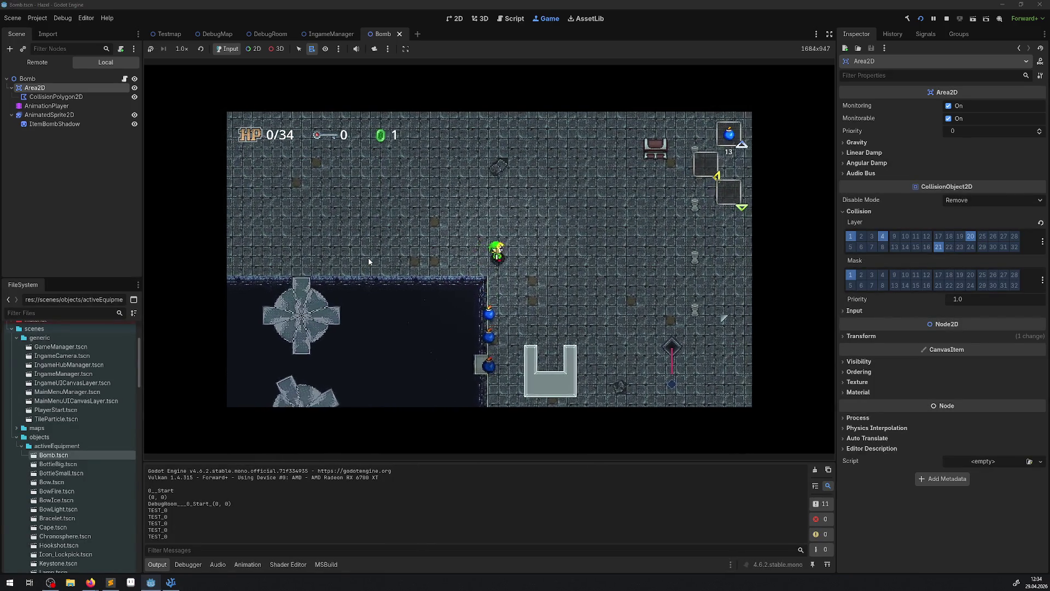
key(Right)
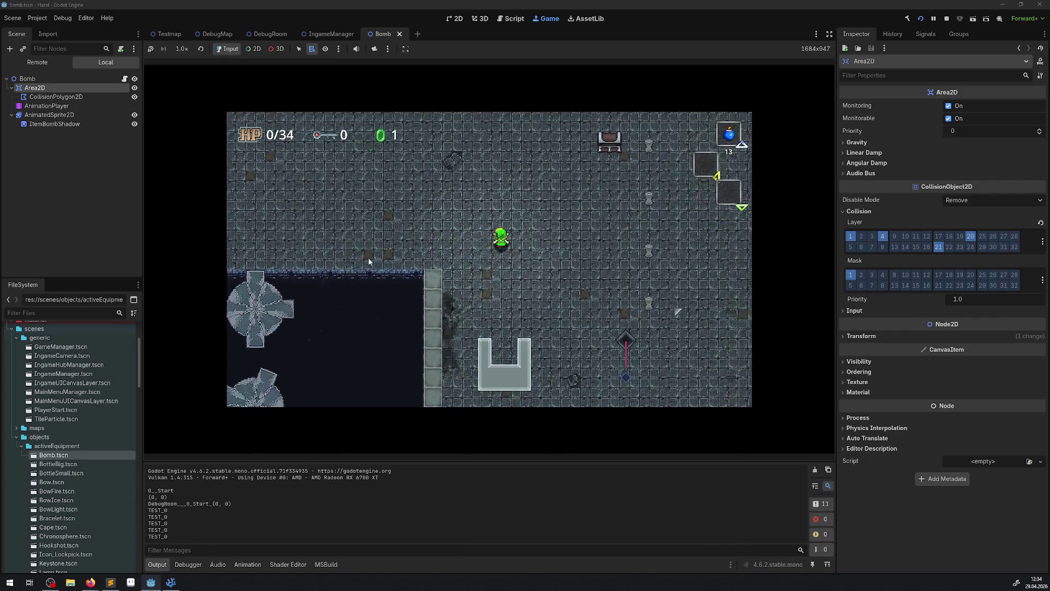
key(Up)
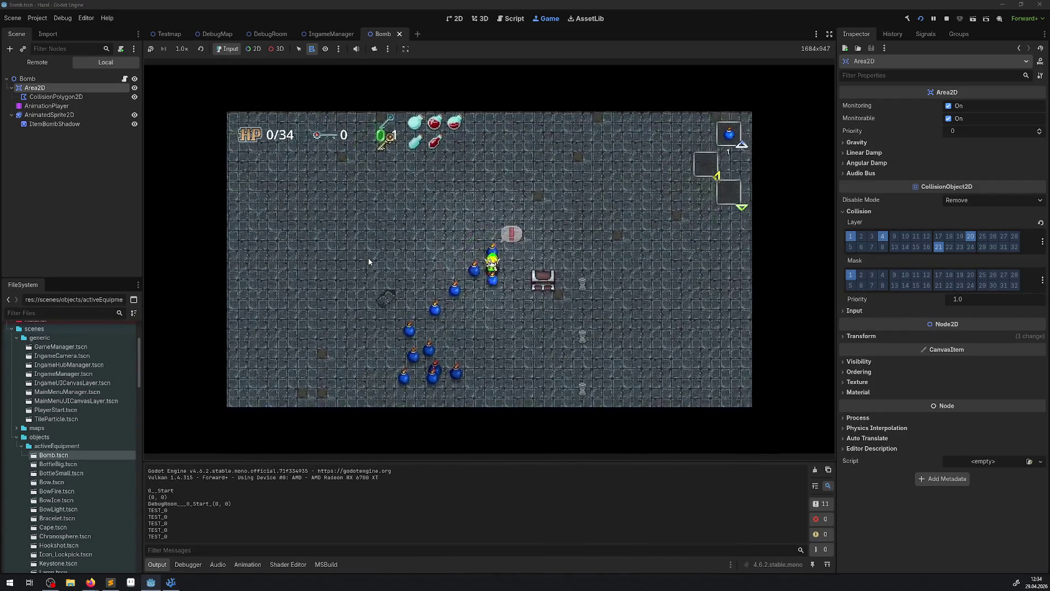
key(Down)
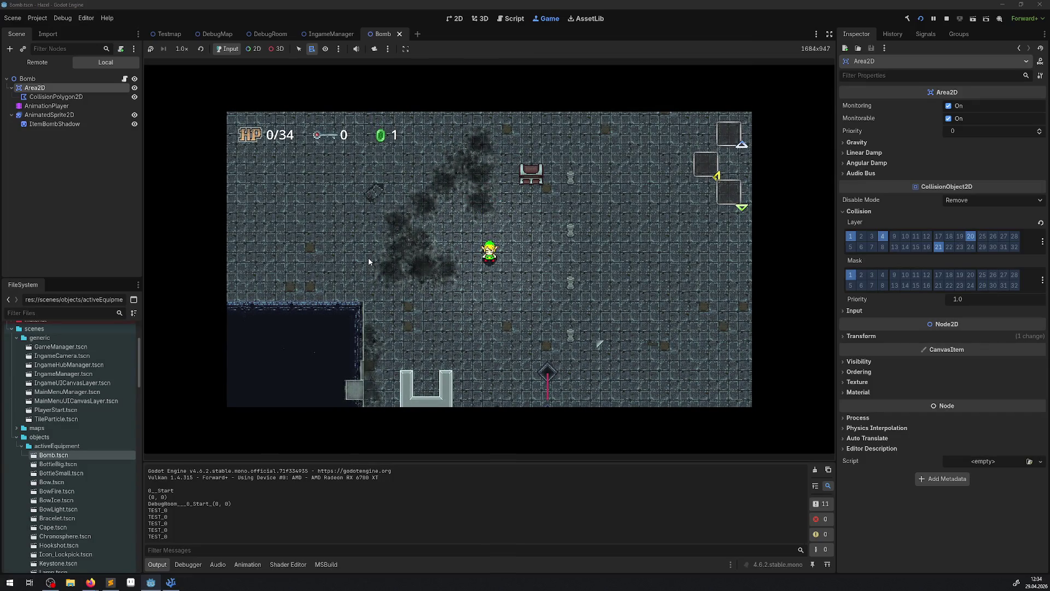
click(947, 18)
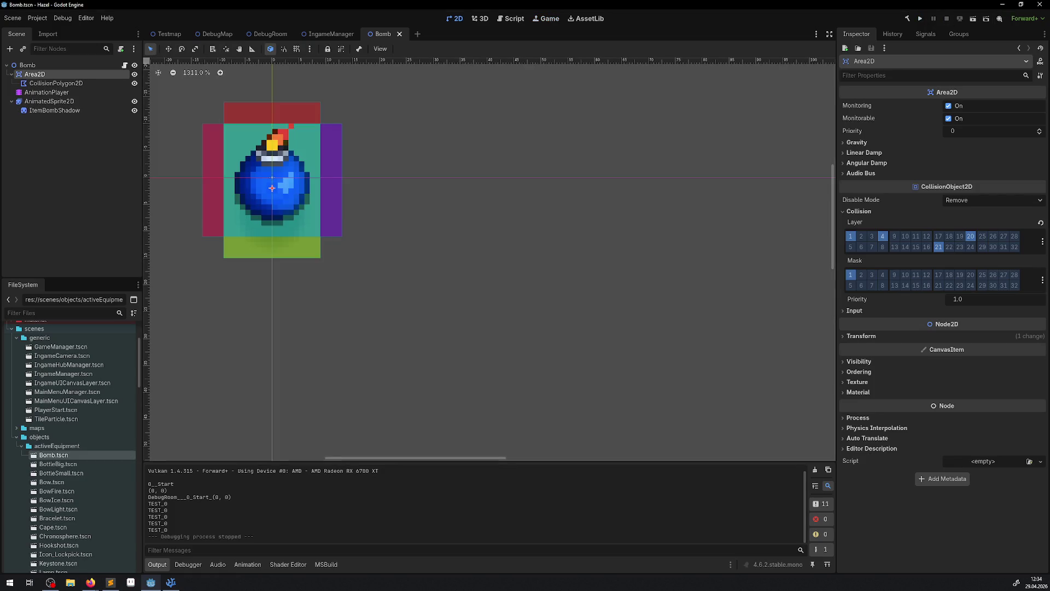
key(alt+Tab)
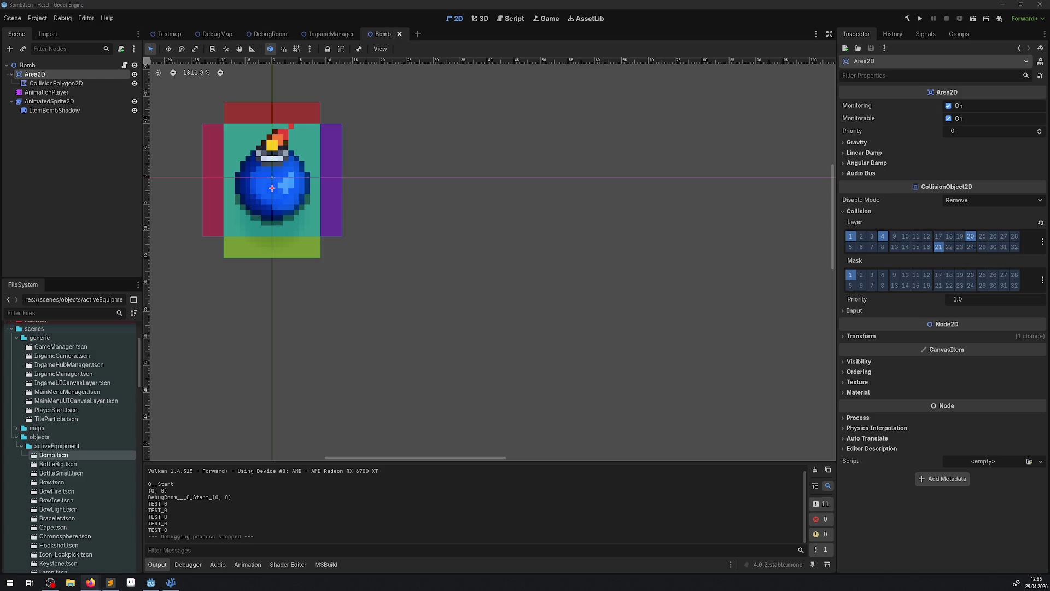
Close the leftover script tabs, including RotationPlatform.cs, PressureTrap.cs, PChest.cs, CameraManager.cs and PRoom.cs
key(alt+Tab)
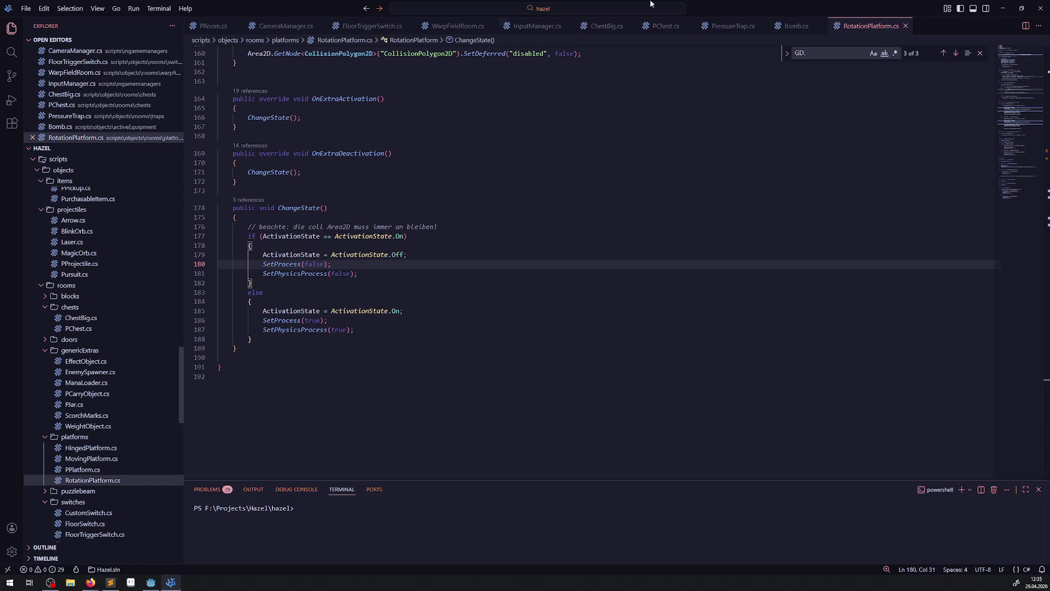
click(906, 26)
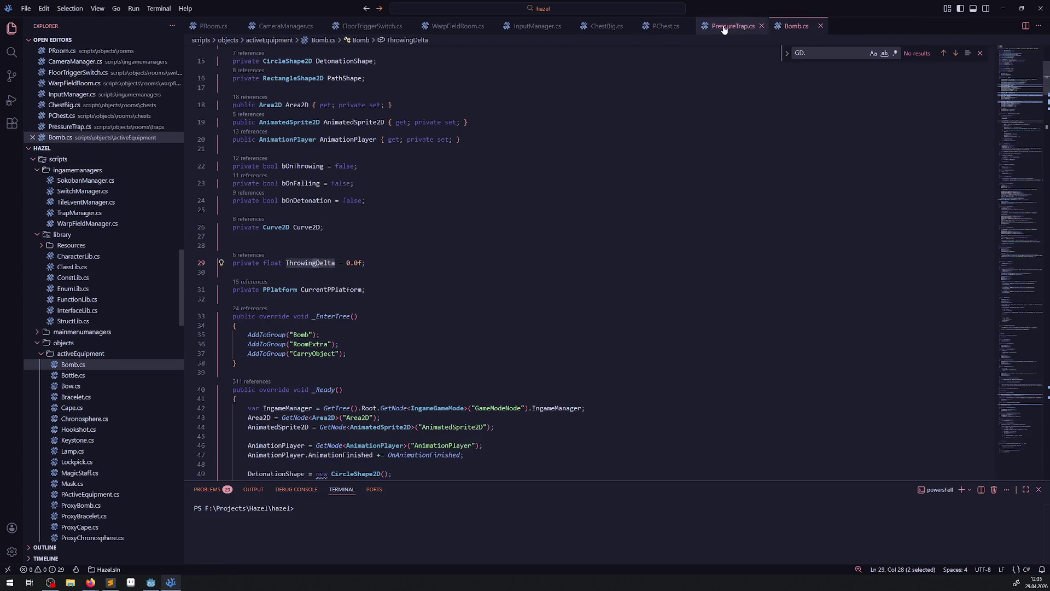
click(757, 28)
click(761, 26)
click(678, 27)
click(689, 26)
click(630, 26)
click(567, 26)
click(491, 26)
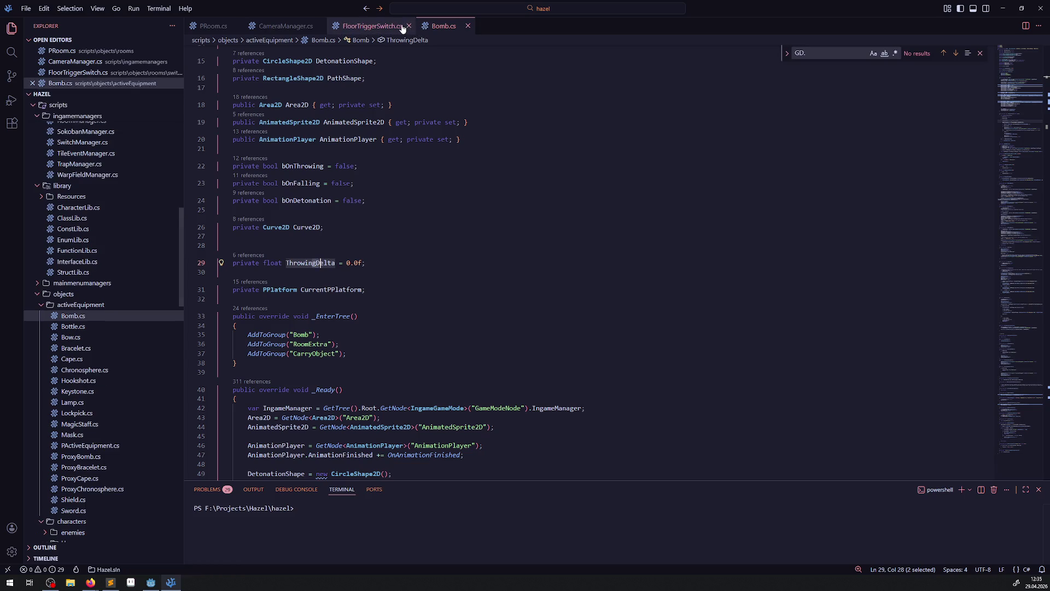
click(372, 26)
click(323, 25)
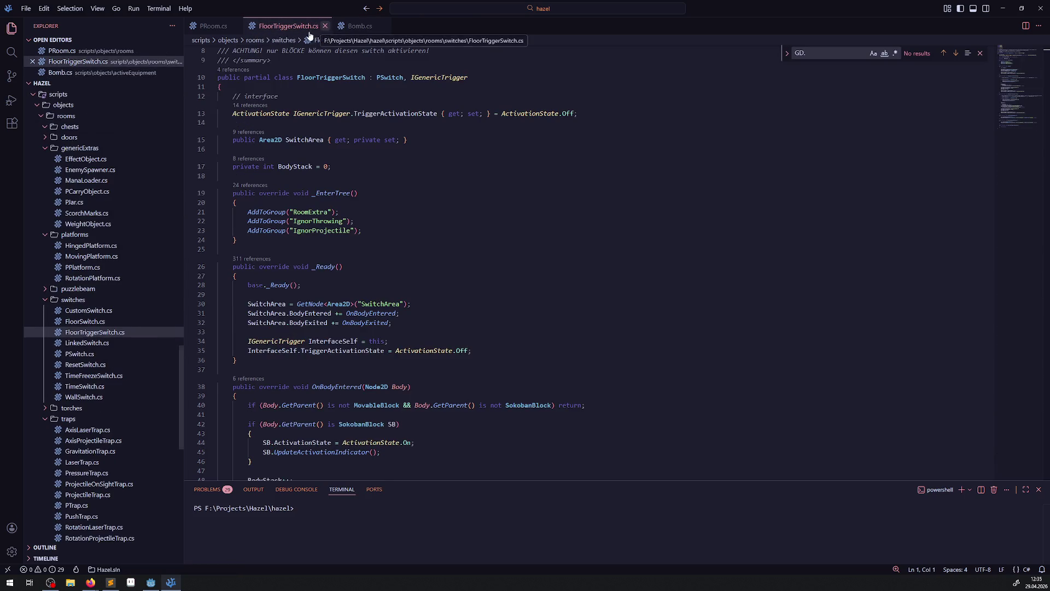
click(324, 26)
click(236, 26)
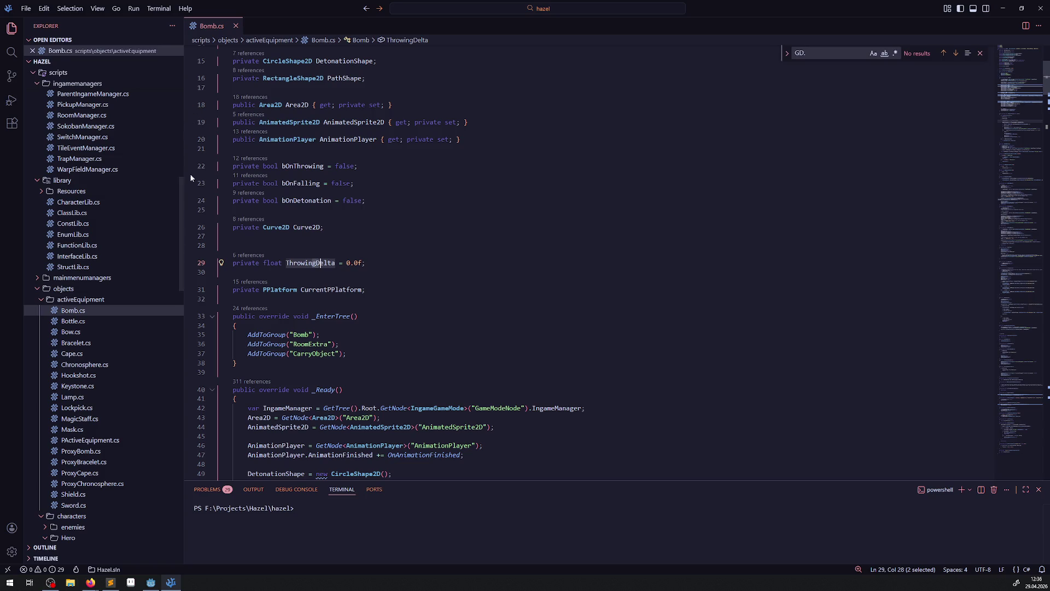
Open PCarryObject.cs, the jar script and WeightObject.cs from the Explorer as permanent tabs
click(42, 299)
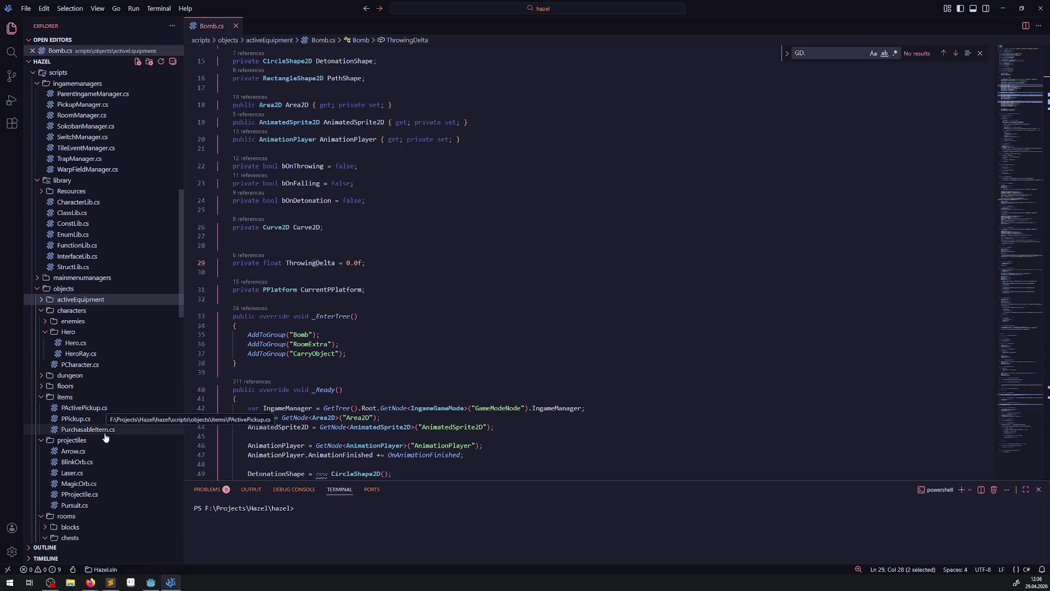
scroll(104, 429, down, 2)
scroll(71, 393, down, 7)
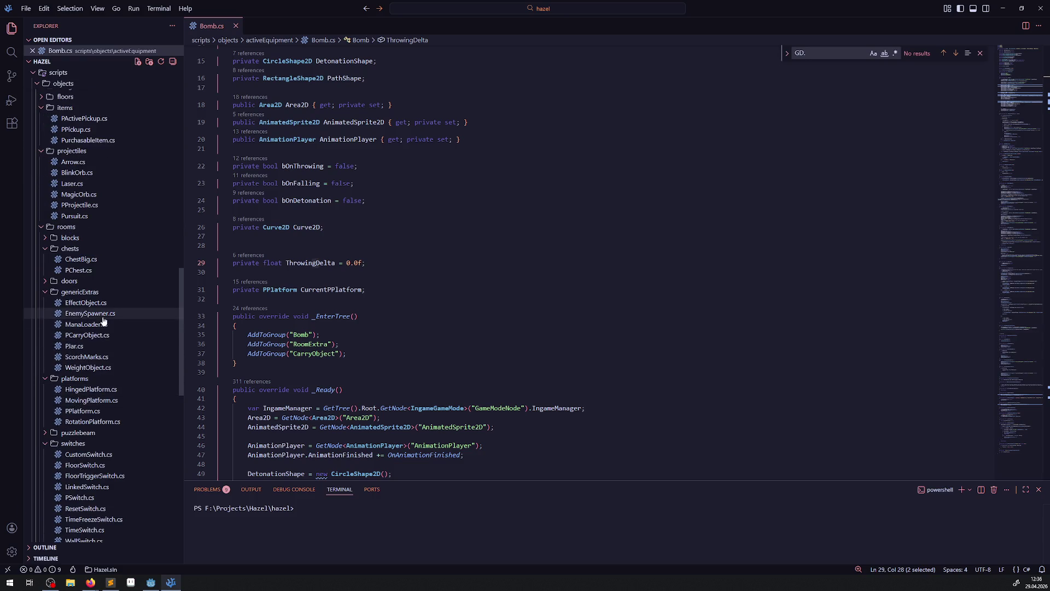
click(92, 339)
double_click(92, 339)
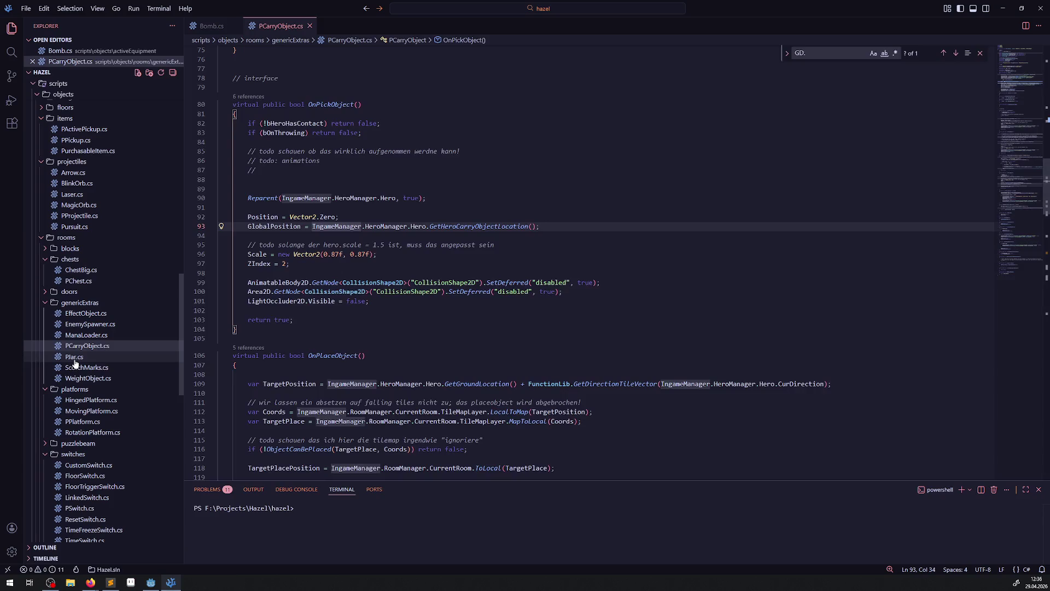
double_click(76, 357)
click(90, 391)
double_click(91, 391)
scroll(376, 308, down, 12)
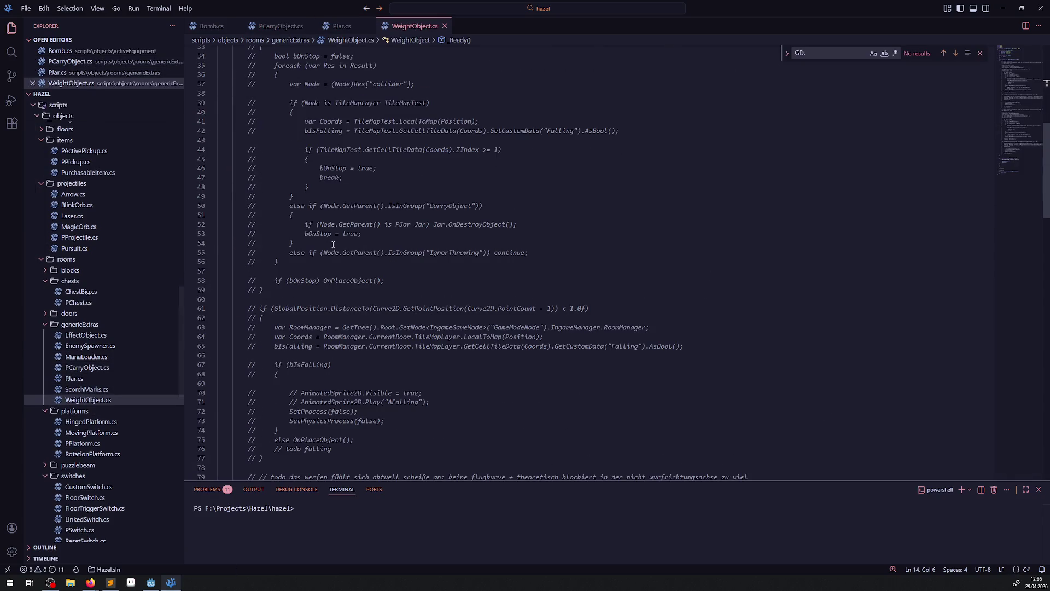
scroll(376, 308, down, 20)
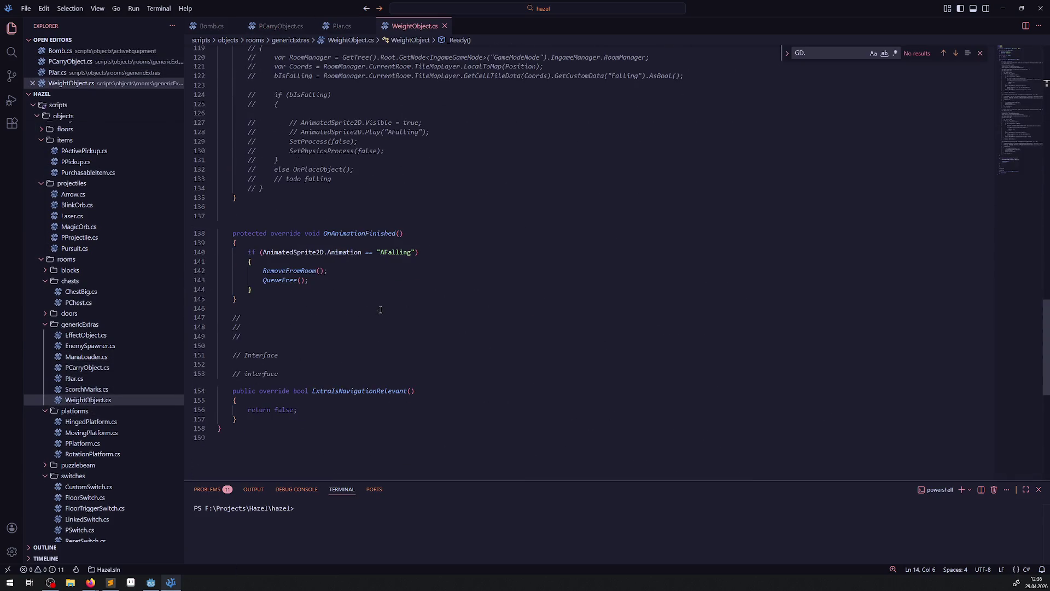
key(alt+Tab)
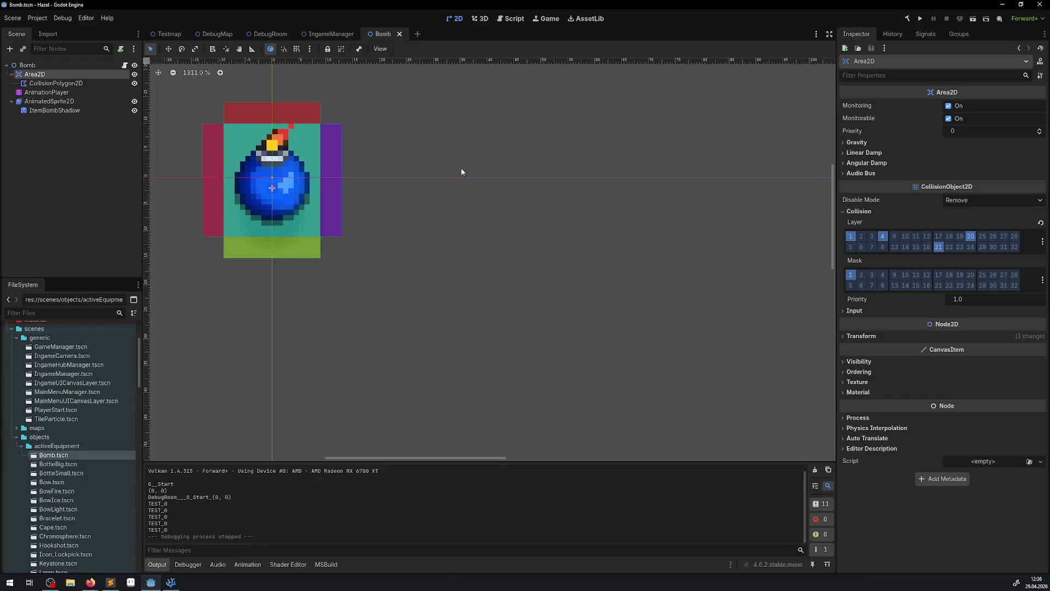
In DebugRoom, select Jar31 through Jar36 and move the six jars beside the rotating-platform room
click(270, 34)
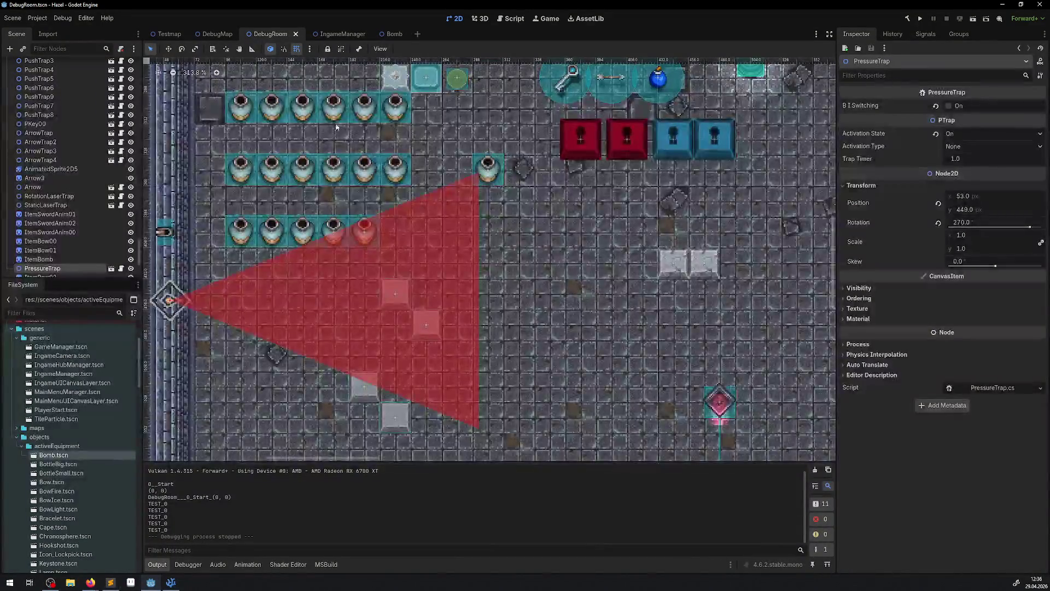
scroll(298, 163, down, 5)
scroll(298, 162, up, 1)
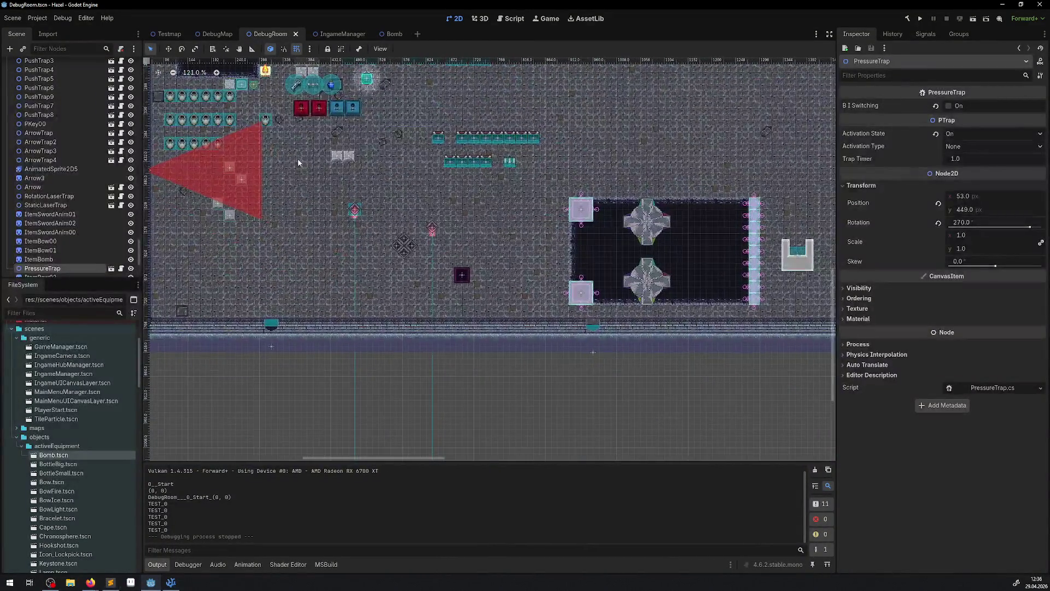
click(254, 123)
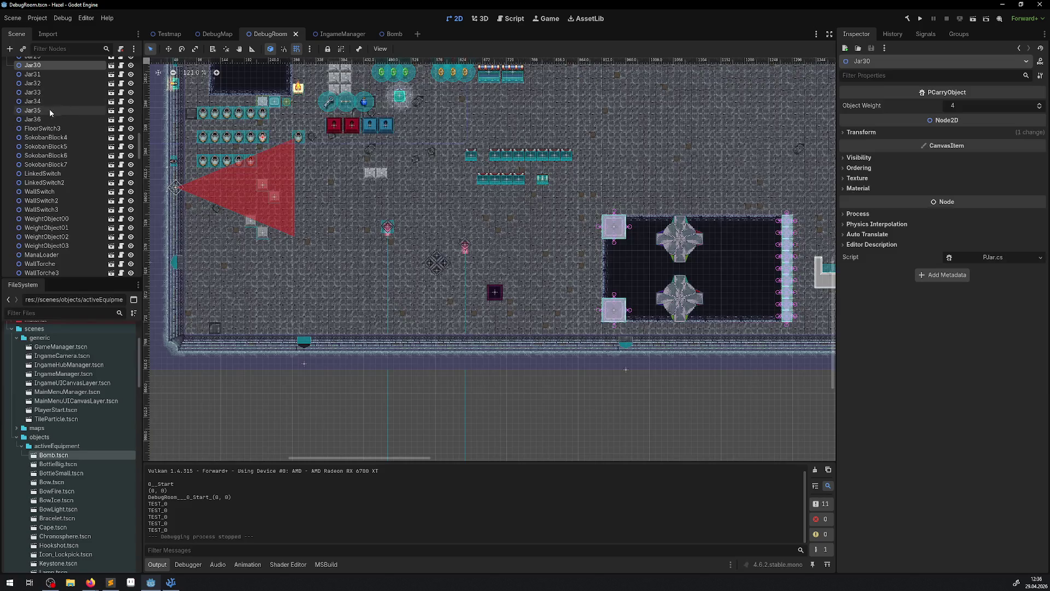
click(41, 119)
shift+click(38, 67)
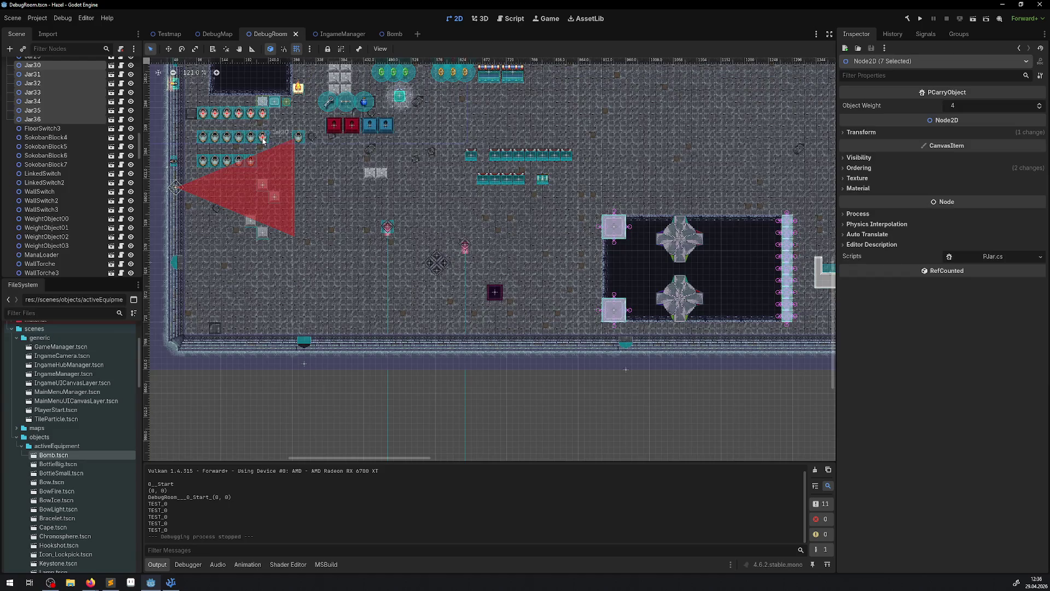
click(34, 67)
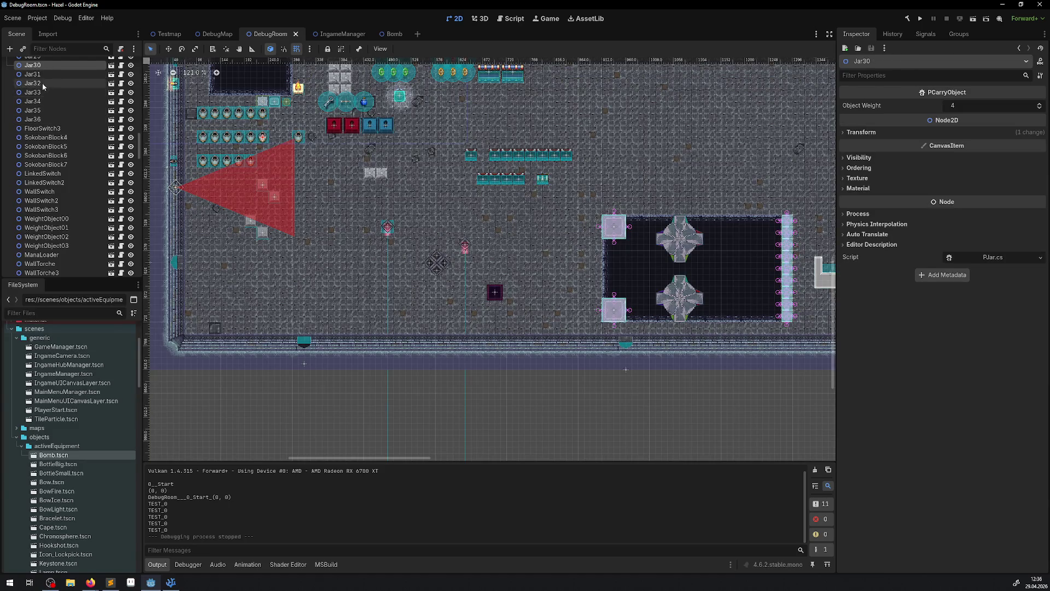
click(33, 74)
shift+click(32, 119)
mouse_move(250, 115)
mouse_down()
mouse_move(441, 208)
mouse_move(577, 244)
mouse_move(660, 203)
mouse_move(558, 249)
mouse_move(552, 298)
mouse_move(569, 305)
mouse_up()
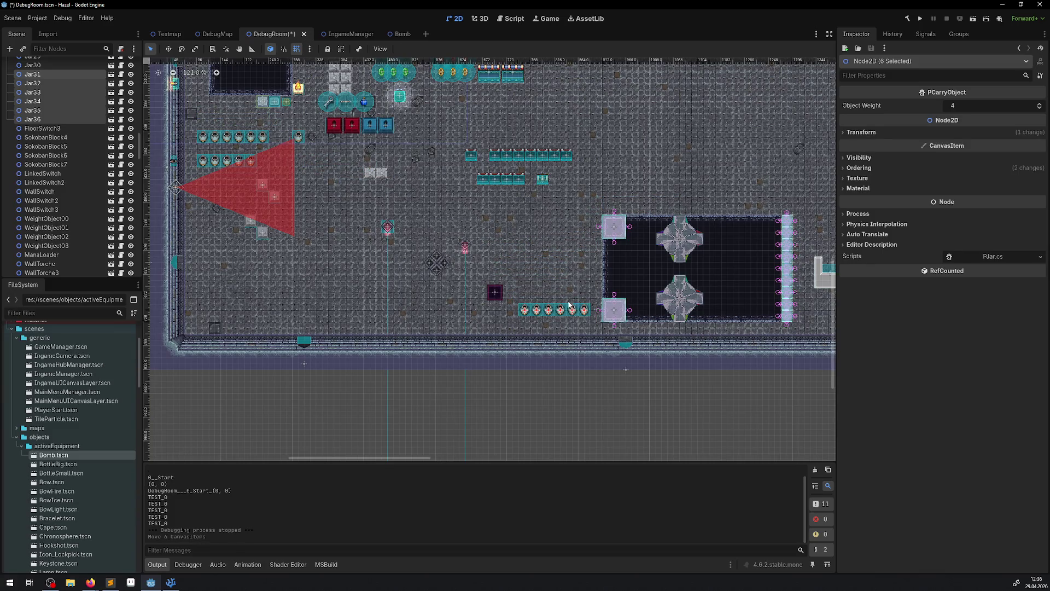
Move WeightObject02 and WeightObject03 together to the left of the room, above the jars
scroll(676, 191, right, 5)
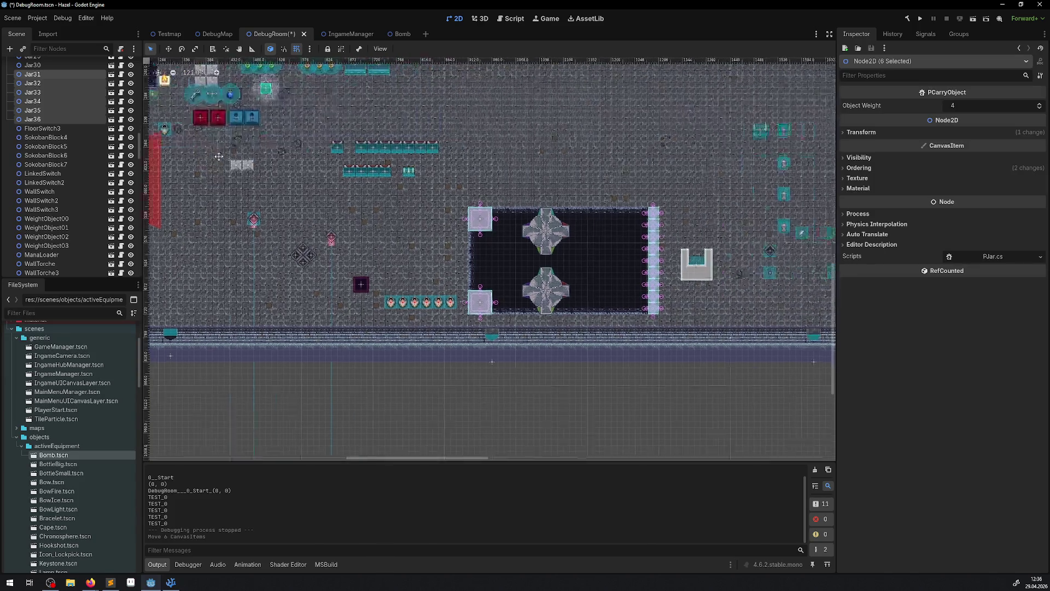
scroll(676, 191, up, 4)
click(676, 191)
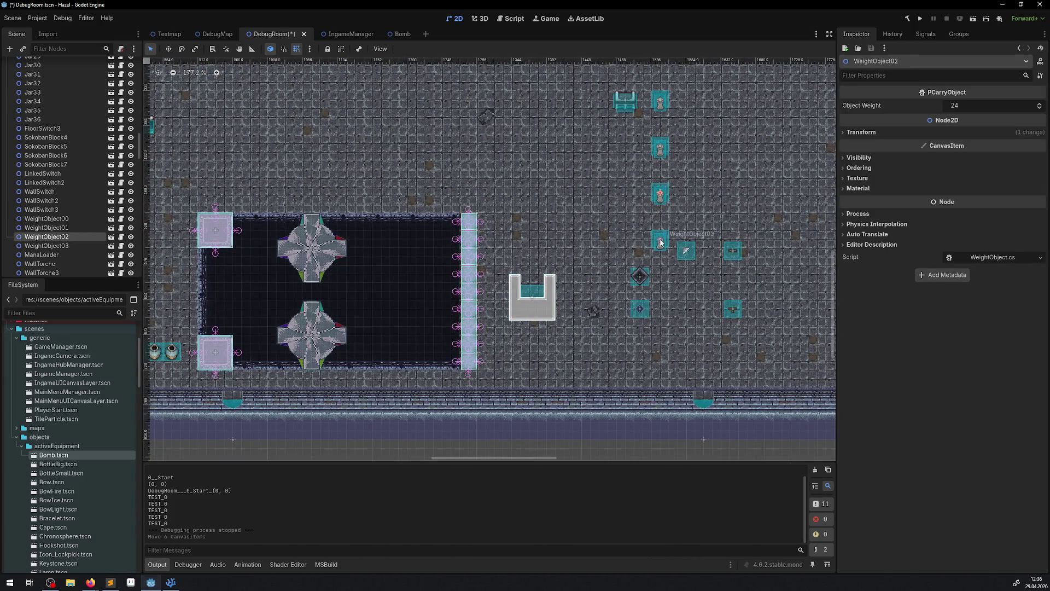
shift+click(671, 236)
scroll(777, 258, left, 5)
drag(791, 242, 215, 333)
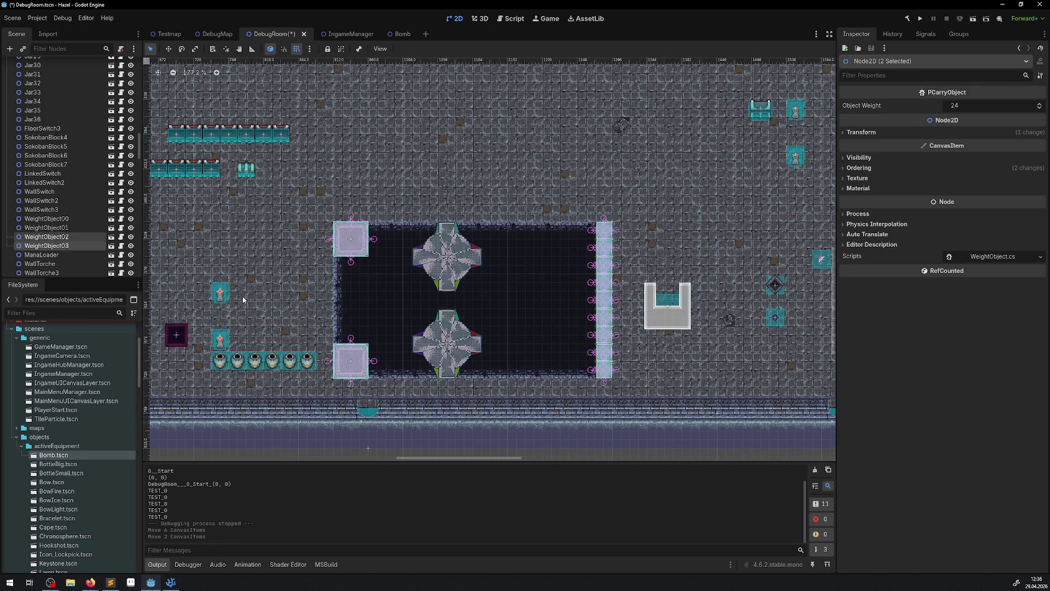
click(242, 296)
scroll(164, 219, up, 4)
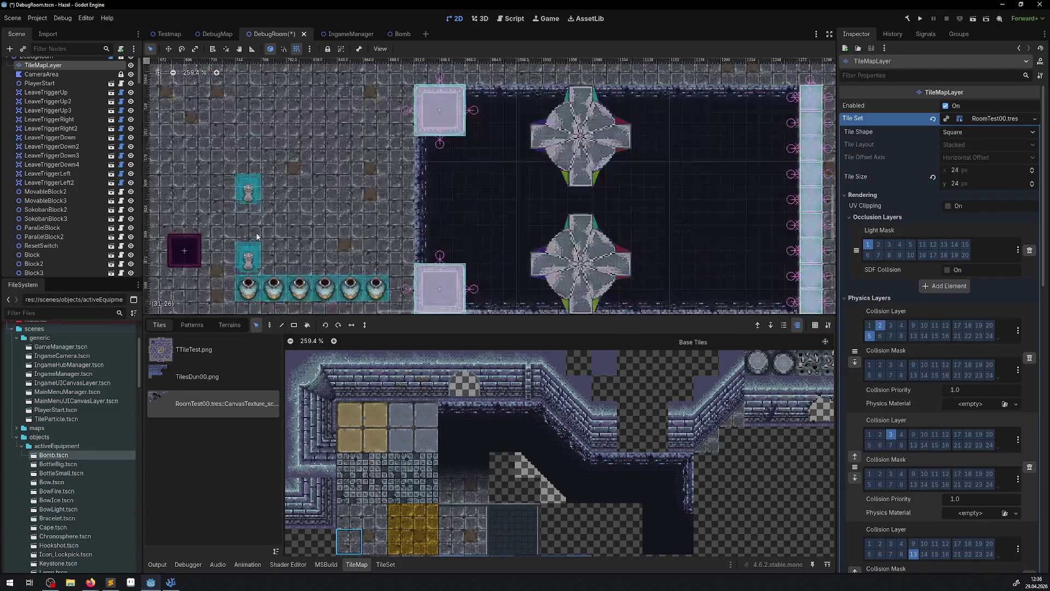
Select the tile map layer and save the DebugRoom scene
click(66, 182)
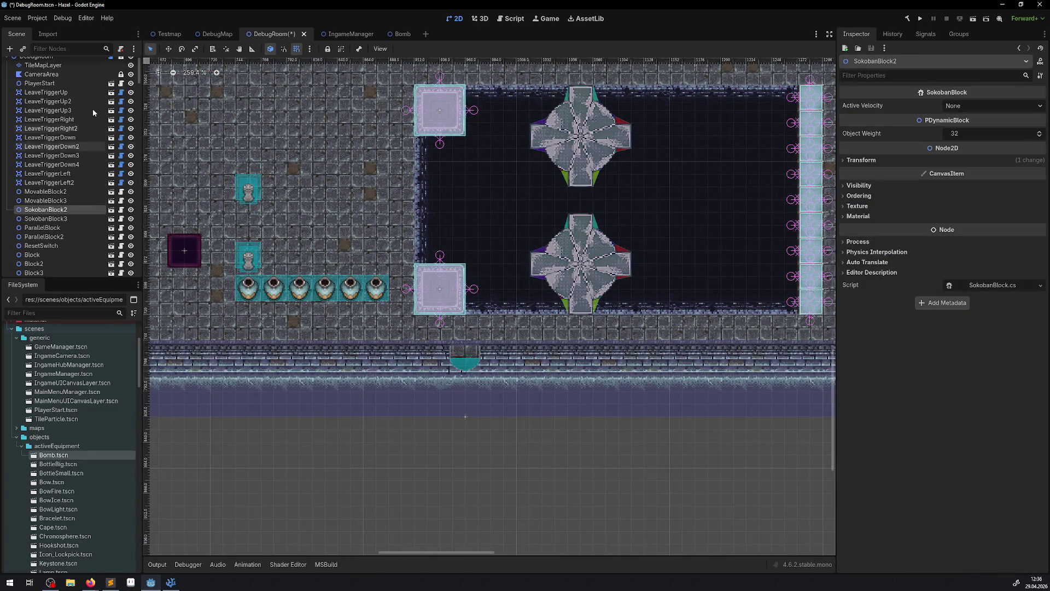
click(50, 58)
click(50, 66)
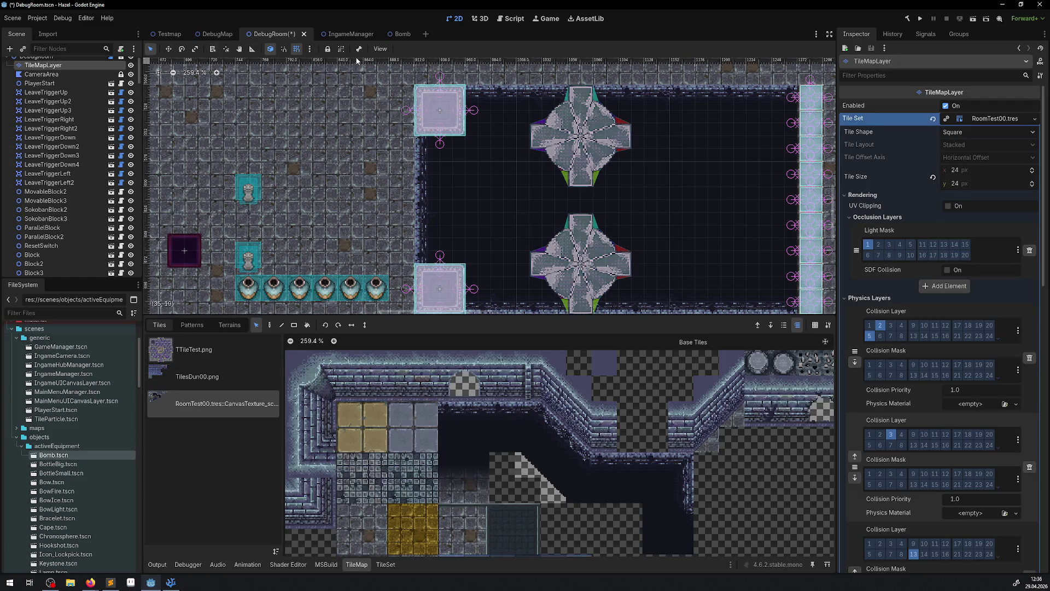
key(ctrl+s)
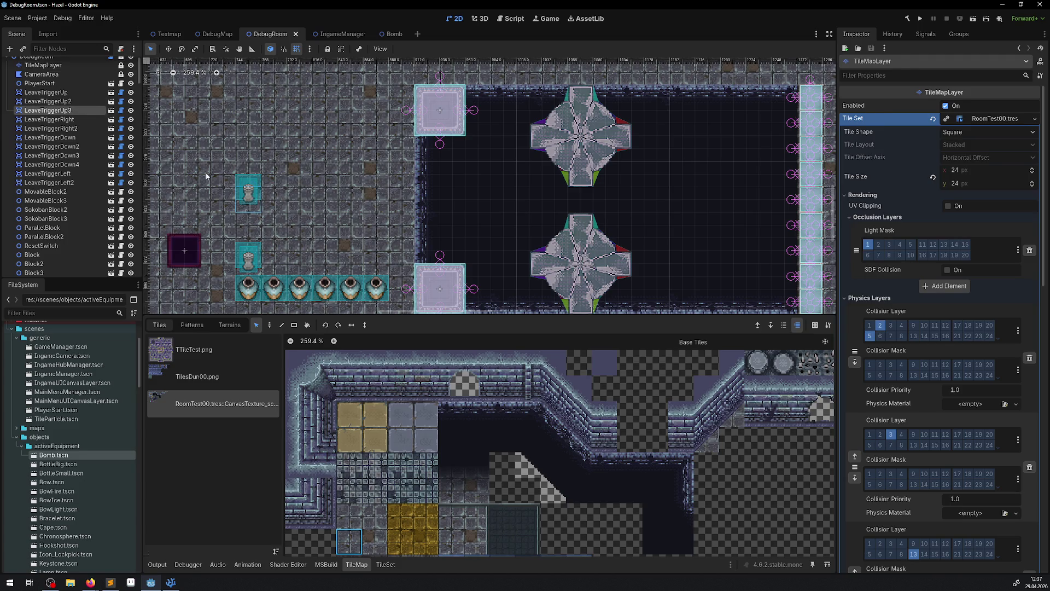
Lower WeightObject02 one tile onto the left end of the jar row and save again
click(249, 195)
drag(249, 199, 249, 237)
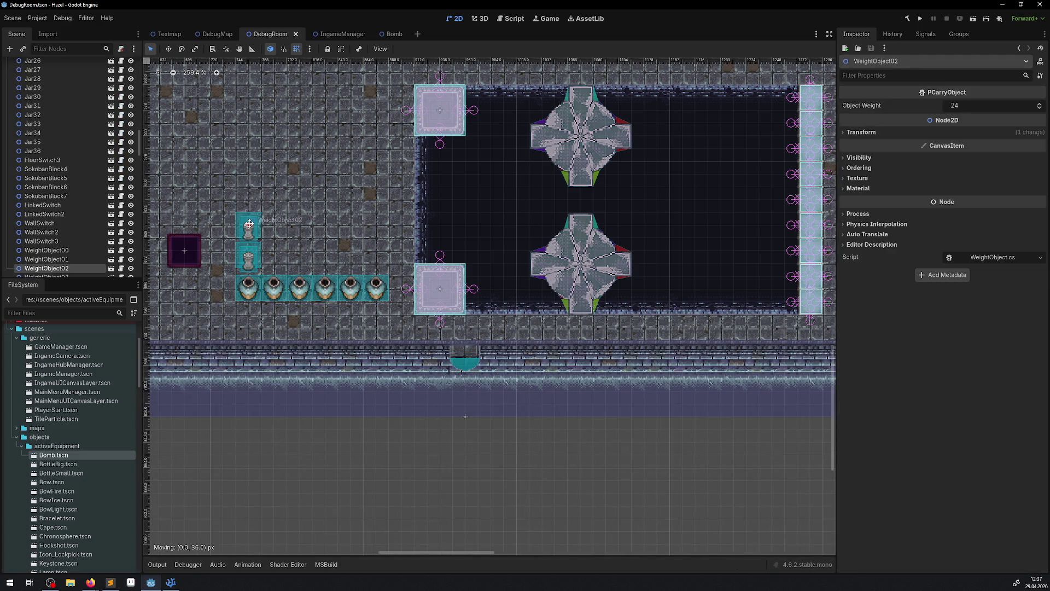
click(310, 216)
key(ctrl+s)
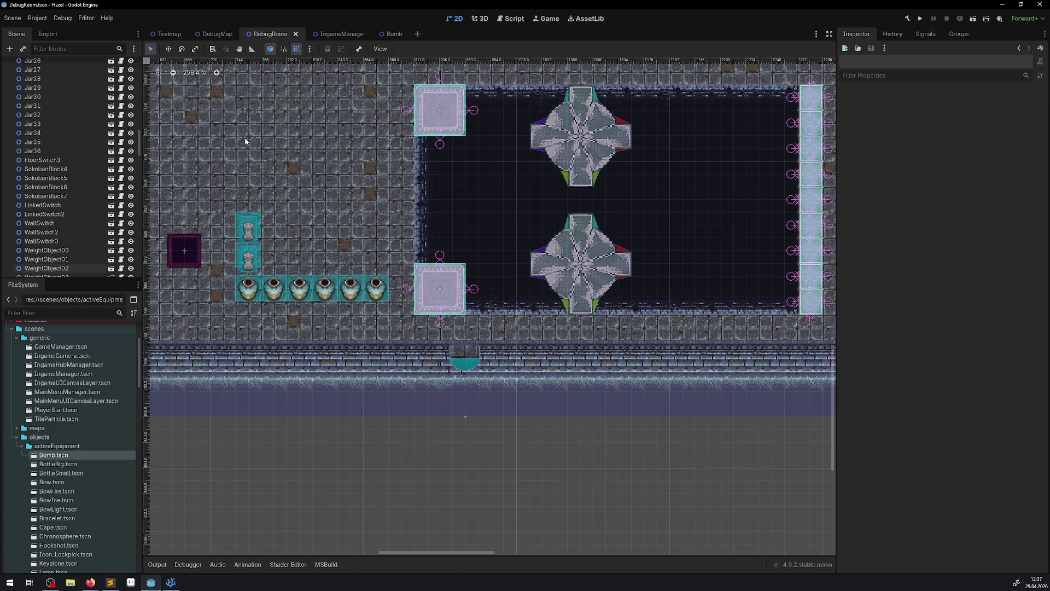
drag(342, 212, 300, 181)
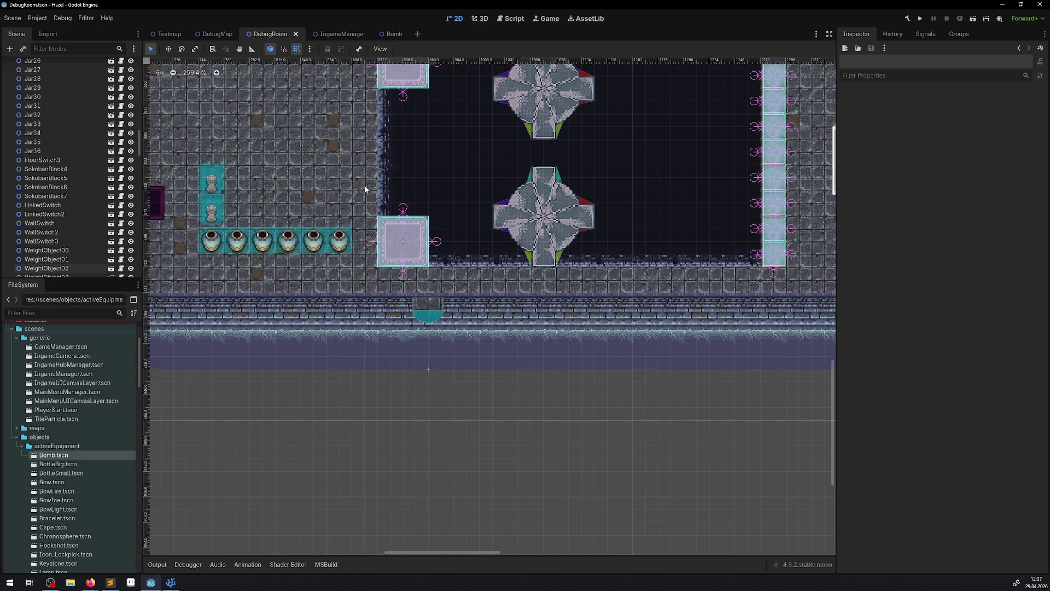
scroll(383, 199, up, 5)
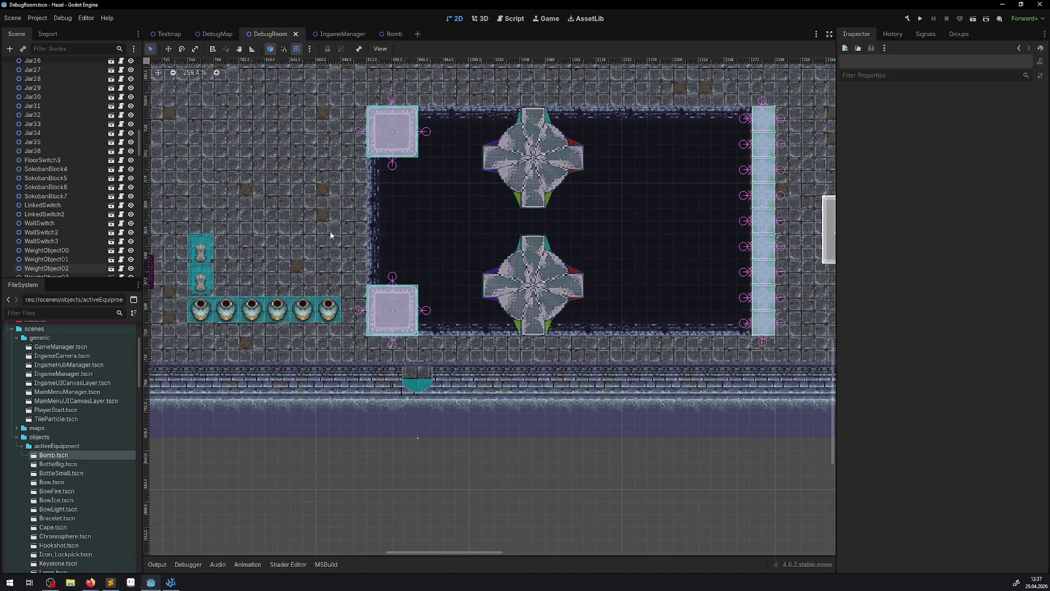
Append ', IOnPlatform' to the PCarryObject class declaration, copying it from Bomb.cs
click(171, 582)
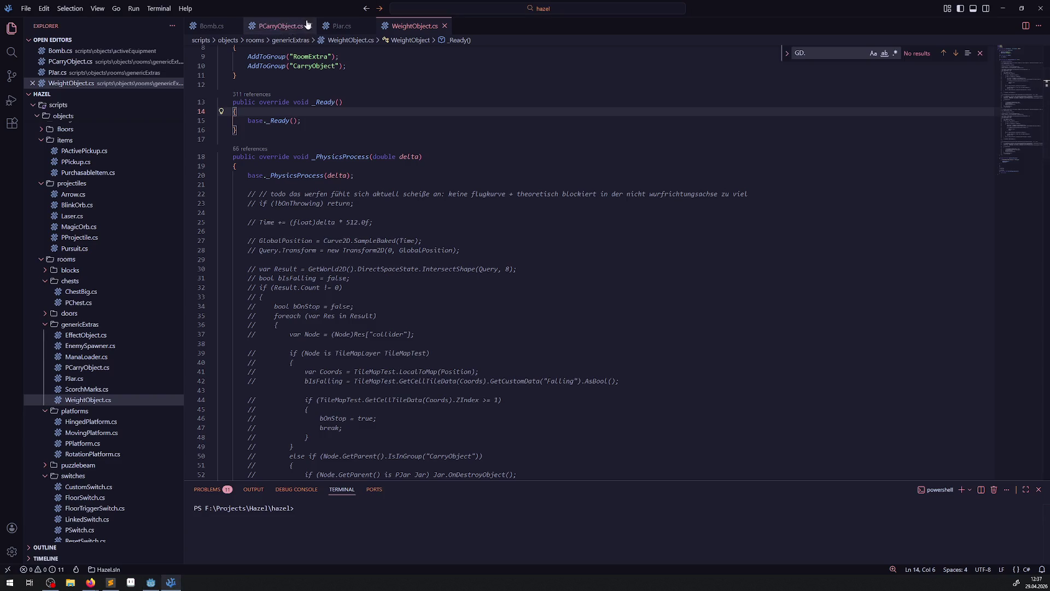
click(211, 26)
drag(544, 109, 623, 108)
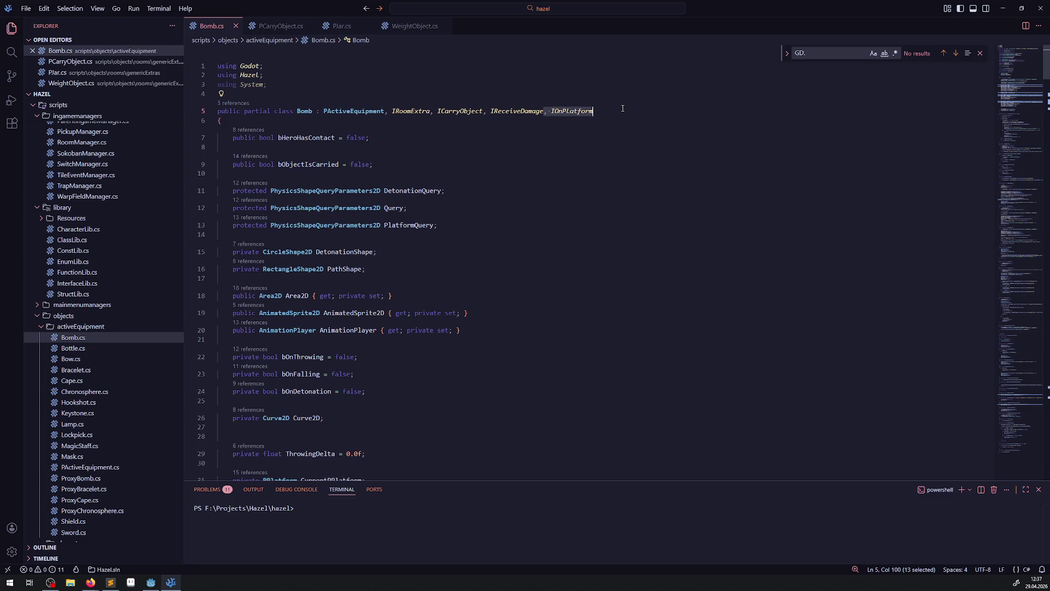
click(280, 25)
scroll(553, 110, up, 15)
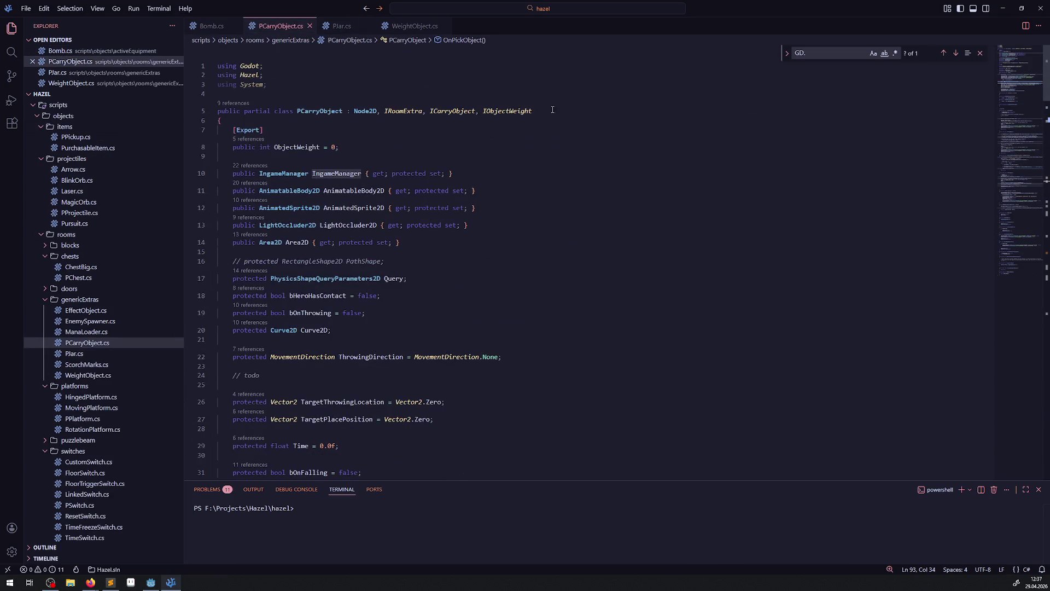
click(552, 109)
text(, IOnPlatform)
key(Down)
key(Down)
key(Down)
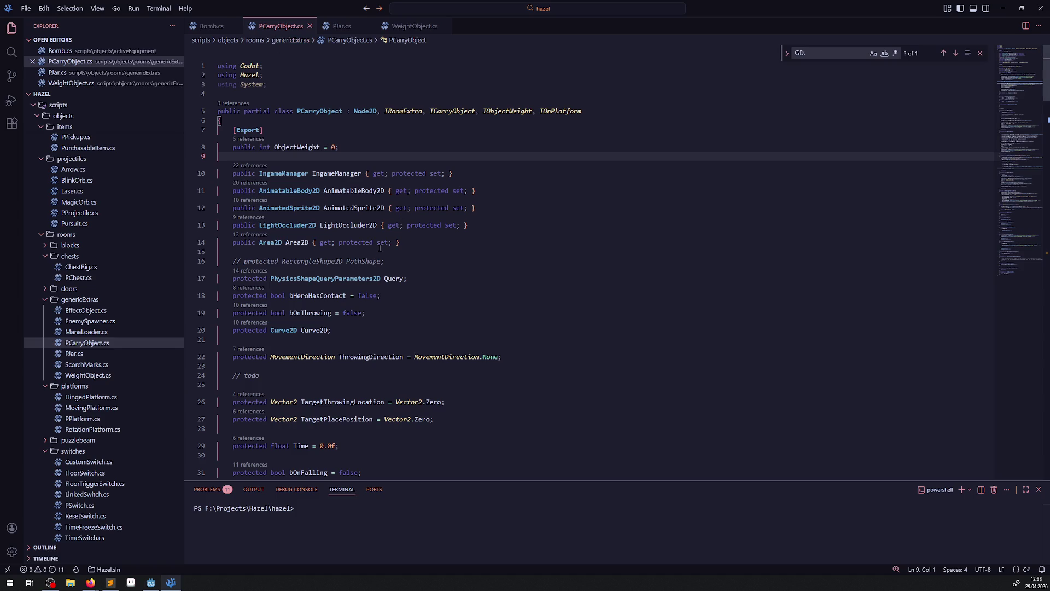
Copy Bomb.cs's PlatformQuery field declaration into PCarryObject.cs below the Query field
key(ctrl+Tab)
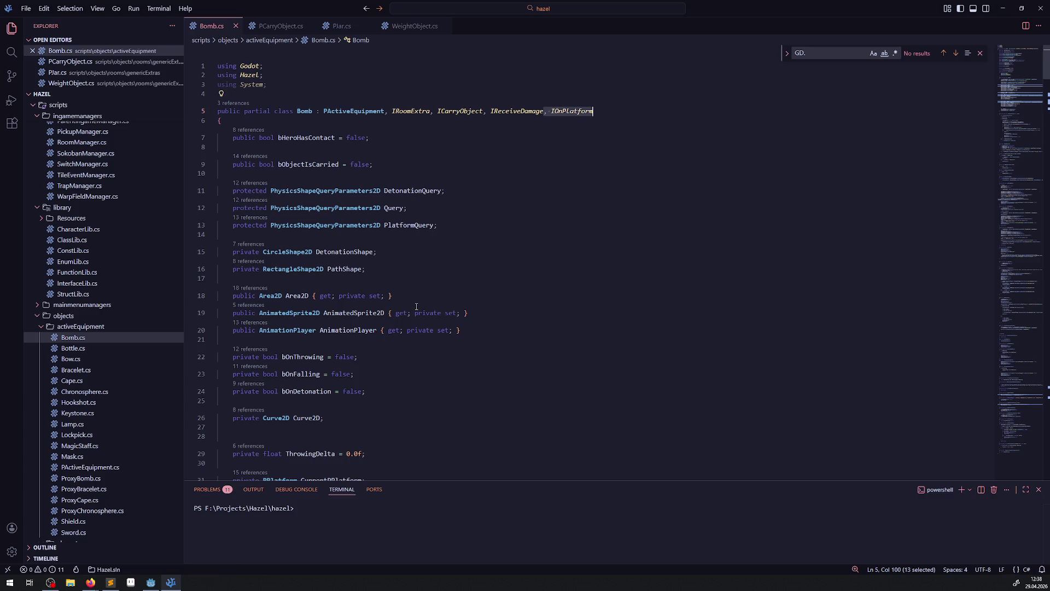
drag(445, 228, 217, 226)
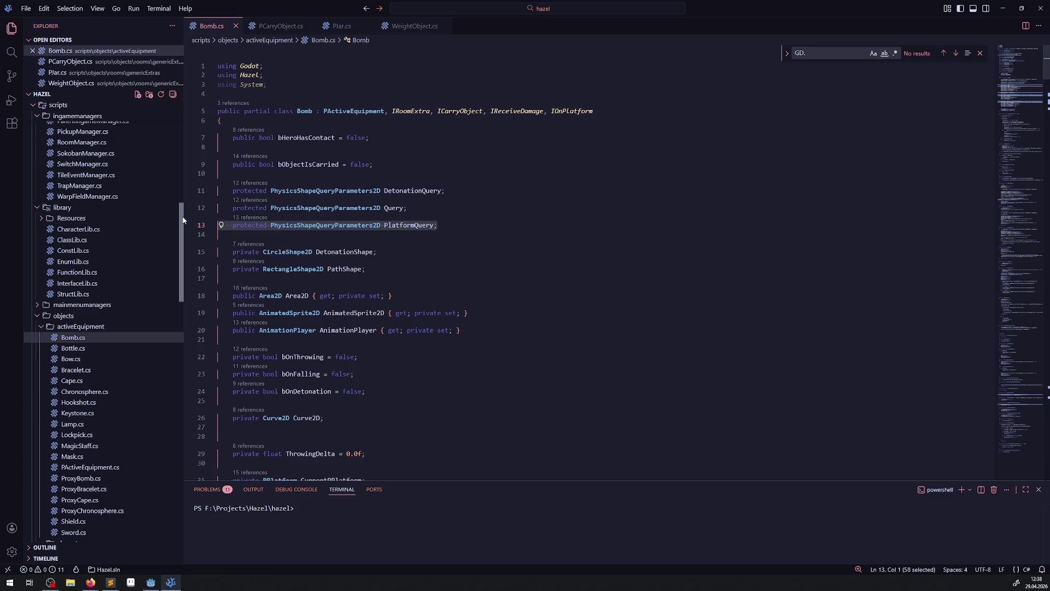
click(342, 26)
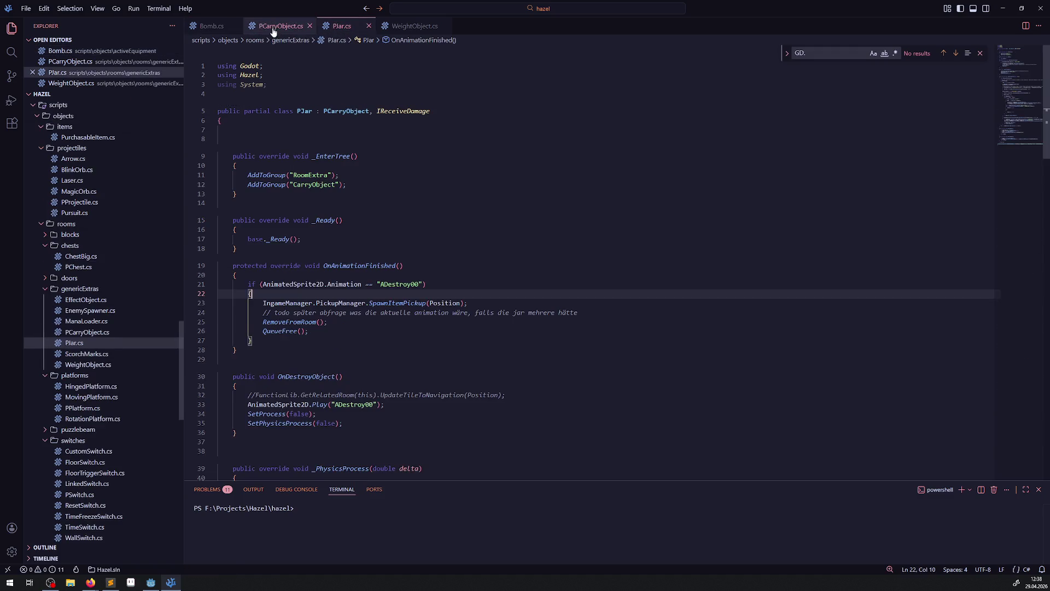
click(280, 26)
click(431, 280)
key(Return)
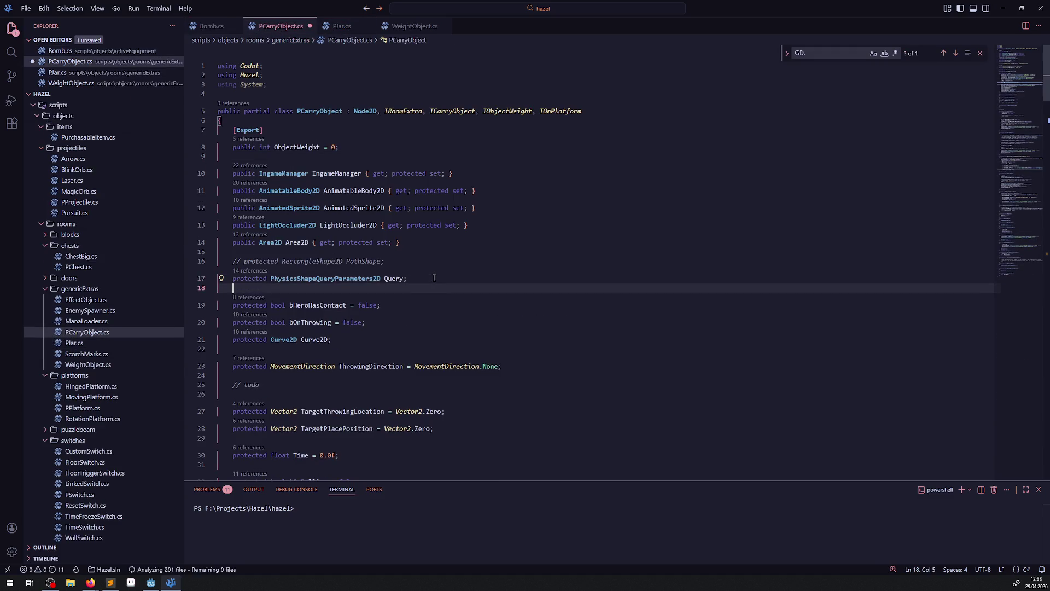
key(Tab)
key(Return)
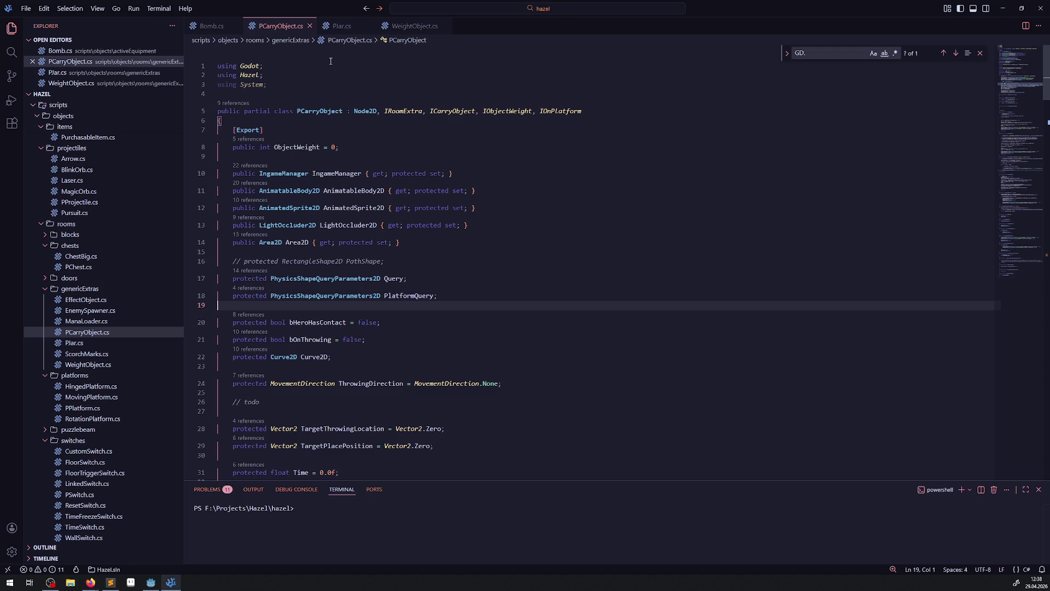
click(353, 29)
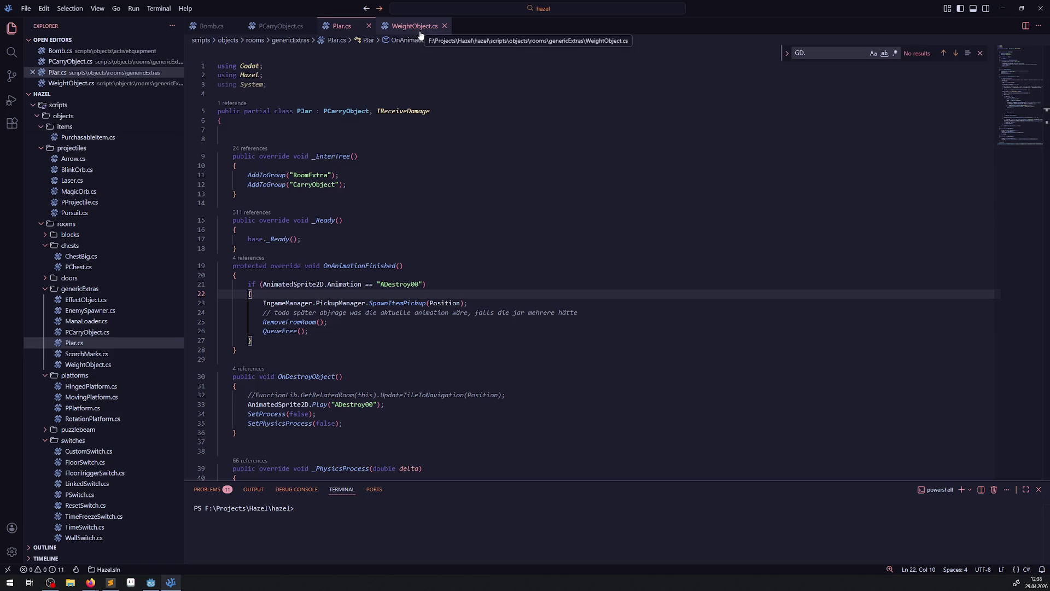
Nudge Jar36 at the end of the jar row, then build the C# project
click(152, 584)
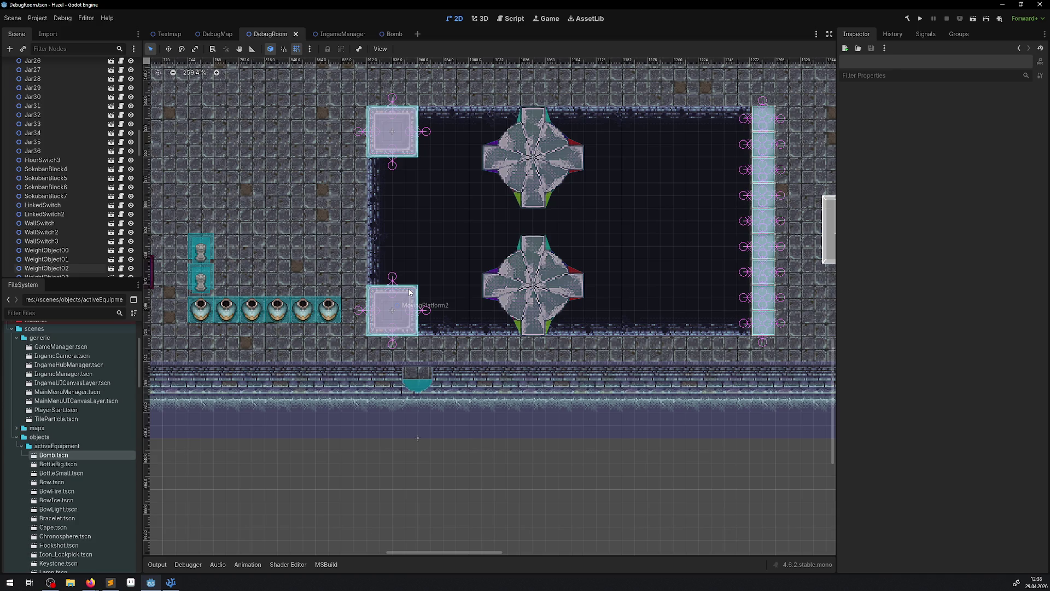
click(329, 320)
mouse_move(329, 320)
mouse_down()
mouse_move(324, 284)
mouse_move(290, 284)
mouse_move(324, 283)
mouse_move(326, 258)
mouse_move(302, 258)
mouse_move(330, 308)
mouse_move(341, 306)
mouse_move(362, 232)
mouse_move(343, 311)
mouse_up()
right_click(342, 311)
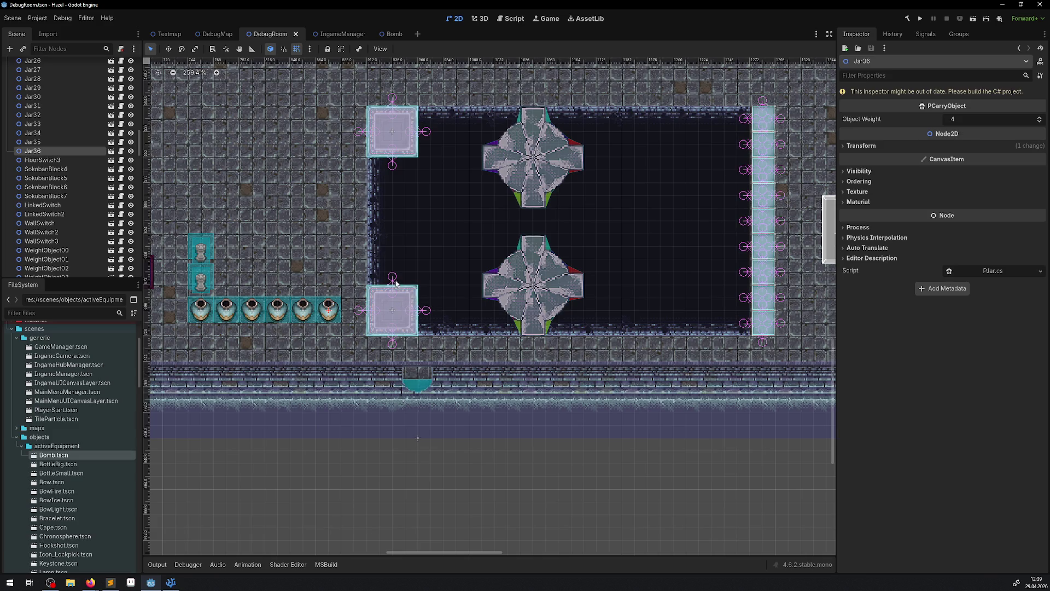
mouse_move(330, 315)
mouse_down()
mouse_move(300, 278)
mouse_move(328, 307)
mouse_up()
click(907, 20)
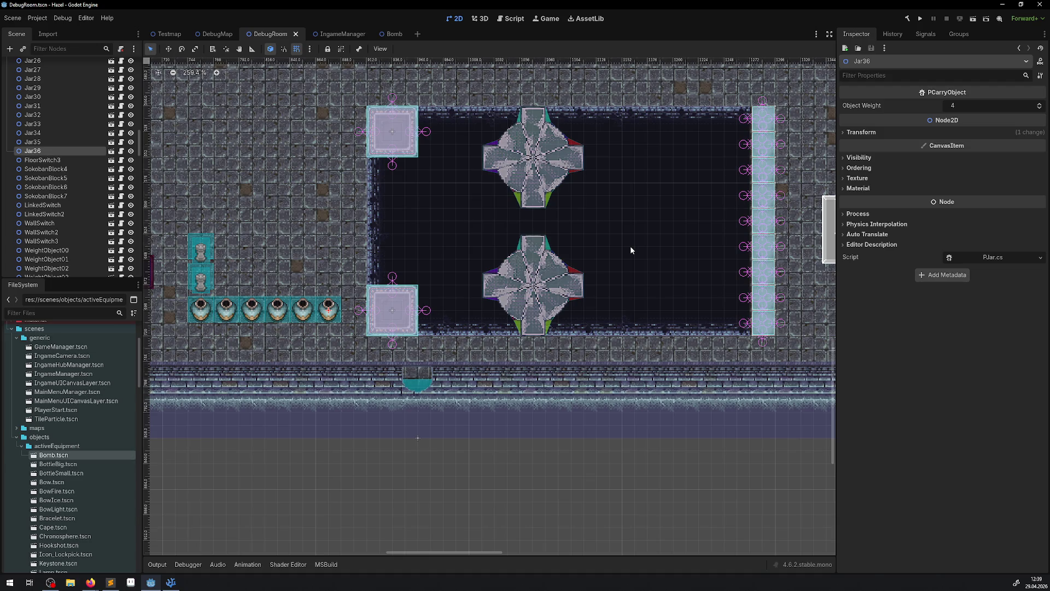
scroll(629, 247, down, 15)
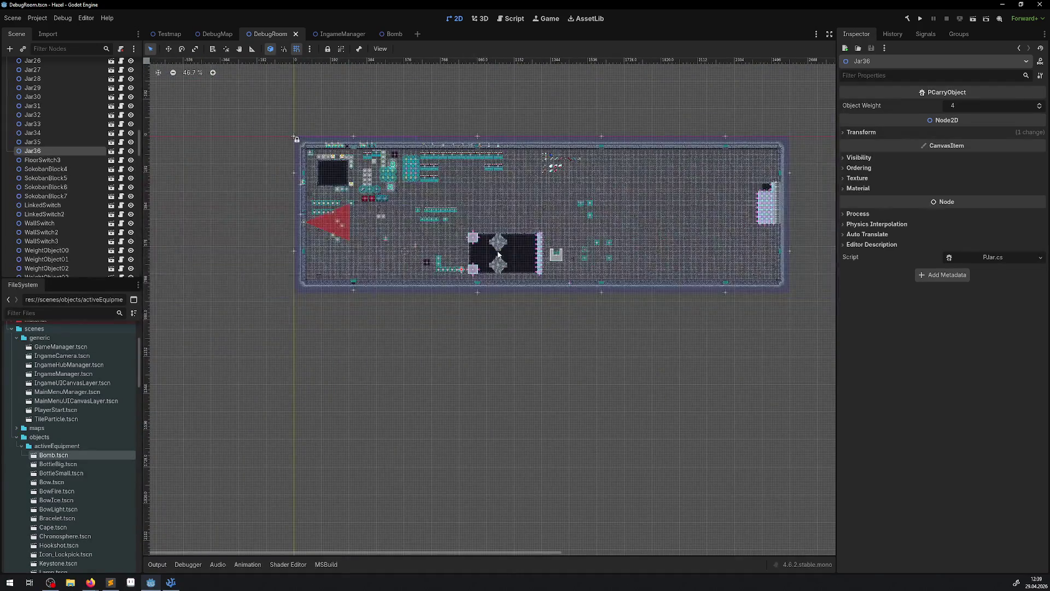
scroll(506, 248, up, 1)
scroll(520, 236, right, 3)
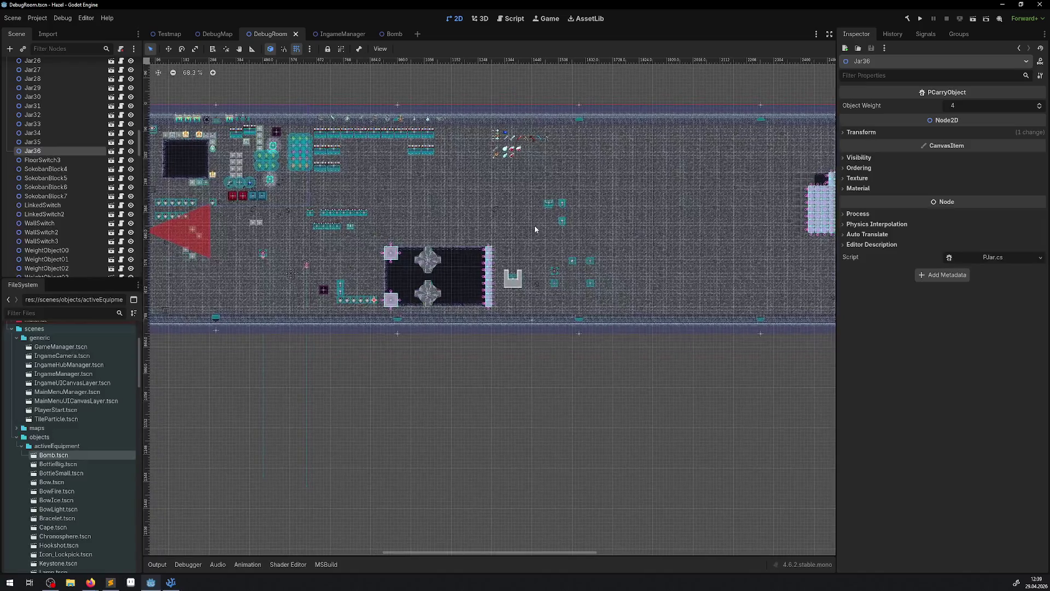
scroll(521, 241, down, 2)
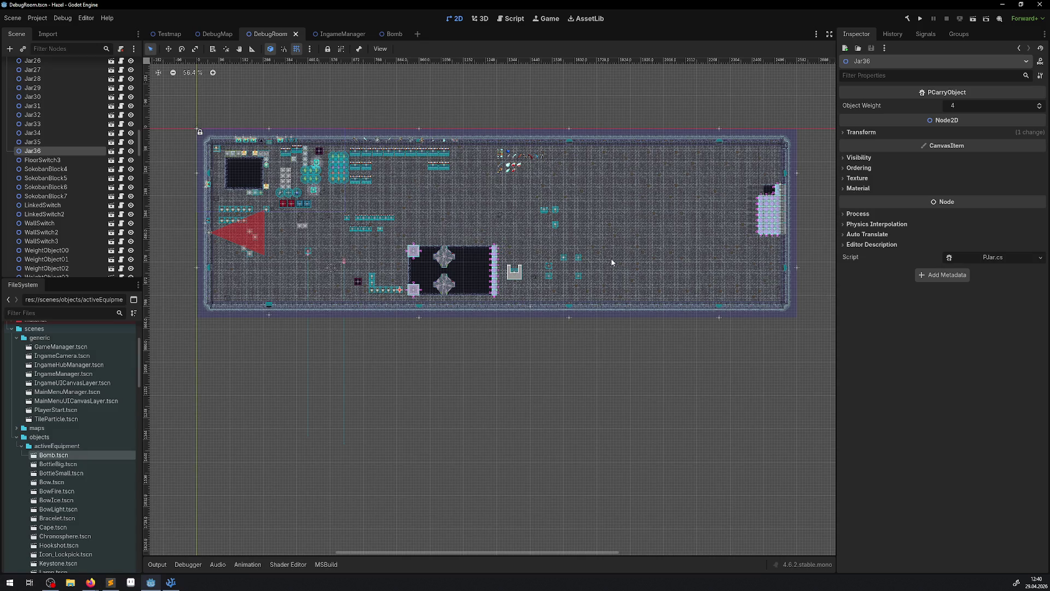
scroll(432, 332, up, 13)
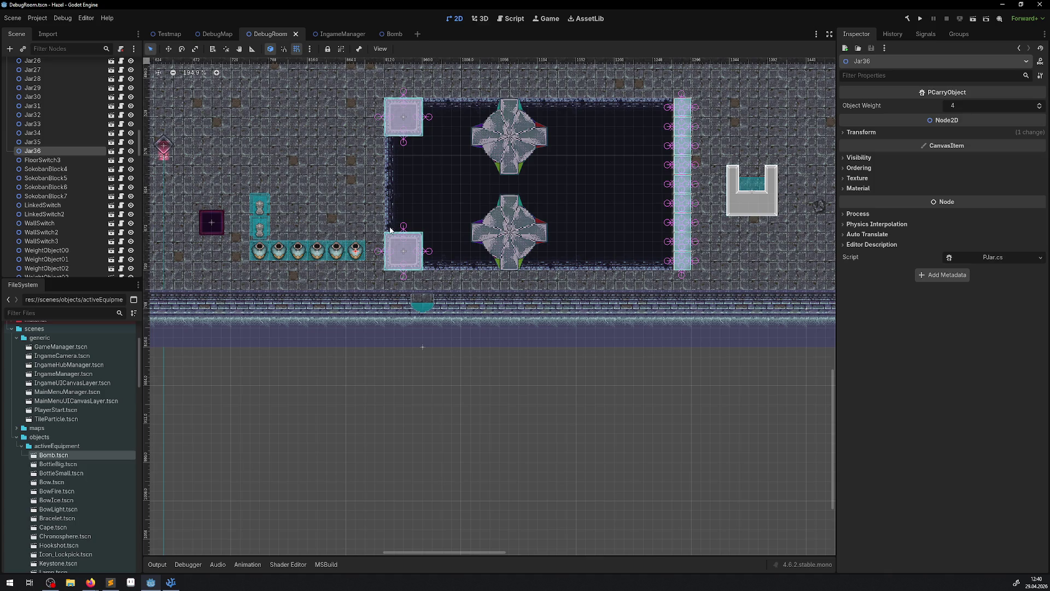
scroll(377, 264, up, 5)
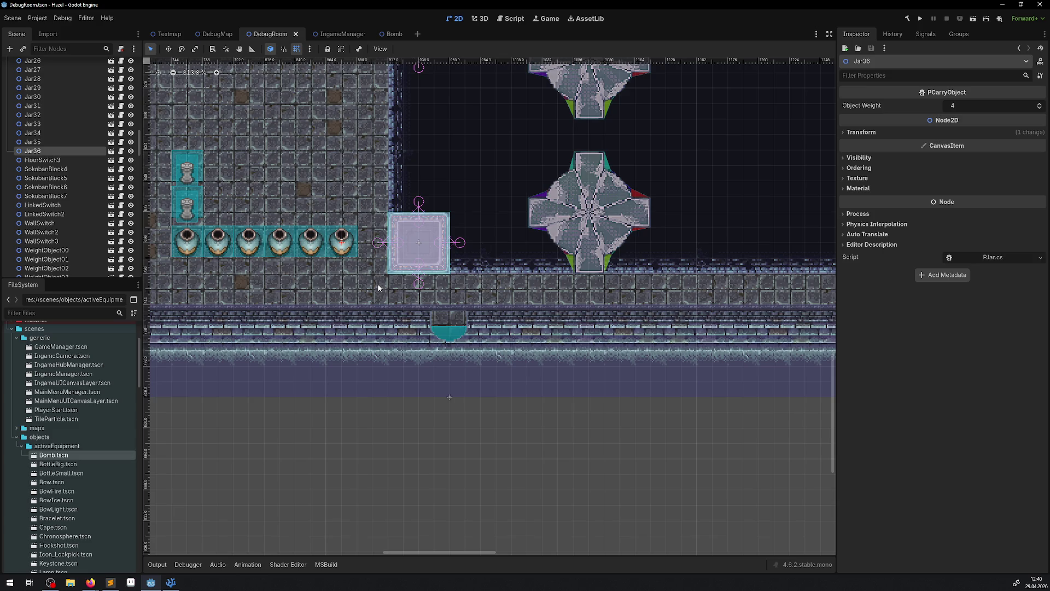
scroll(339, 320, down, 2)
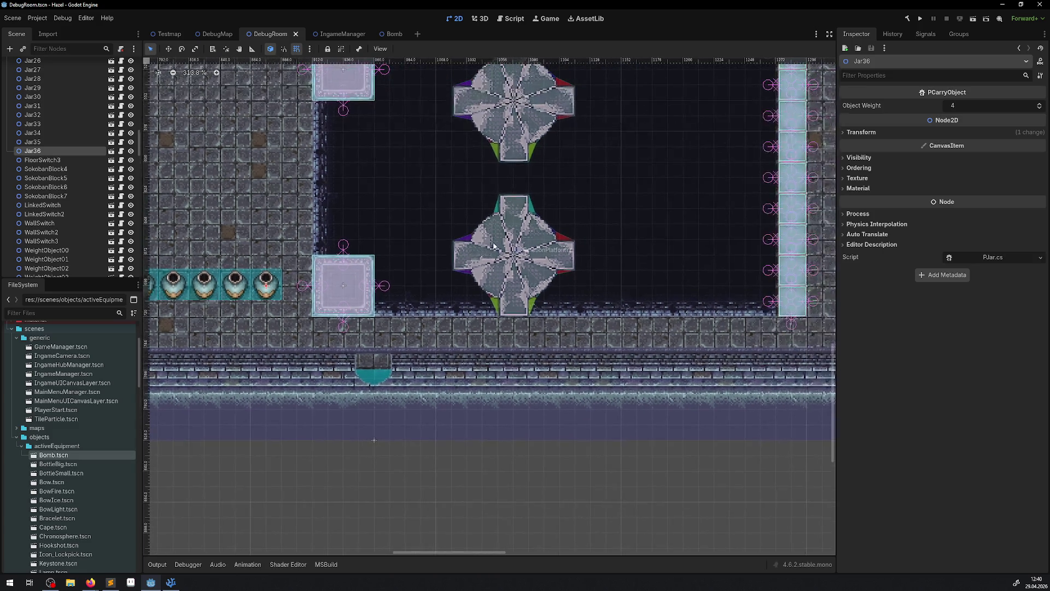
scroll(503, 232, up, 1)
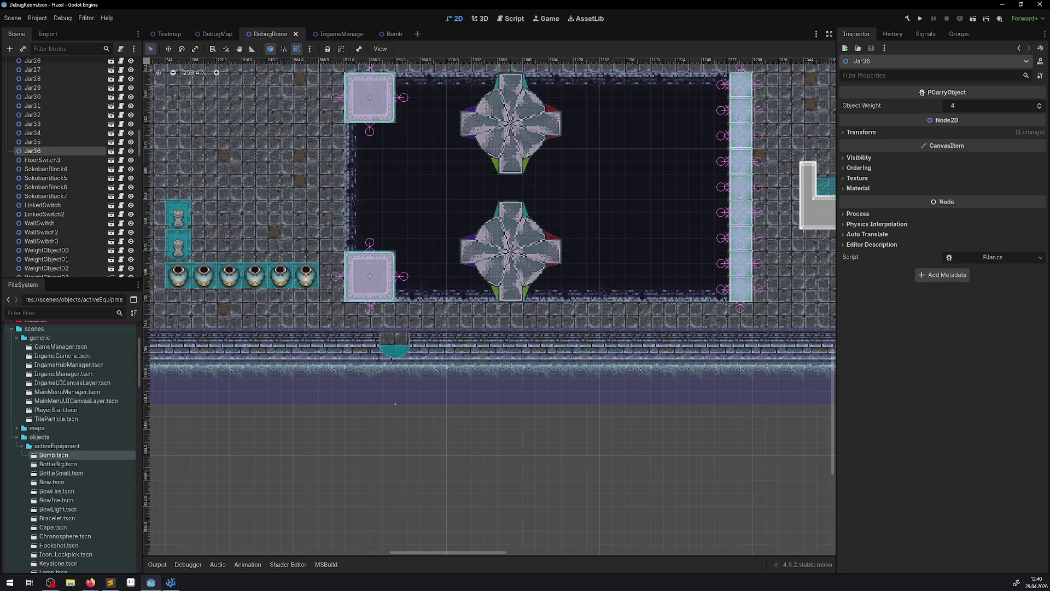
click(111, 582)
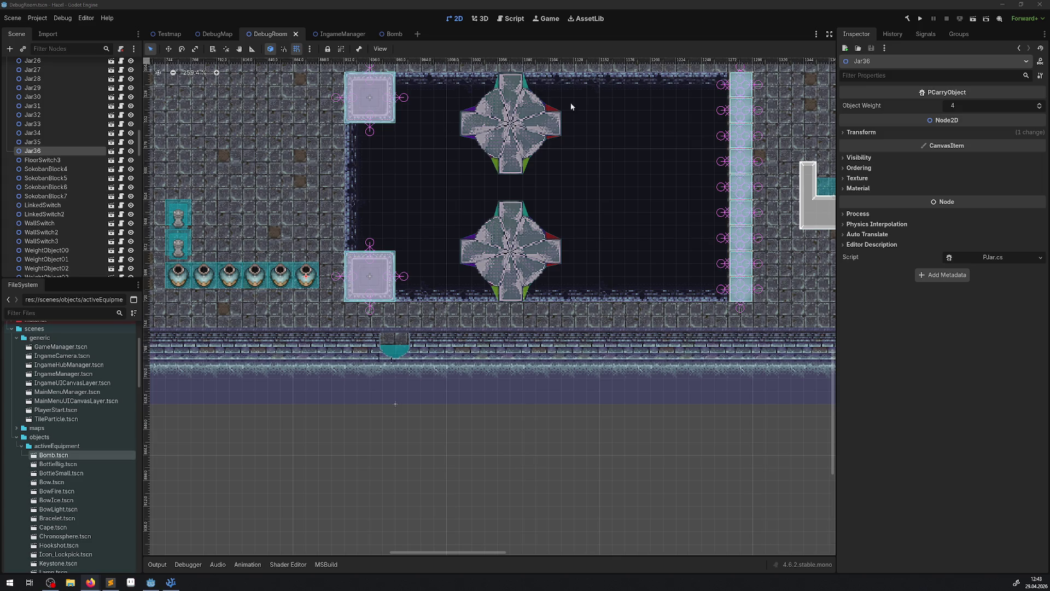
Pan the DebugRoom 2D view, then switch to Visual Studio Code showing PJar.cs
drag(563, 157, 484, 213)
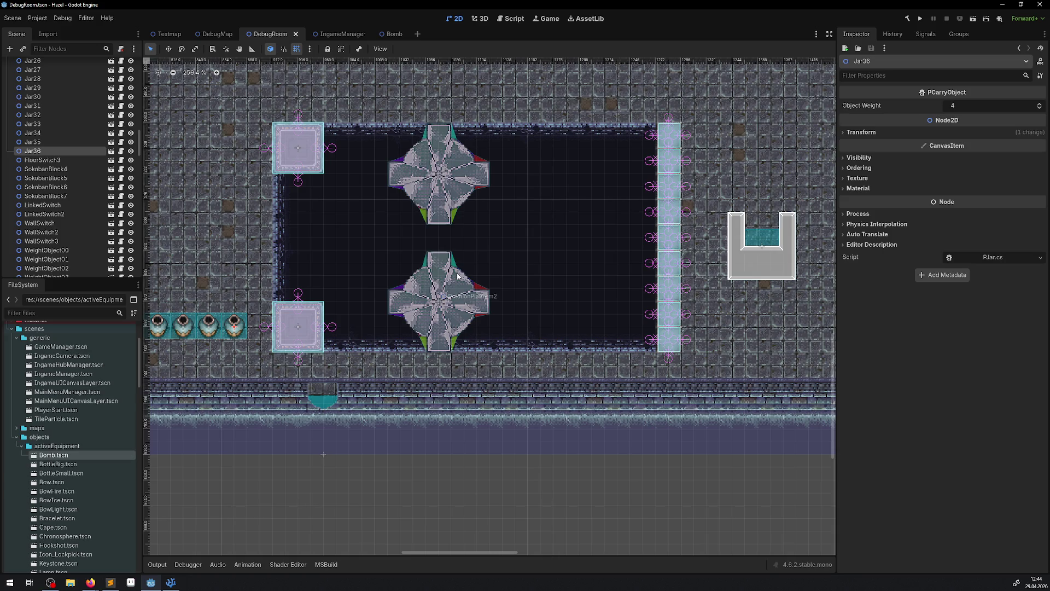
click(171, 582)
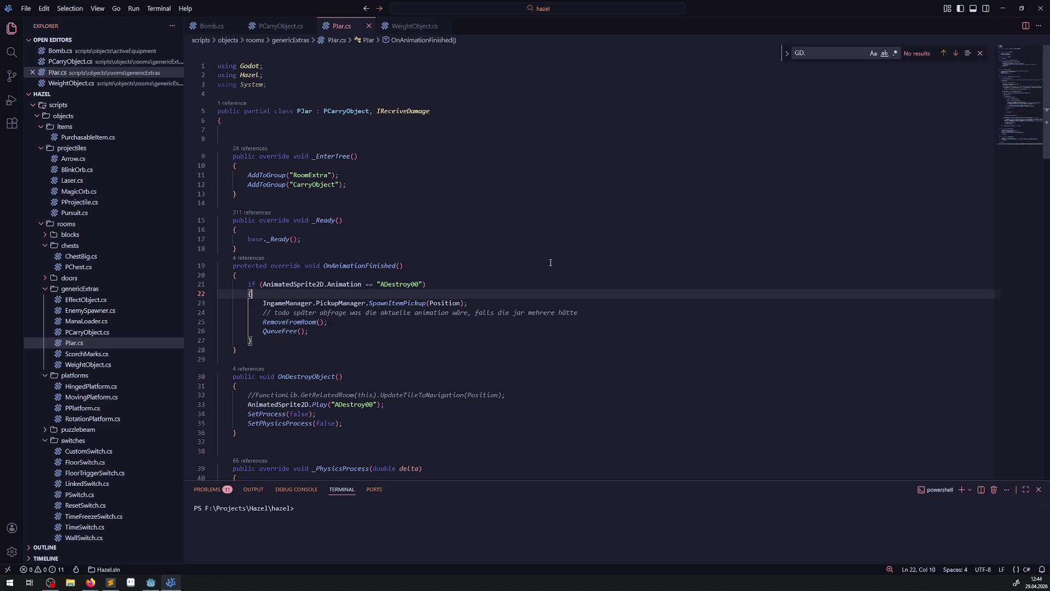
In PCarryObject.cs, jump to the IOnPlatform interface definition in InterfaceLib.cs
scroll(486, 254, down, 2)
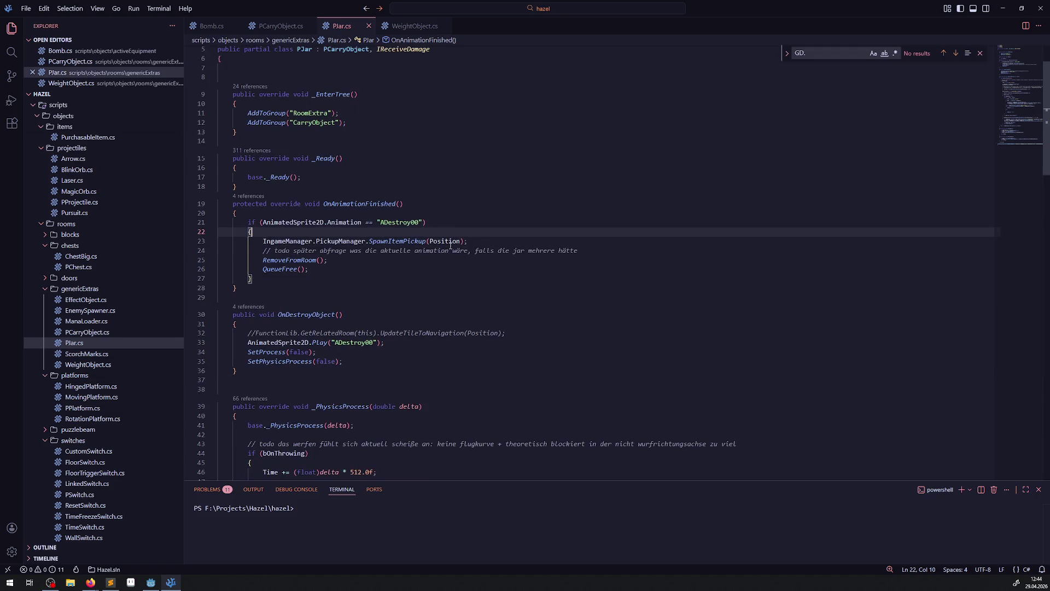
mouse_move(451, 244)
scroll(382, 249, up, 2)
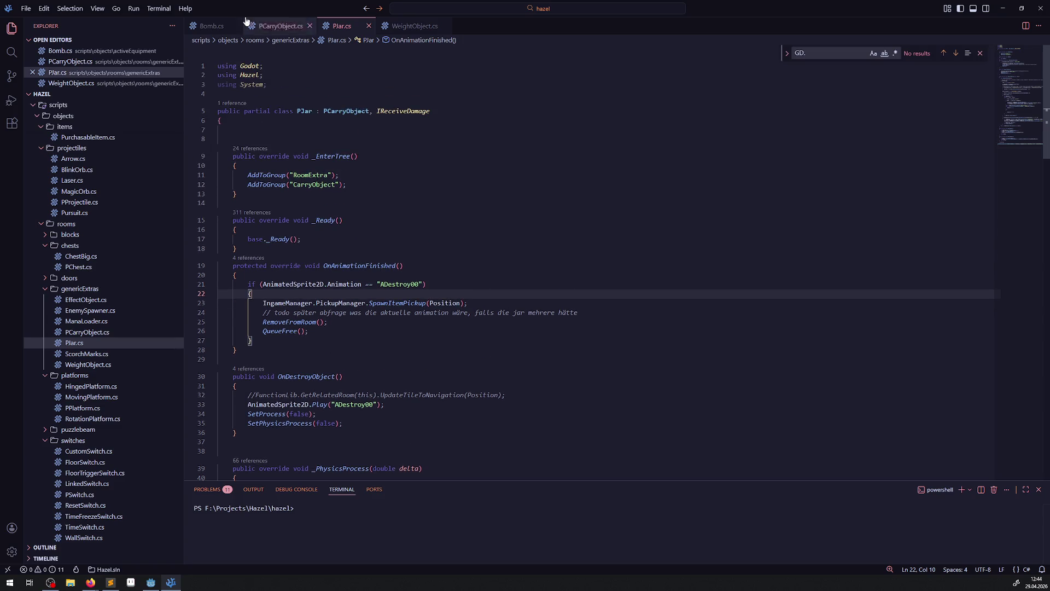
click(281, 25)
right_click(561, 111)
click(562, 111)
right_click(561, 110)
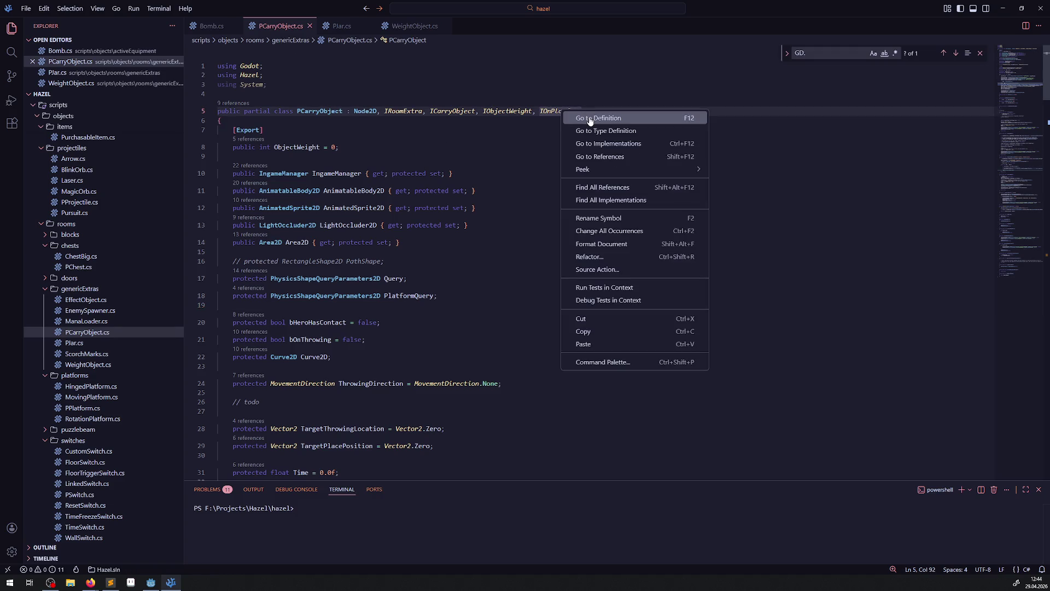
click(589, 118)
Select IOnPlatform's SetOnPlatform, SetOffPlatform and RemoveFromPlatform declarations for copying
scroll(333, 246, down, 6)
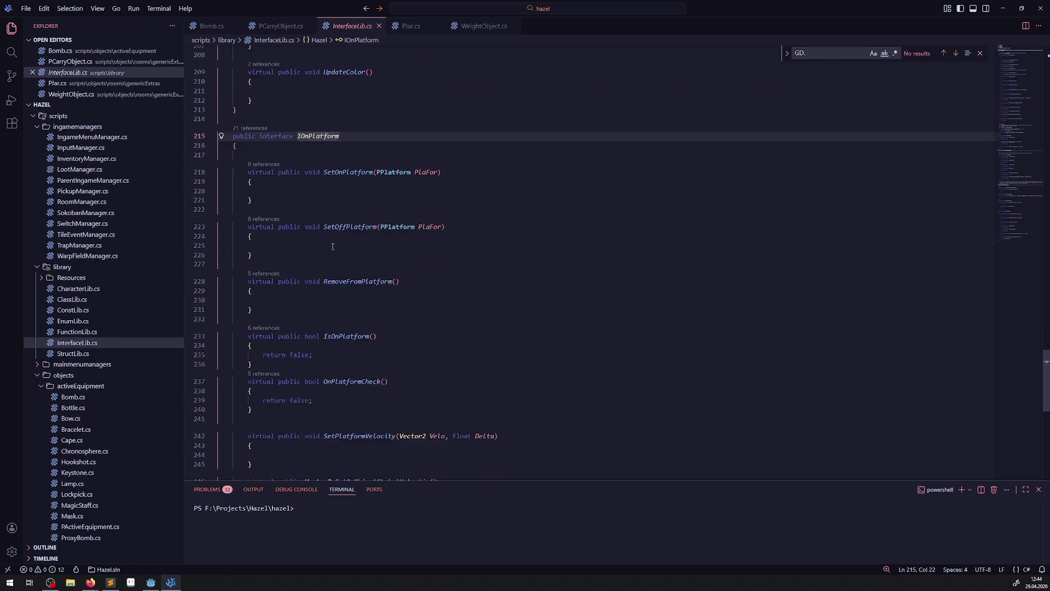
scroll(333, 247, down, 1)
scroll(400, 240, down, 3)
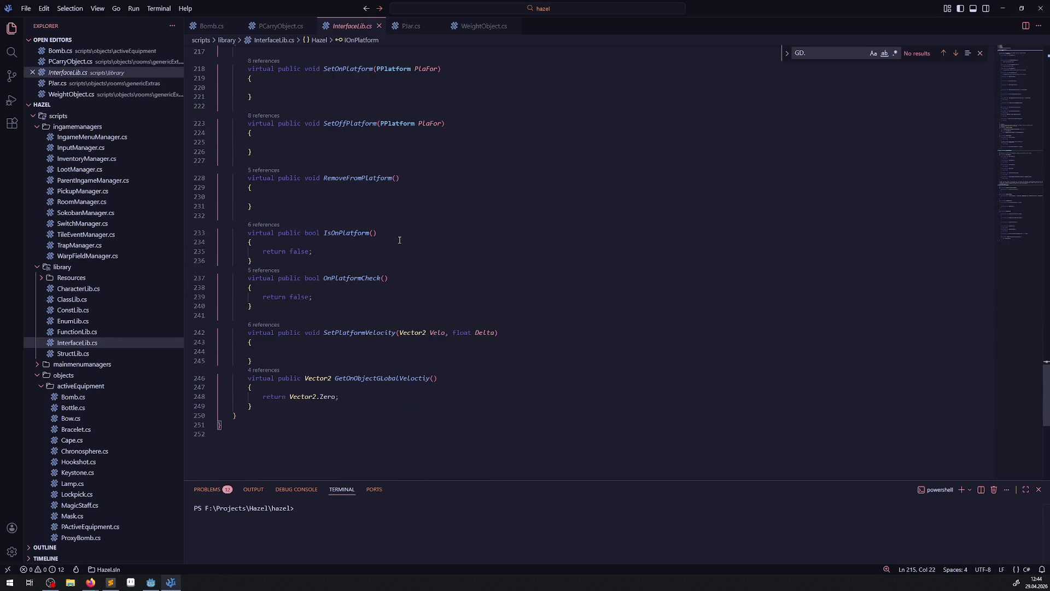
scroll(399, 240, up, 2)
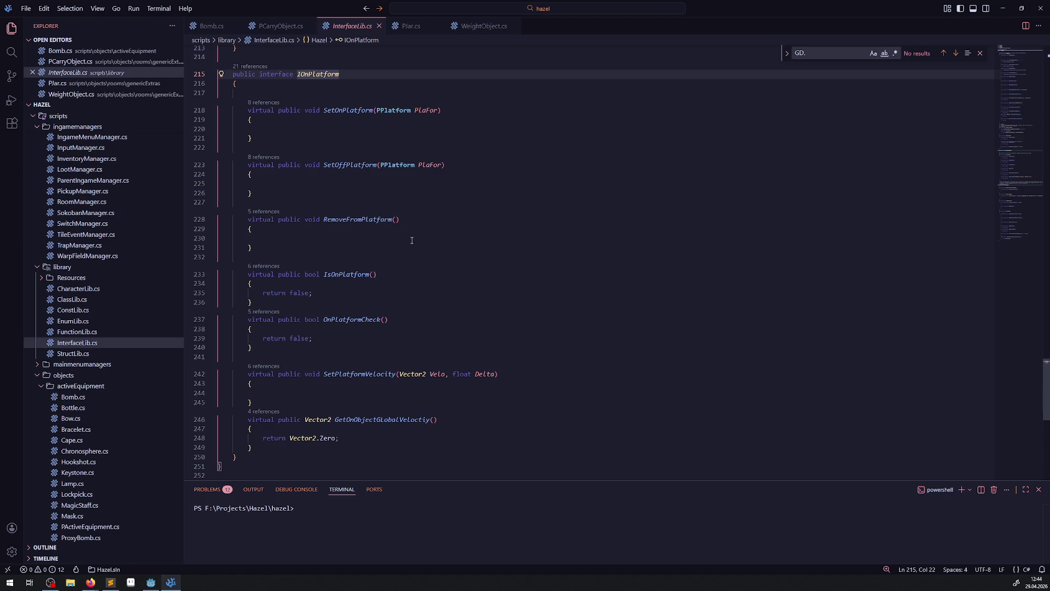
double_click(375, 220)
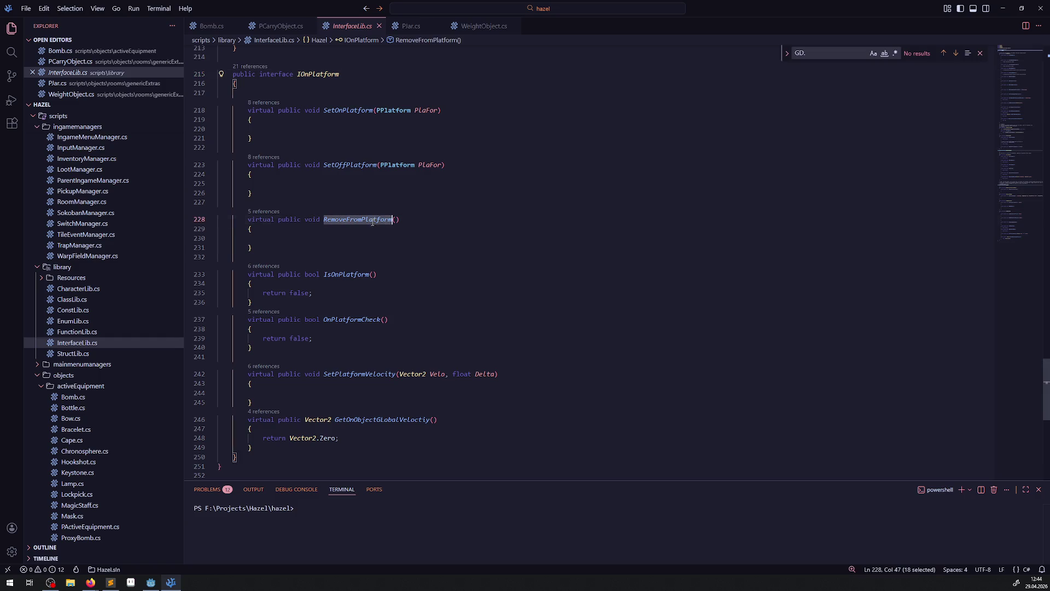
double_click(347, 165)
double_click(349, 110)
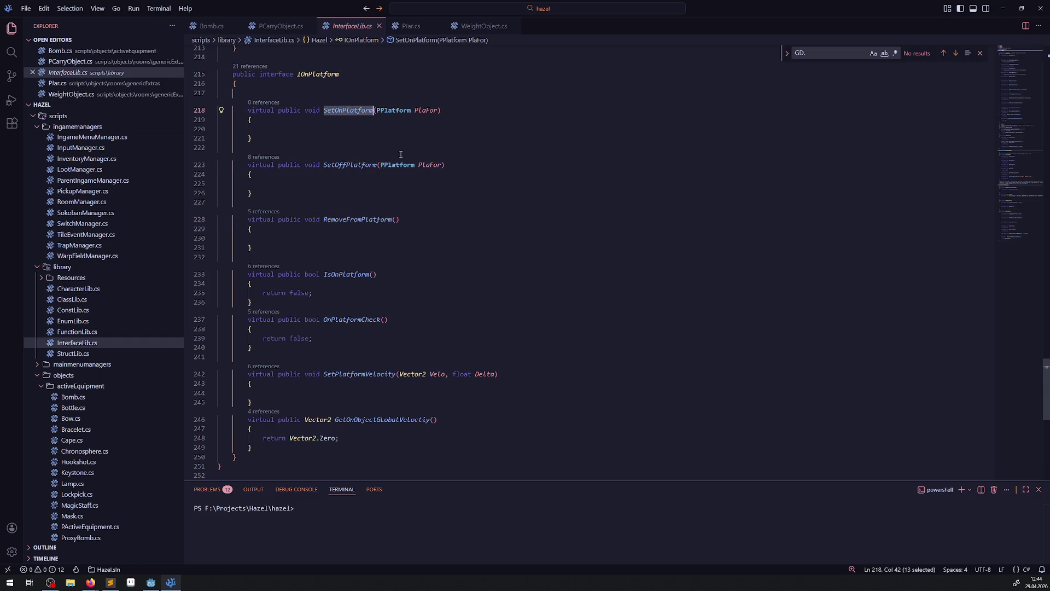
drag(222, 456, 229, 94)
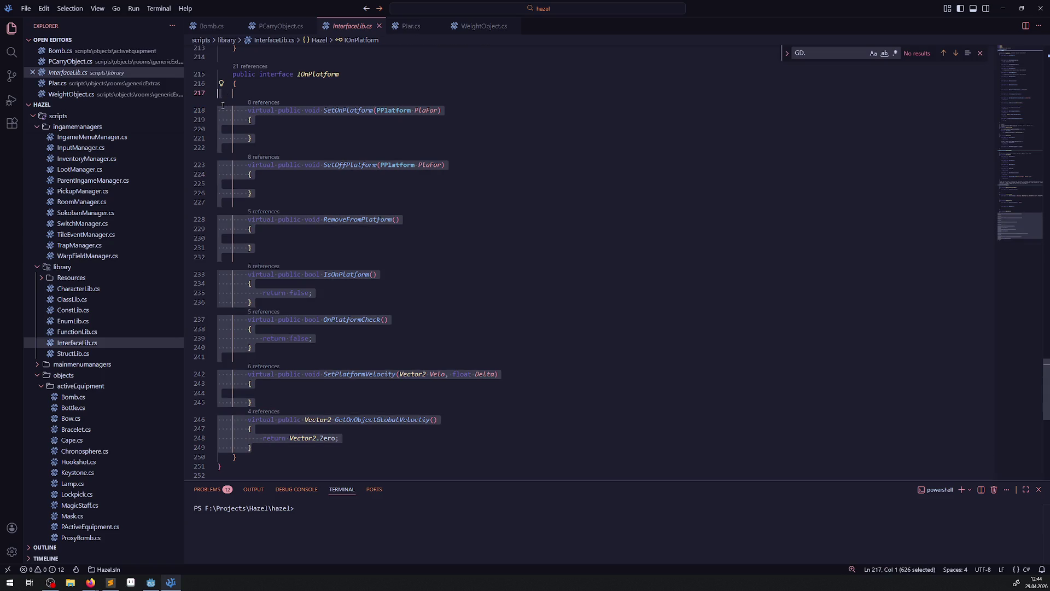
Paste the IOnPlatform method stubs after GetObjectWeight in PCarryObject.cs and save
click(281, 26)
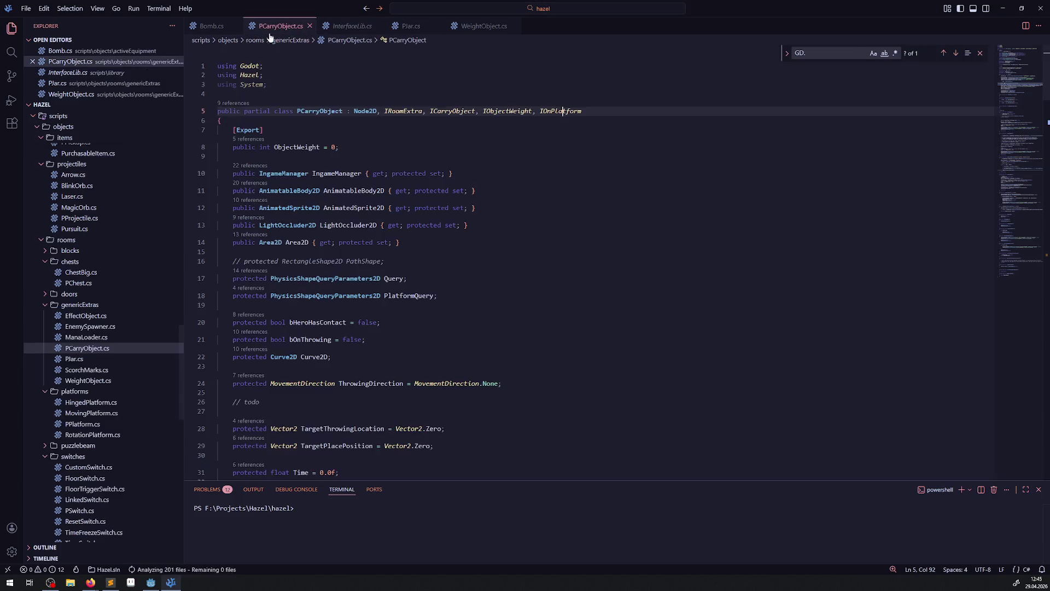
scroll(382, 311, down, 20)
scroll(308, 270, up, 3)
click(247, 94)
key(Return)
key(Return)
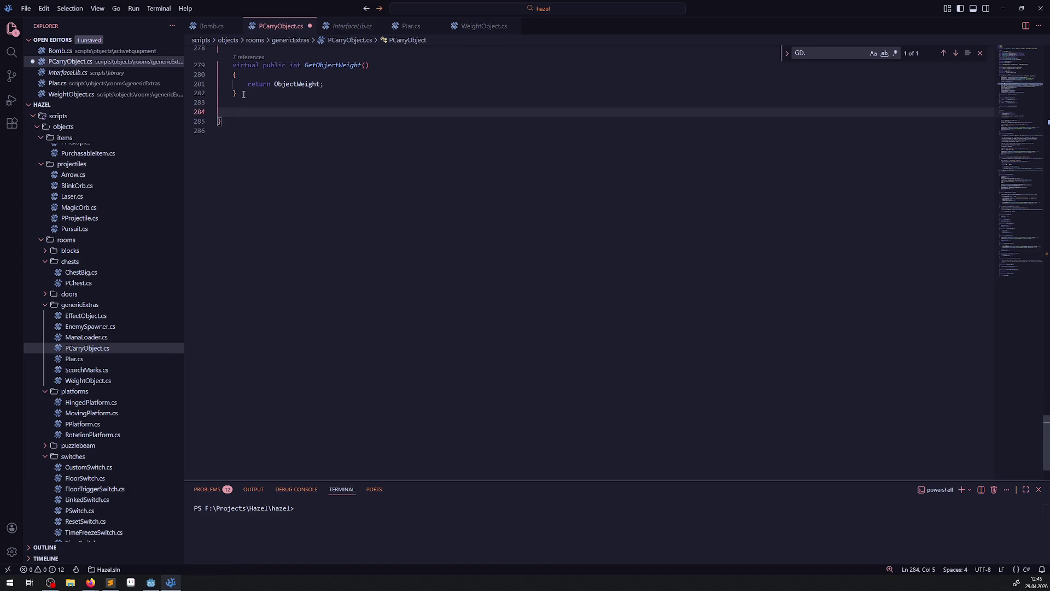
text(virtual public void SetOnPlatform(PPlatform PlaFor)     {      }      virtual public void SetOffPlatform(PPlatform PlaFor)     {      }      virtual public void RemoveFromPlatform()     {      }      virtual public bool IsOnPlatform()     {         return false;     }     virtual public bool OnPlatformCheck()     {         return false;     }      virtual public void SetPlatformVelocity(Vector2 Velo, float Delta)     {      }     virtual public Vector2 GetOnObjectGLobalVelociy()     {         return Vector2.Zero;     })
key(ctrl+s)
Add a '// IOnPlatform' comment above the platform methods and save PCarryObject.cs
scroll(388, 268, up, 4)
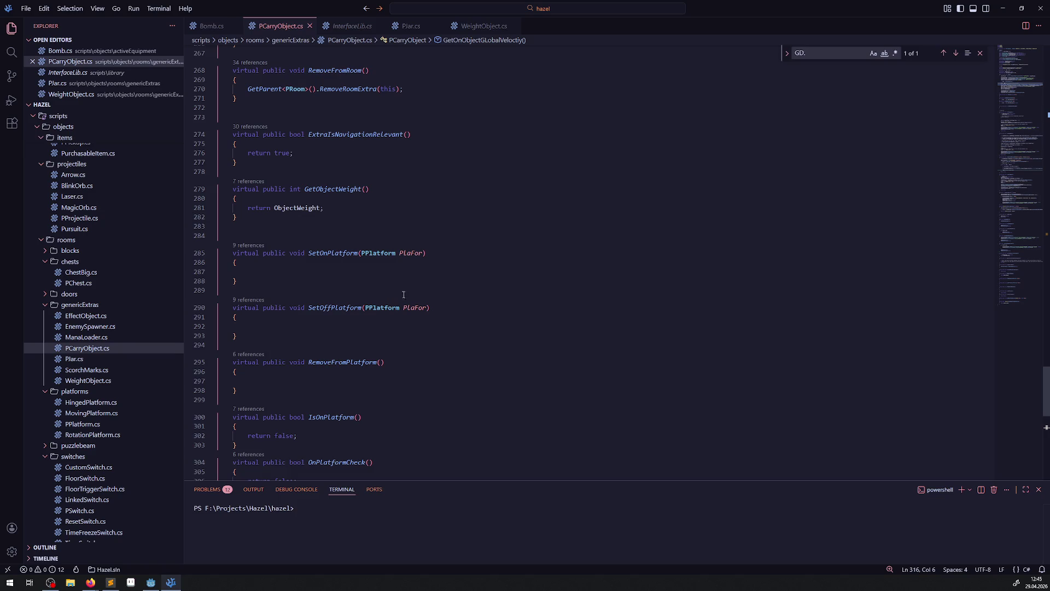
scroll(407, 266, down, 6)
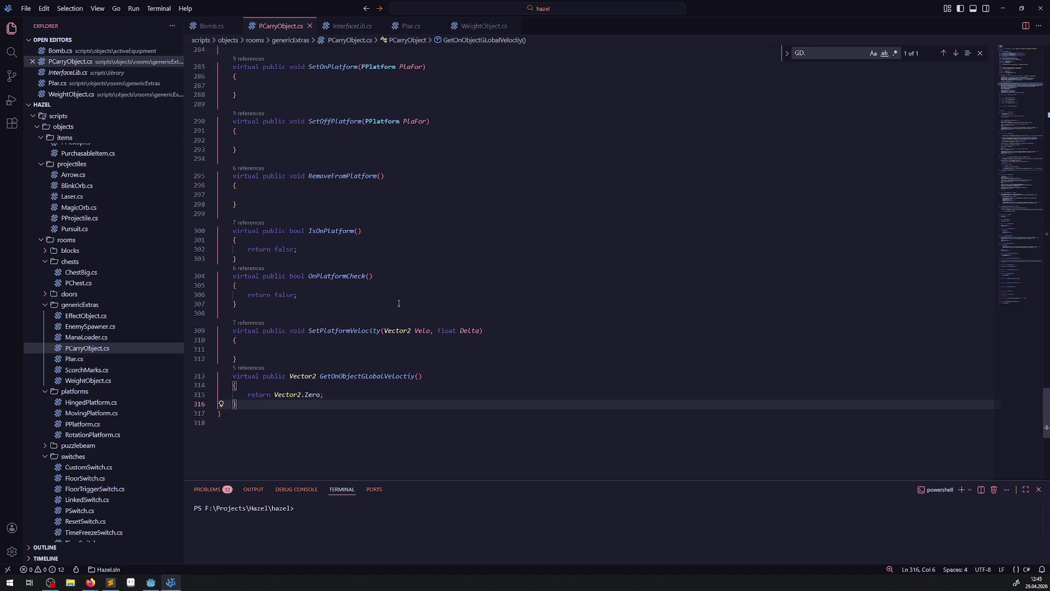
scroll(388, 254, up, 6)
click(283, 232)
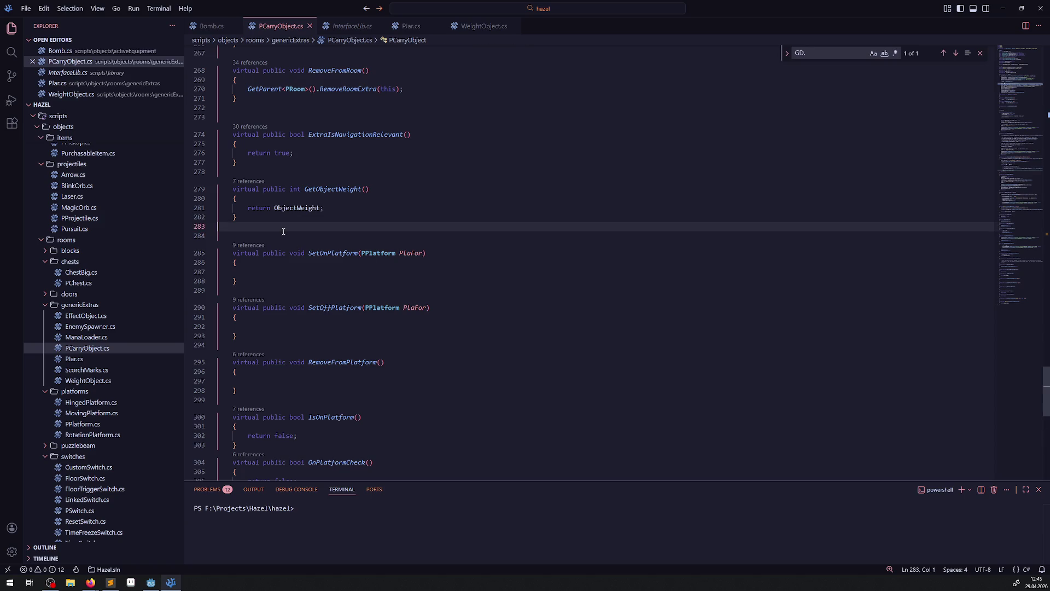
key(Return)
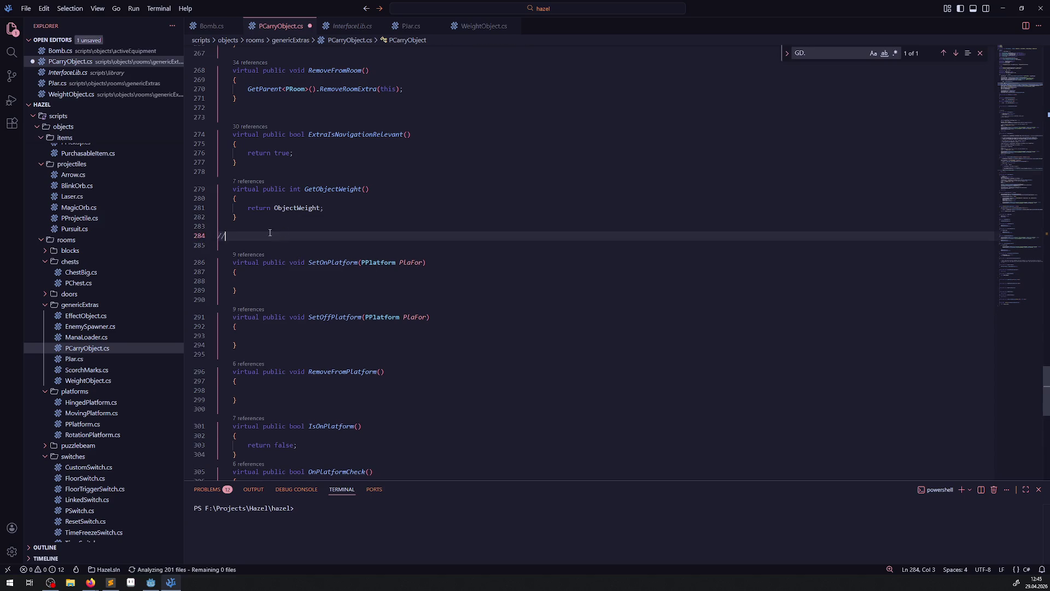
scroll(378, 215, up, 20)
scroll(378, 215, up, 20)
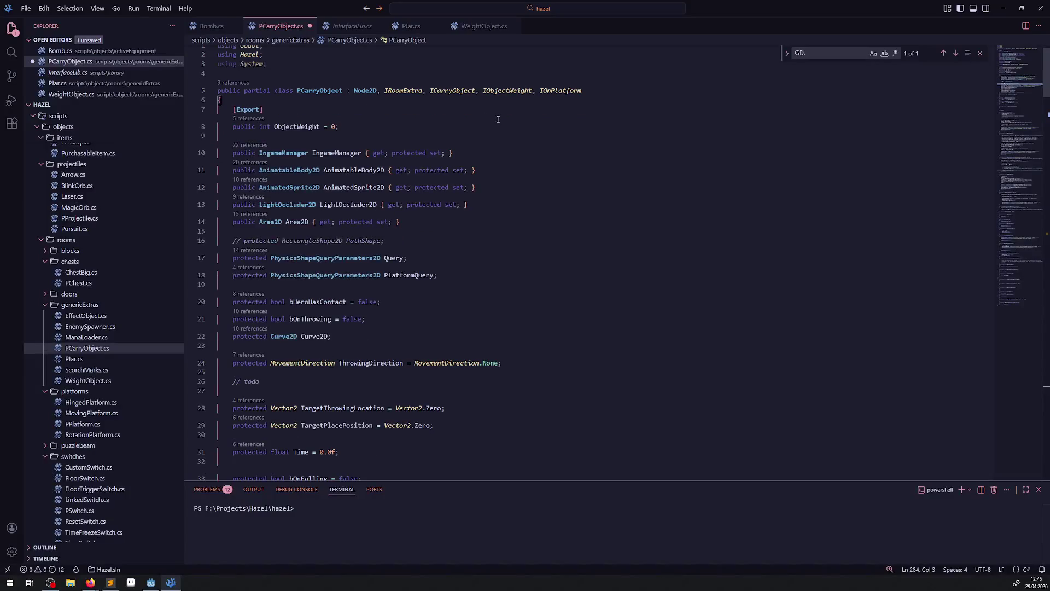
double_click(561, 90)
key(ctrl+c)
scroll(463, 285, down, 20)
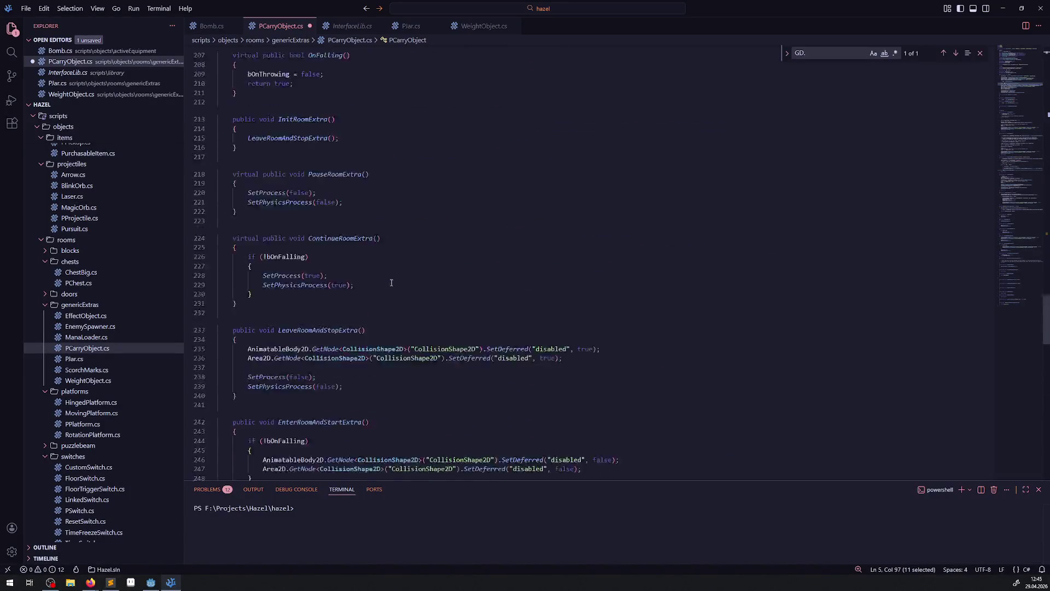
click(227, 118)
key(ctrl+v)
click(227, 118)
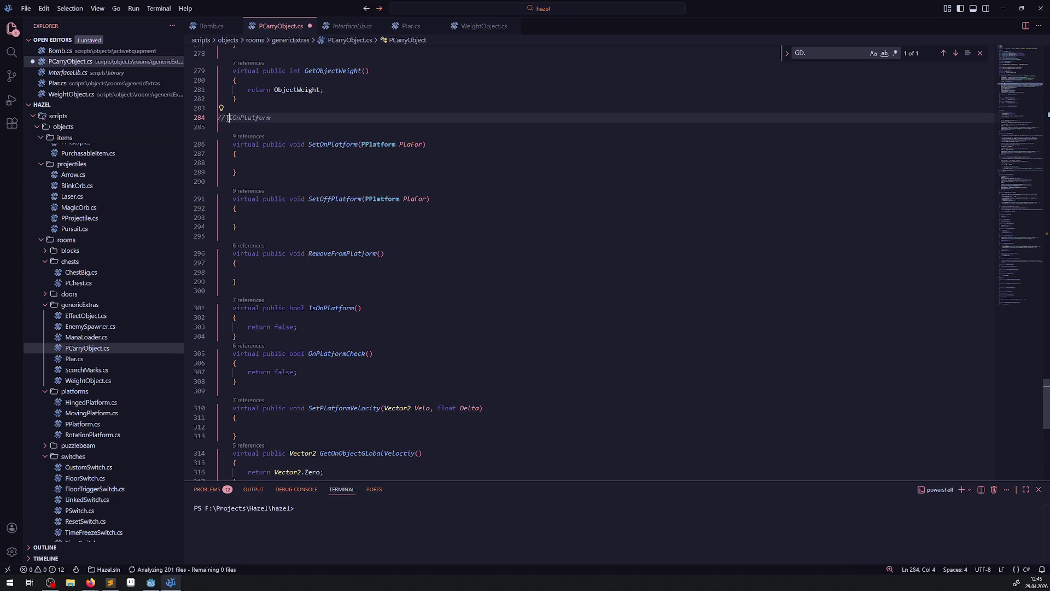
key(ctrl+s)
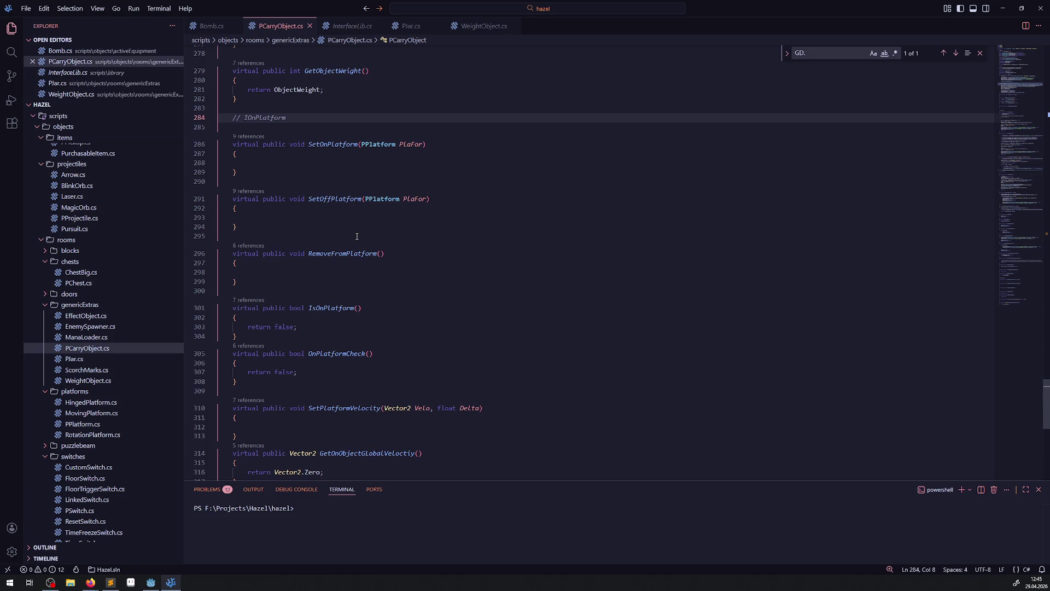
click(211, 25)
Copy Bomb.cs's two-line SetOnPlatform logic into PCarryObject.cs's empty SetOnPlatform body
scroll(479, 257, down, 20)
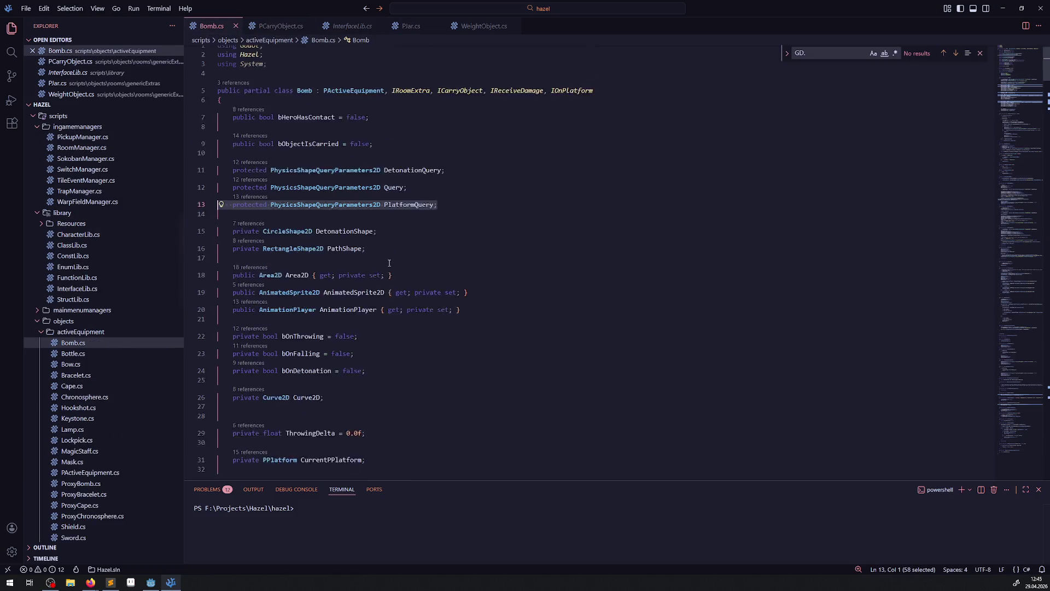
scroll(479, 257, down, 20)
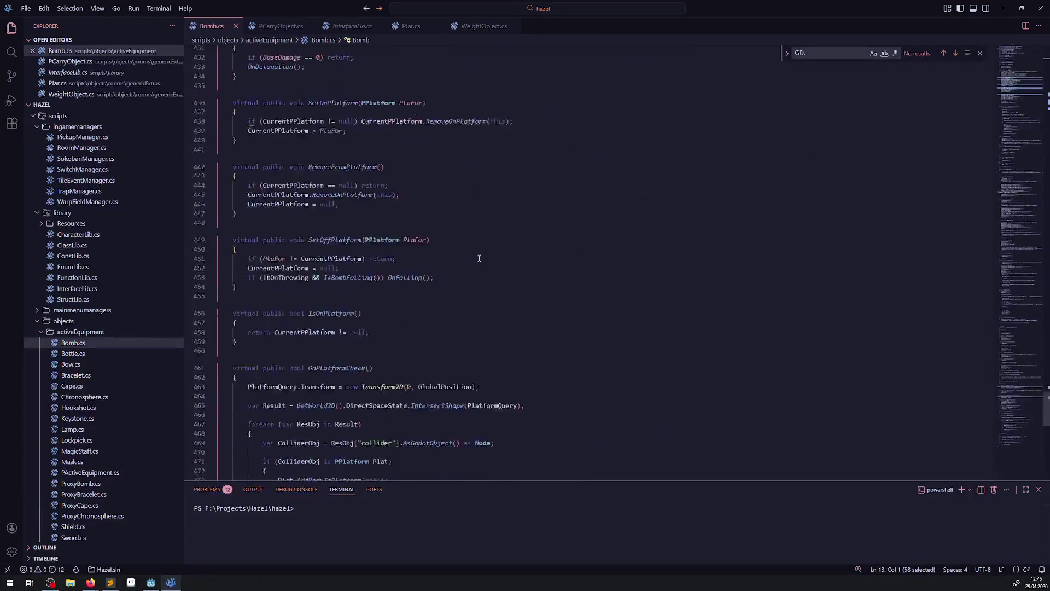
scroll(474, 254, up, 10)
scroll(474, 253, up, 12)
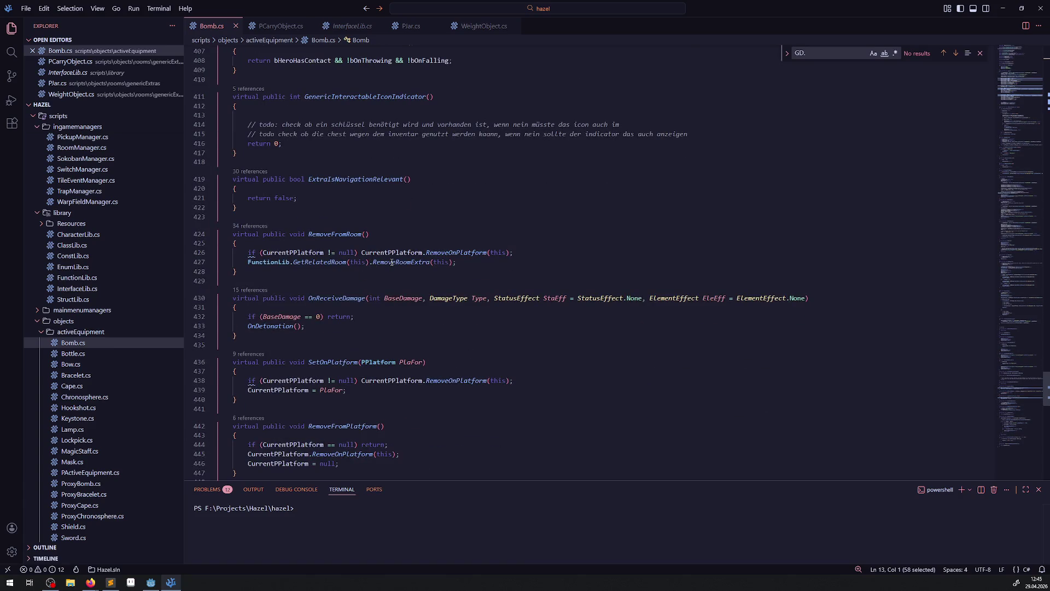
scroll(392, 262, down, 4)
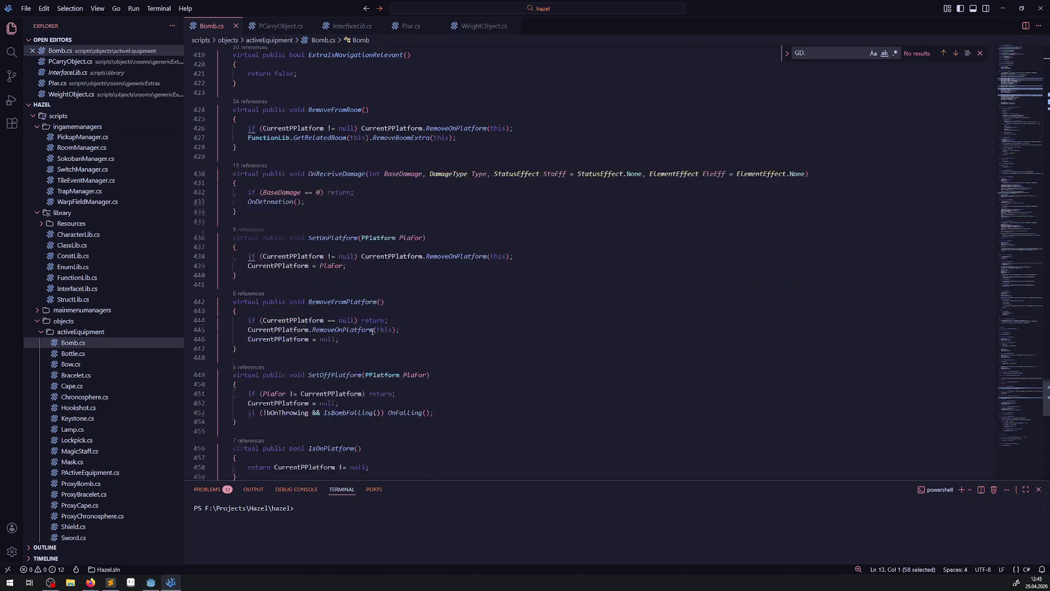
double_click(335, 238)
click(293, 251)
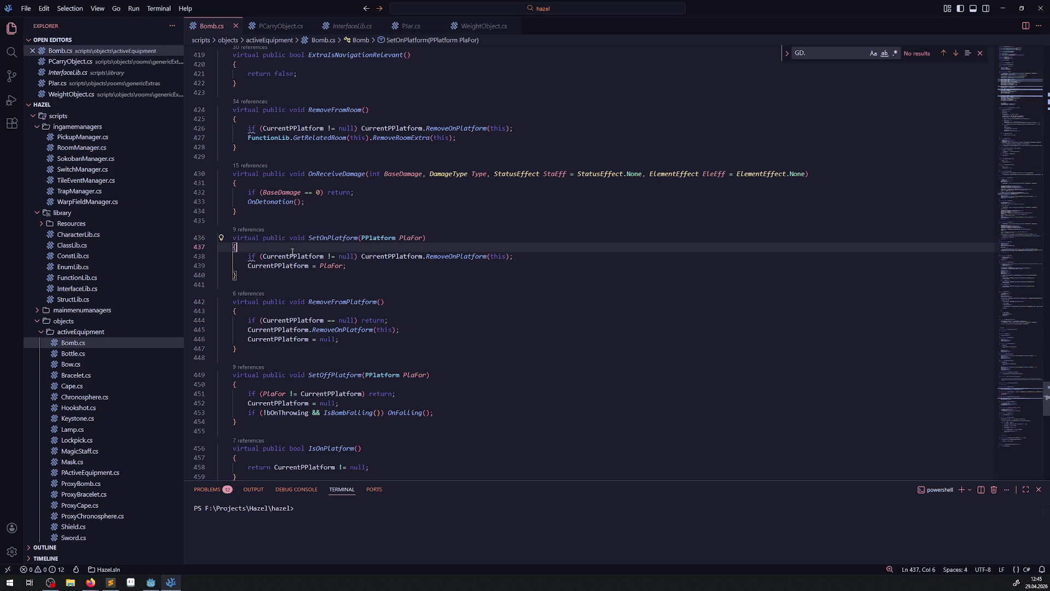
double_click(293, 255)
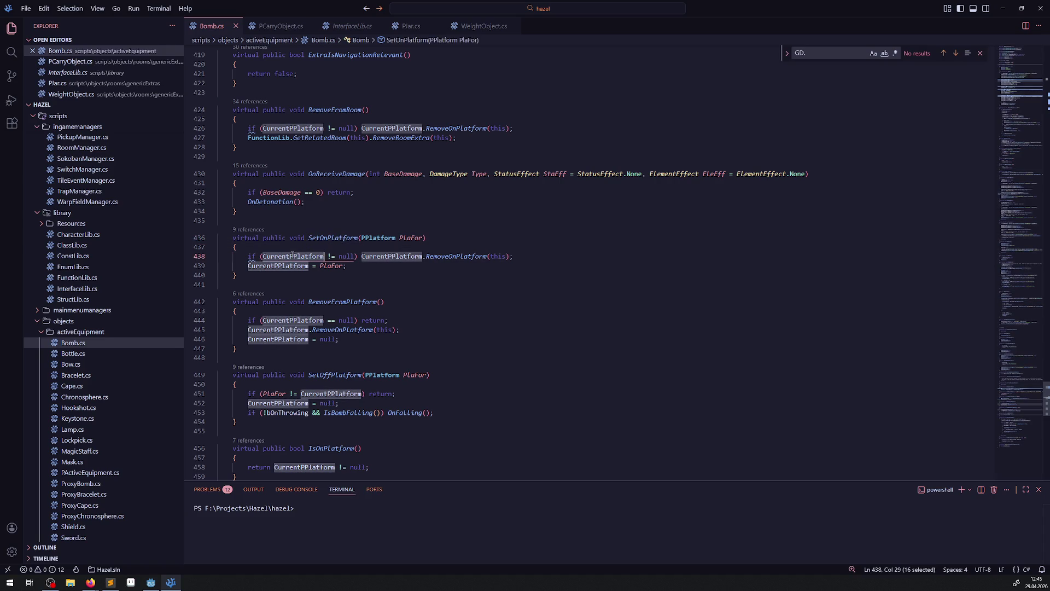
double_click(463, 256)
drag(347, 266, 211, 253)
key(ctrl+c)
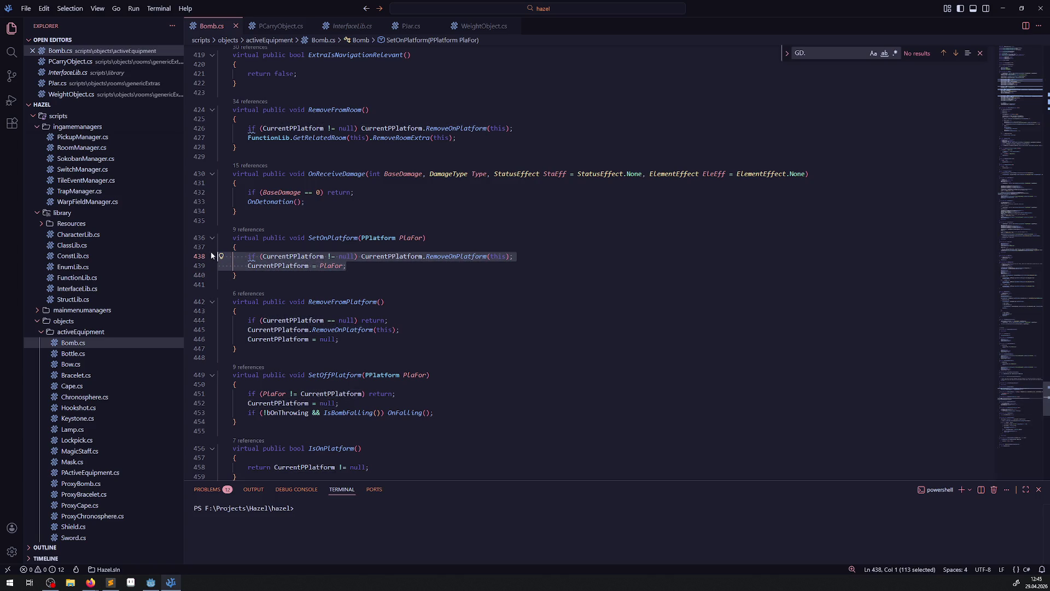
click(279, 26)
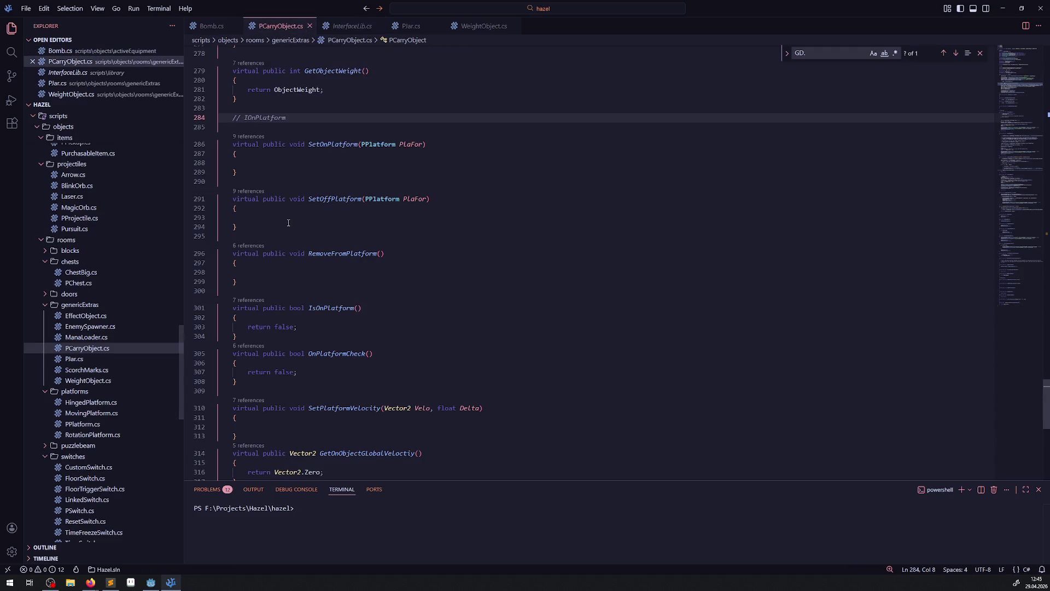
click(296, 162)
key(ctrl+v)
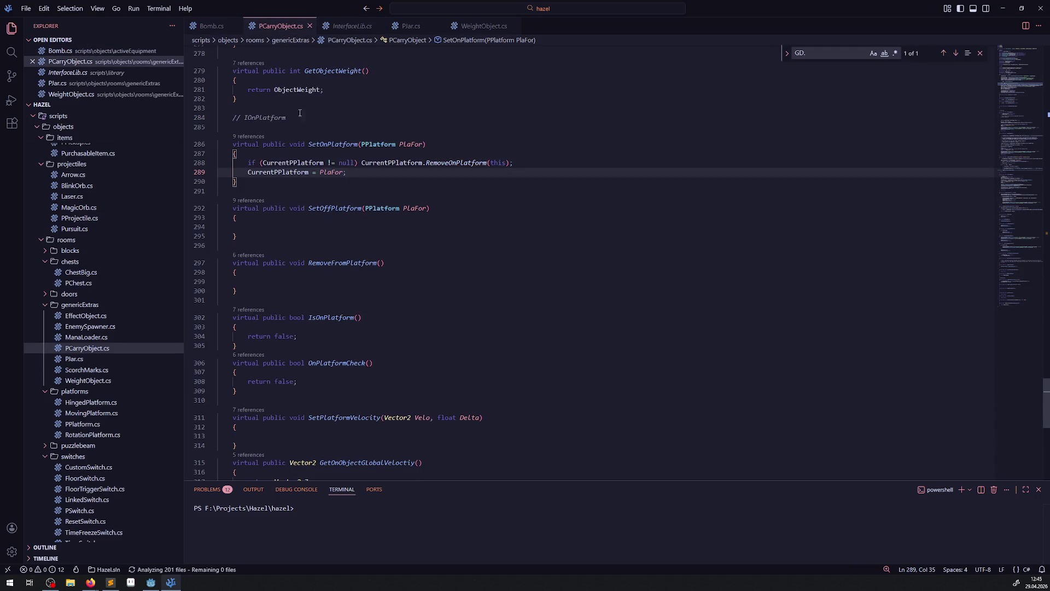
Locate and copy Bomb.cs's private PPlatform CurrentPPlatform field declaration
click(212, 26)
click(296, 256)
right_click(303, 264)
click(312, 274)
click(379, 136)
drag(379, 137, 219, 137)
key(ctrl+c)
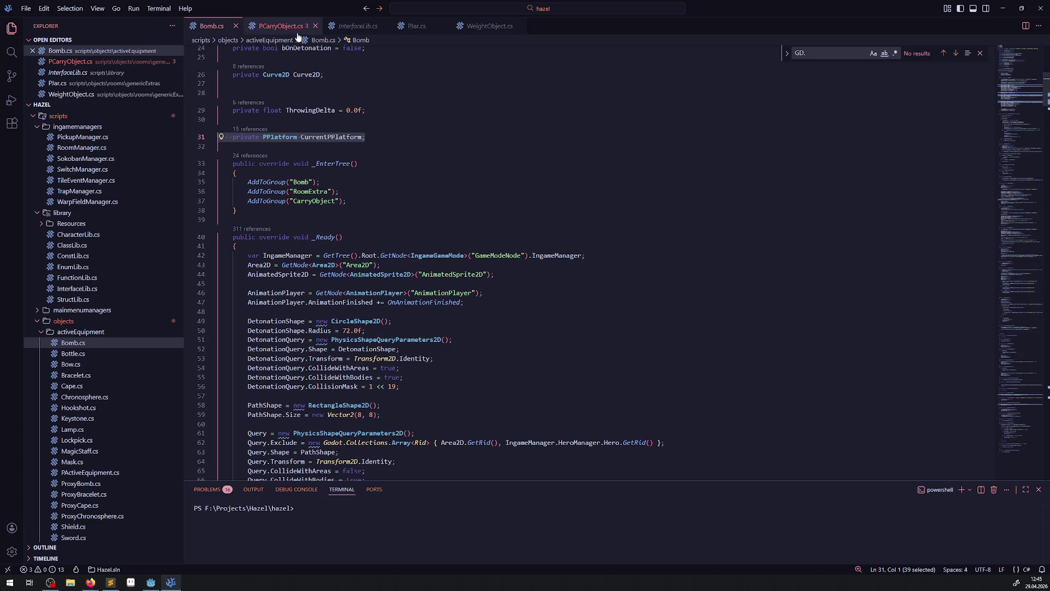
Paste the CurrentPPlatform field below FallingScalingTick in PCarryObject.cs and save
click(298, 28)
scroll(506, 247, up, 20)
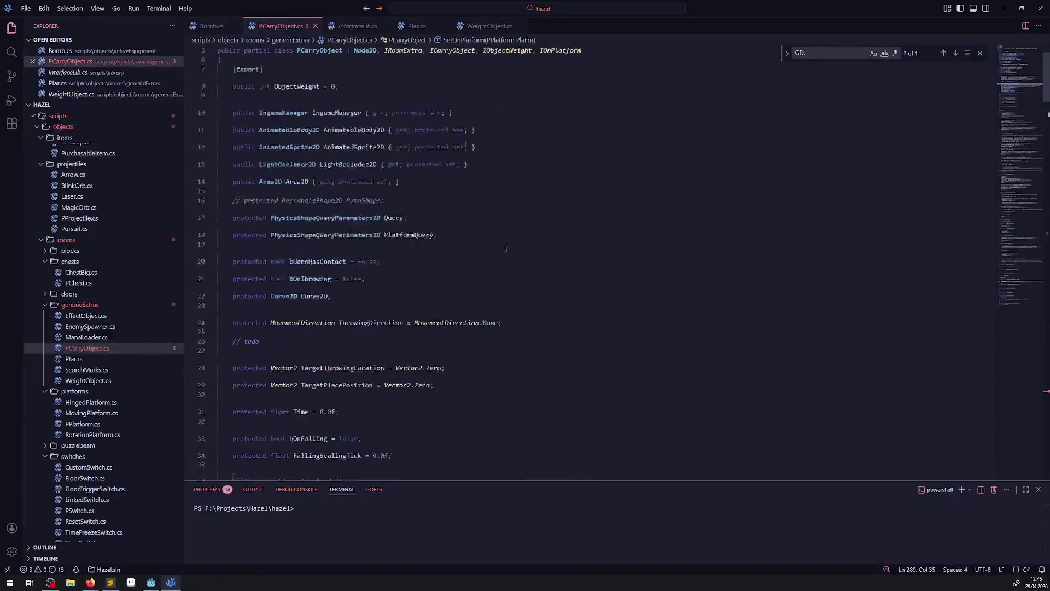
scroll(506, 248, down, 3)
click(402, 371)
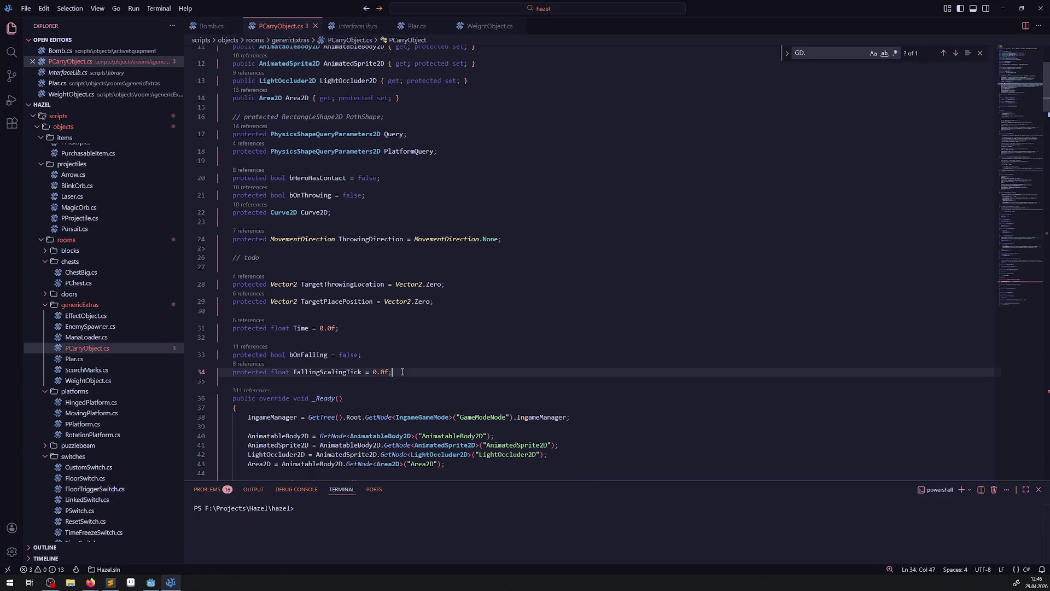
key(Return)
key(ctrl+v)
key(ctrl+s)
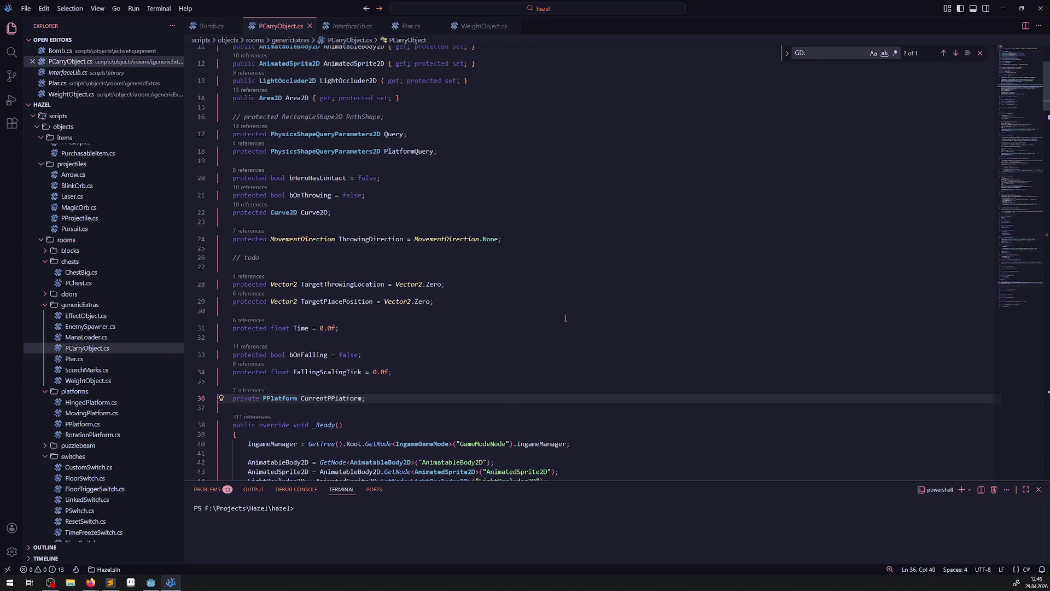
scroll(392, 315, down, 10)
scroll(392, 314, down, 20)
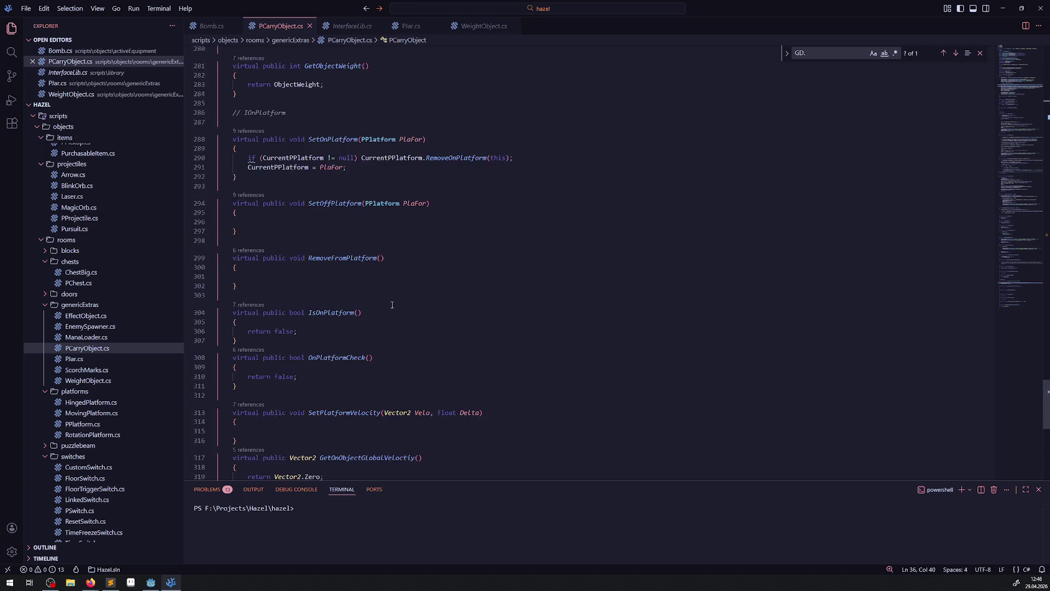
scroll(328, 309, up, 2)
mouse_move(253, 199)
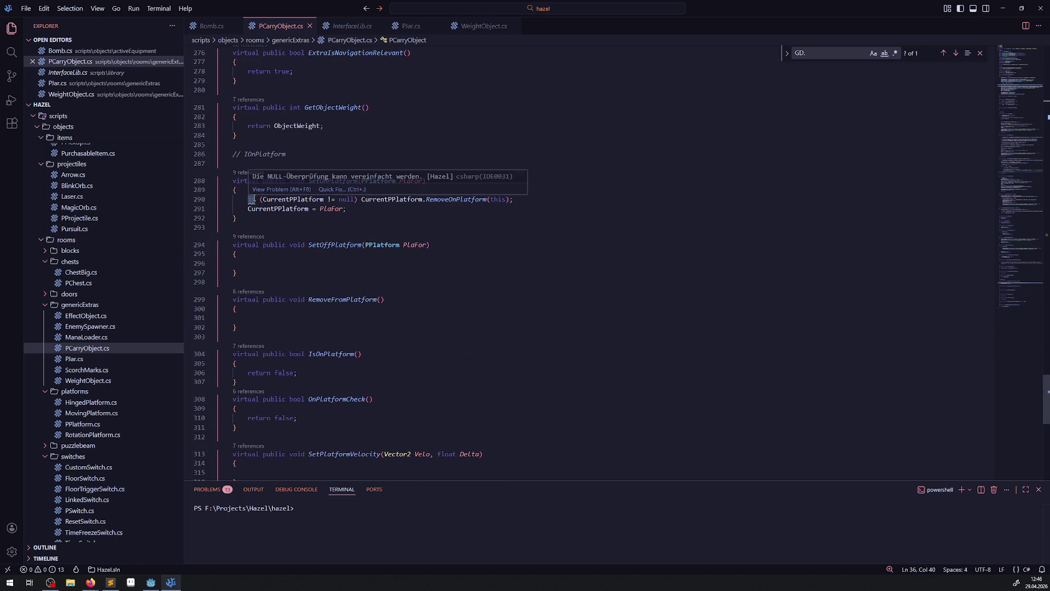
click(340, 189)
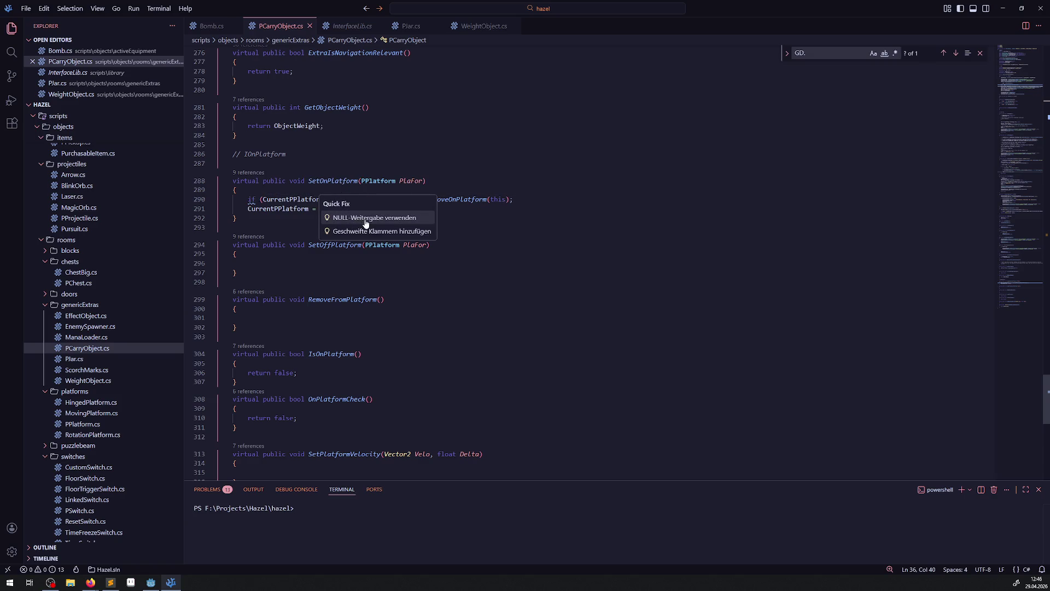
click(362, 219)
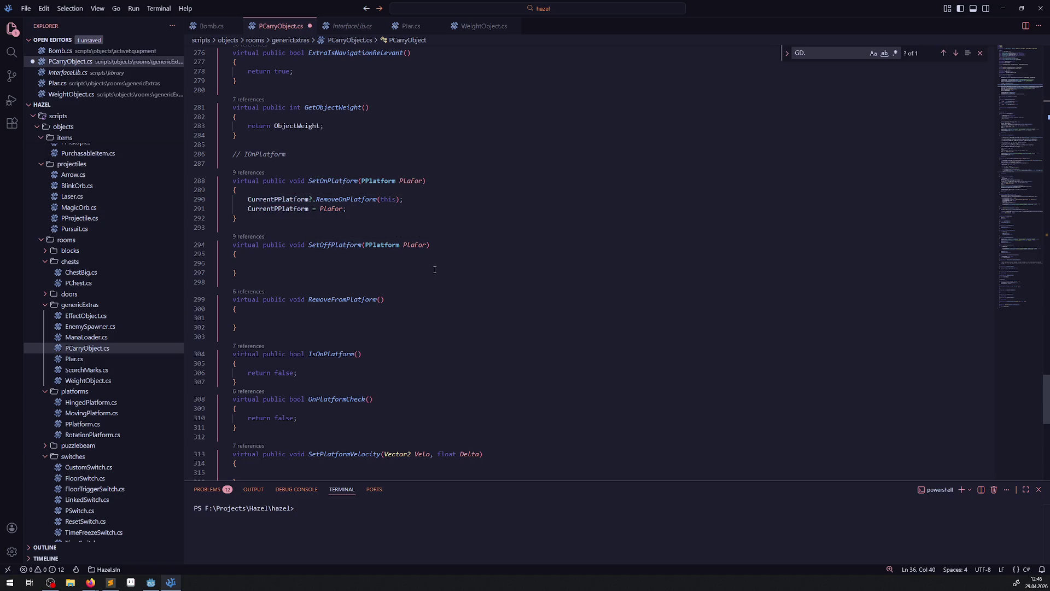
drag(310, 199, 313, 199)
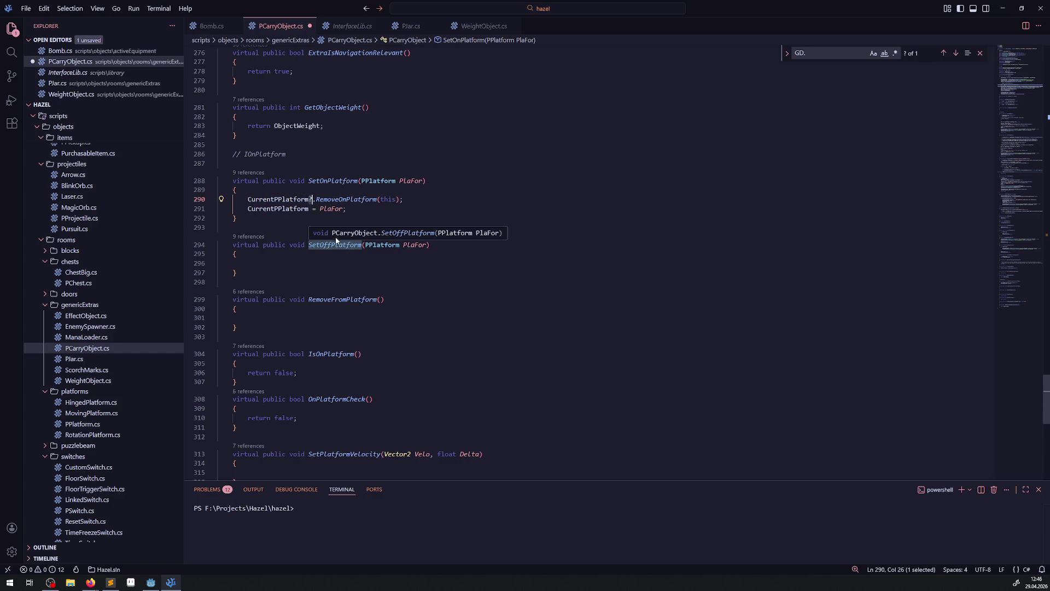
click(313, 199)
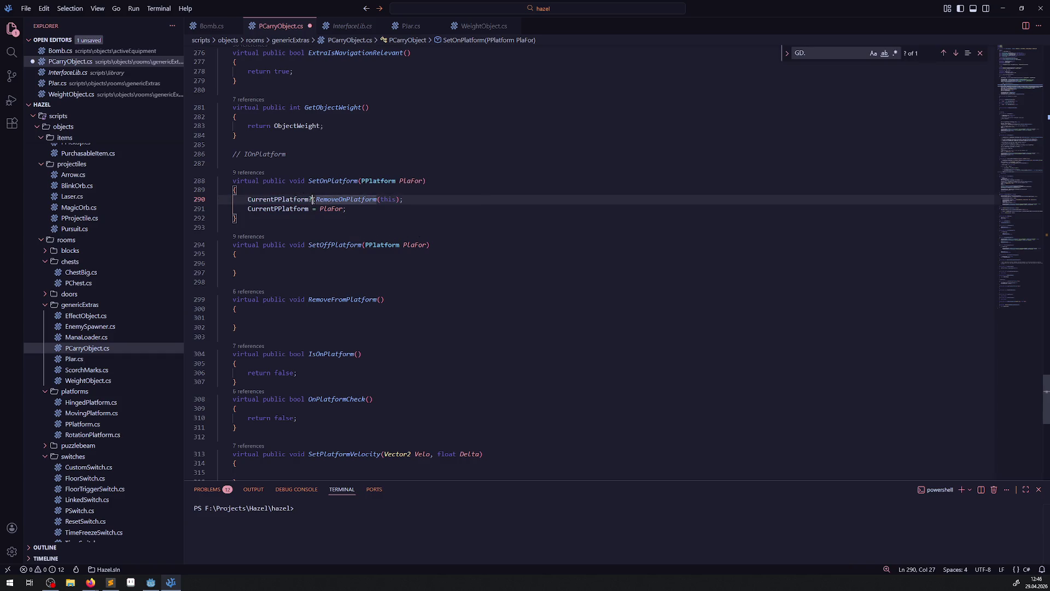
drag(313, 199, 310, 199)
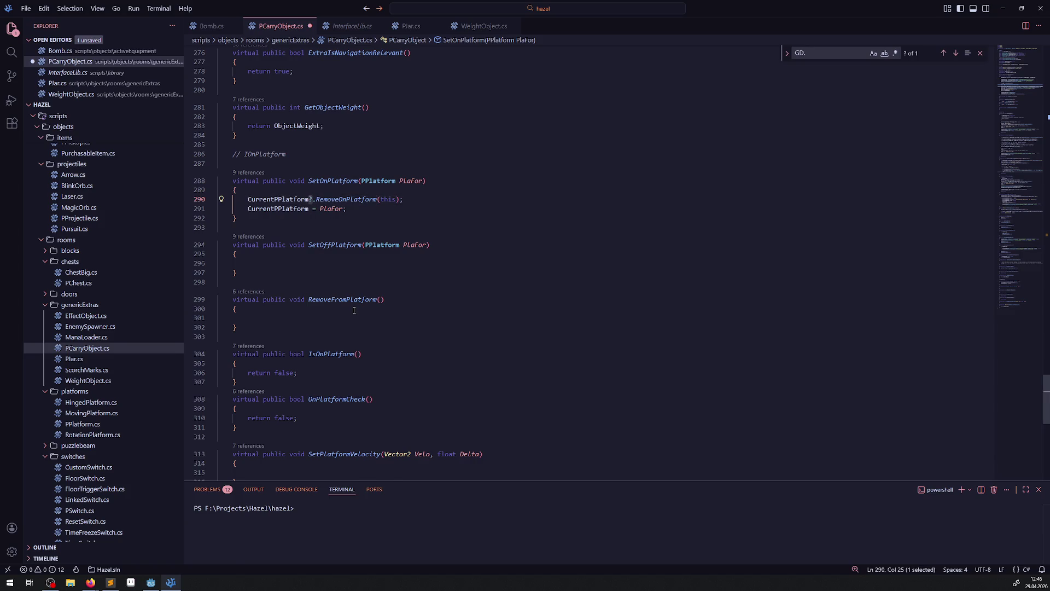
key(ctrl+z)
scroll(366, 303, down, 20)
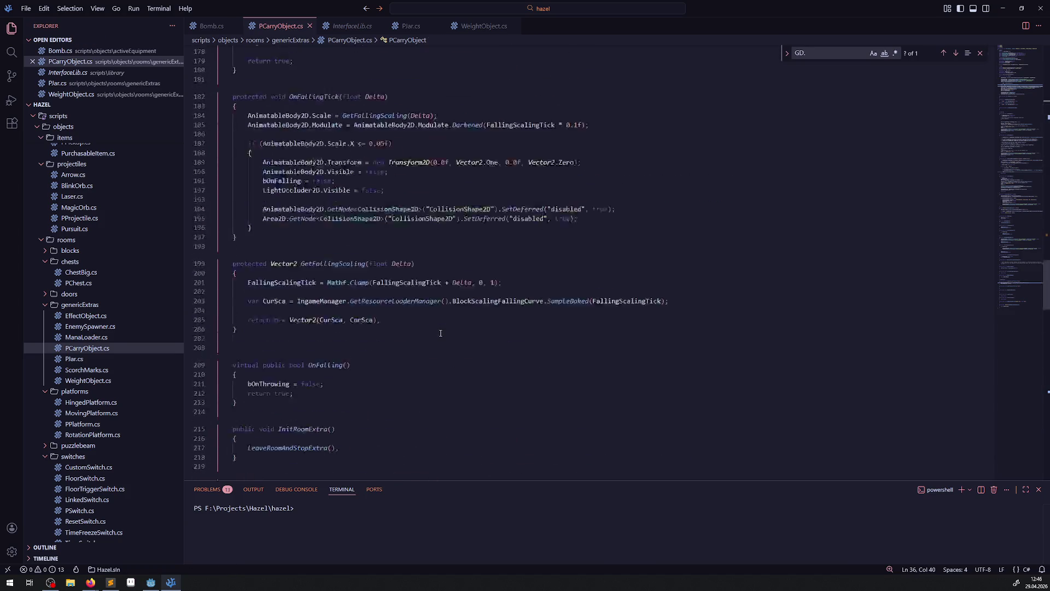
scroll(441, 328, up, 2)
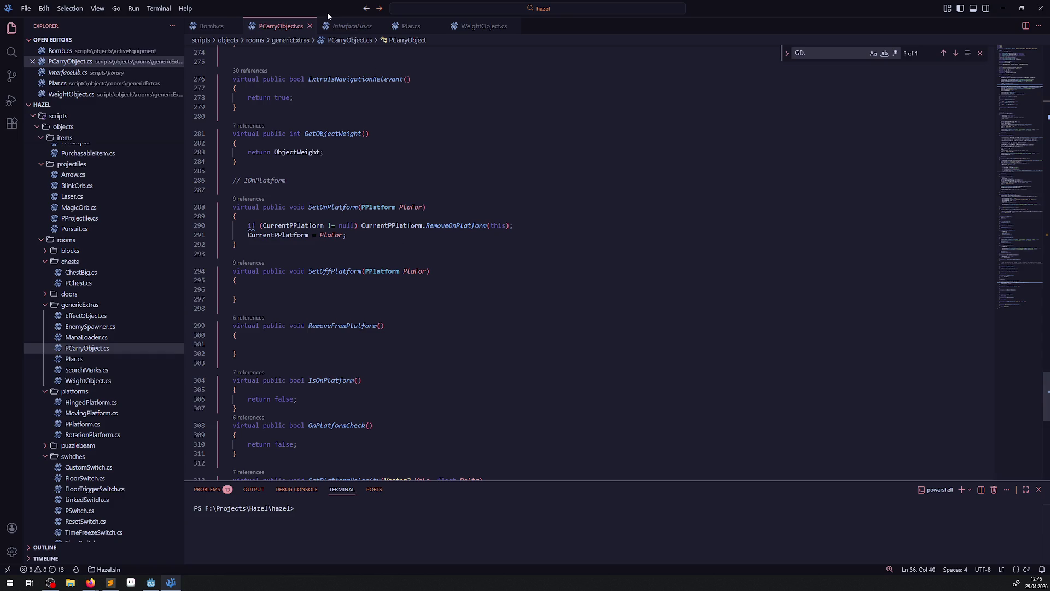
click(212, 26)
scroll(410, 275, down, 10)
scroll(411, 276, up, 20)
scroll(412, 260, up, 20)
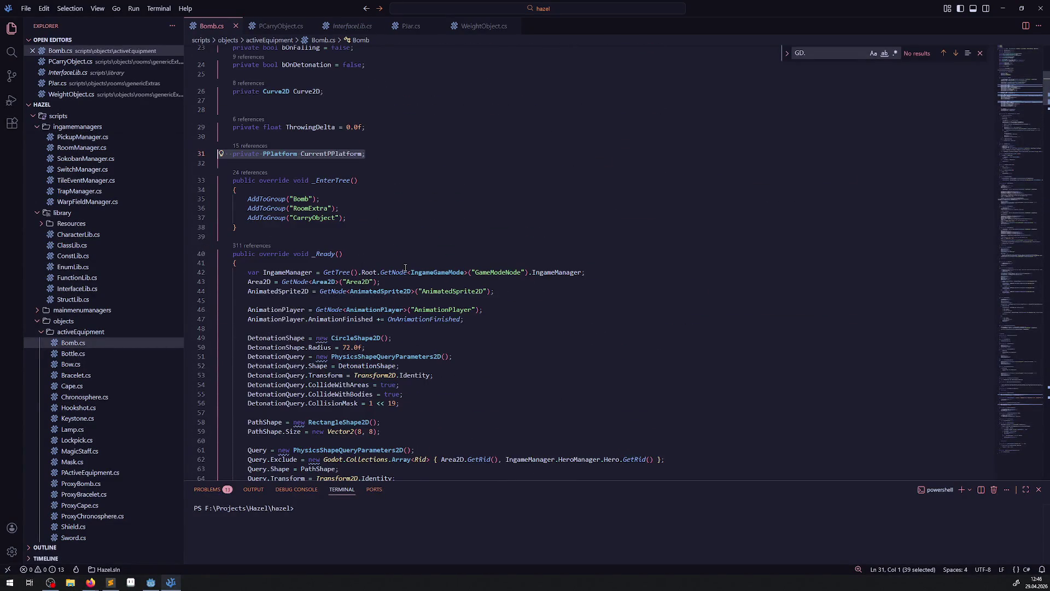
click(281, 26)
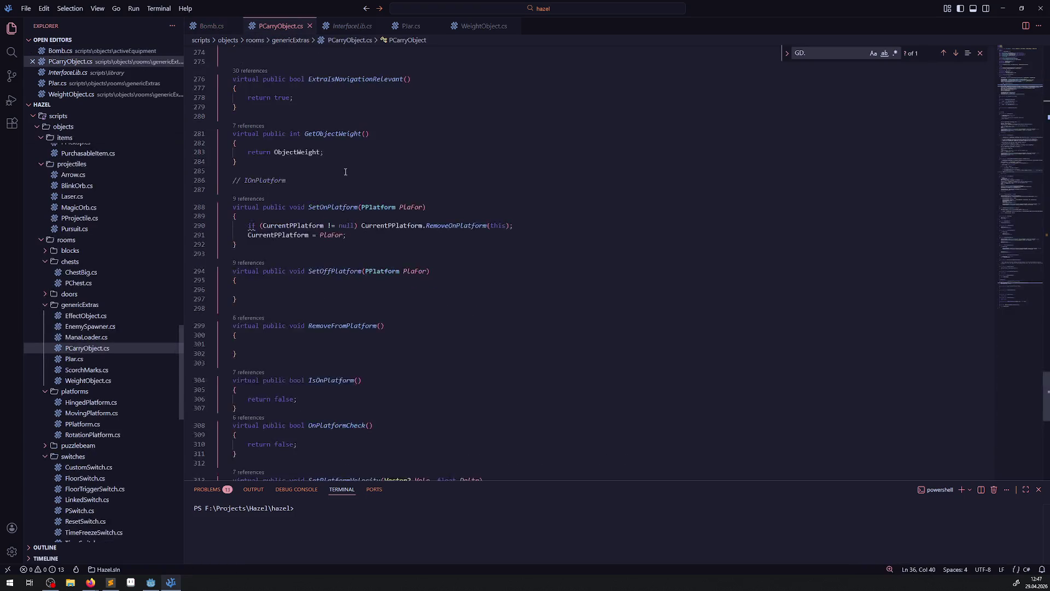
scroll(347, 180, up, 20)
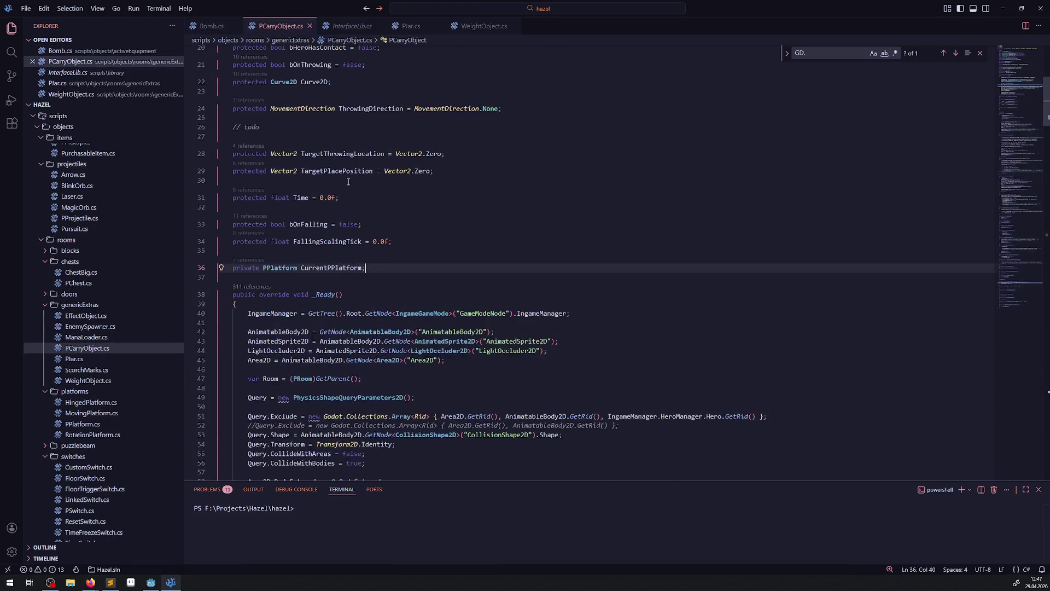
Copy Bomb.cs's _EnterTree method into PCarryObject.cs below the CurrentPPlatform field
scroll(374, 205, down, 13)
click(460, 181)
key(ctrl+f)
text(tree)
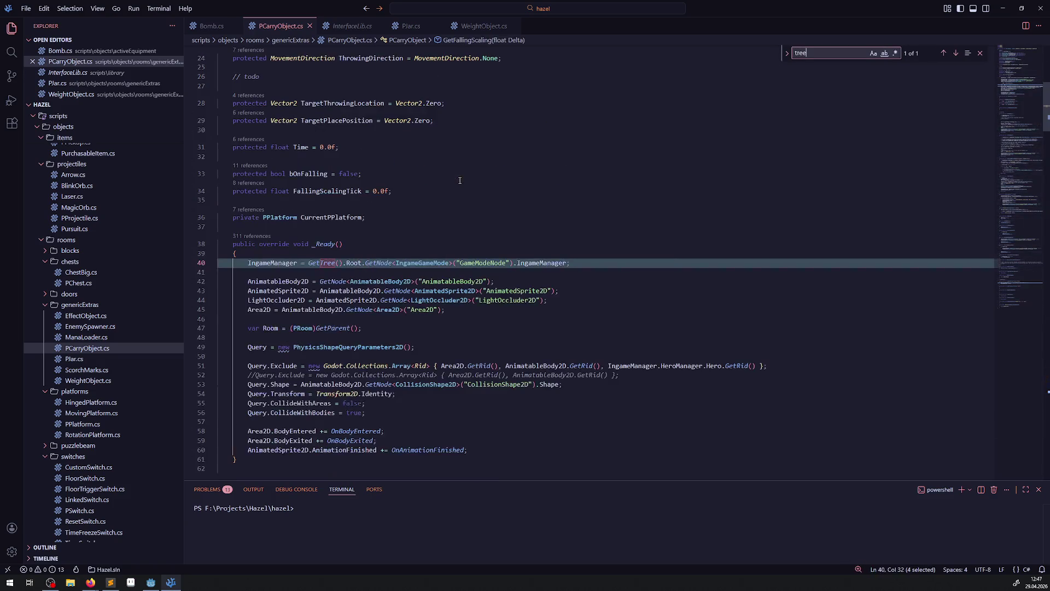
click(211, 26)
drag(241, 236, 223, 183)
key(ctrl+c)
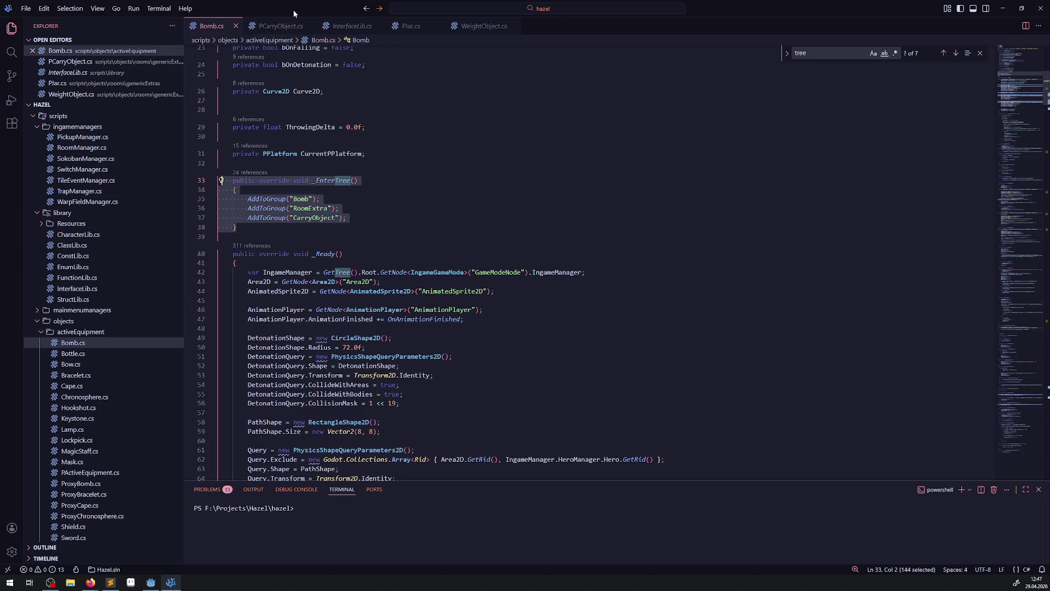
click(278, 26)
click(255, 229)
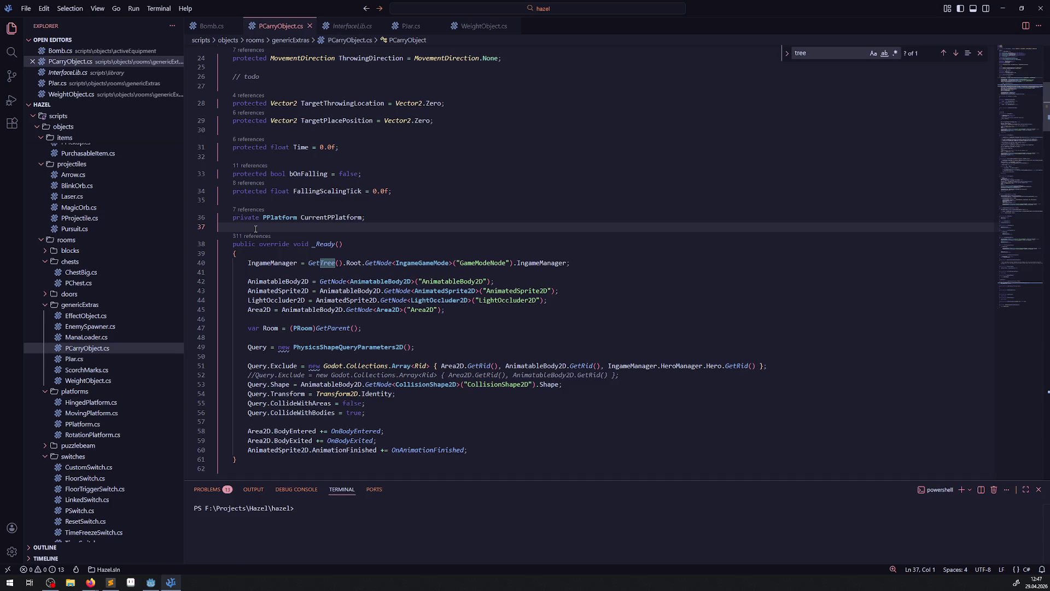
key(ctrl+v)
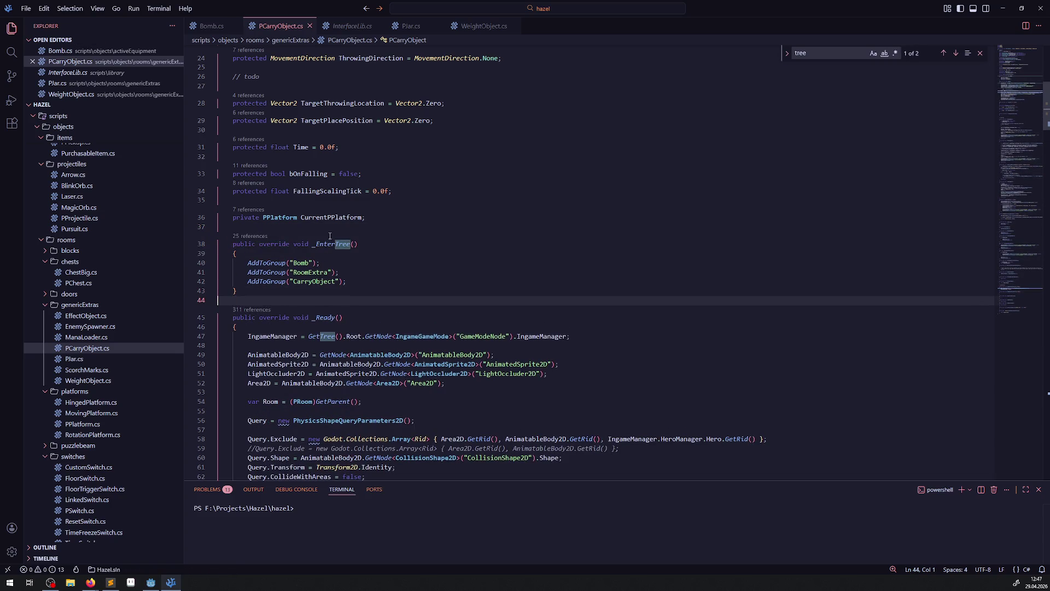
Delete the AddToGroup("Bomb") line from the pasted _EnterTree and save PCarryObject.cs
scroll(332, 257, up, 10)
double_click(320, 111)
scroll(362, 246, down, 5)
double_click(308, 257)
click(344, 248)
drag(337, 239, 220, 239)
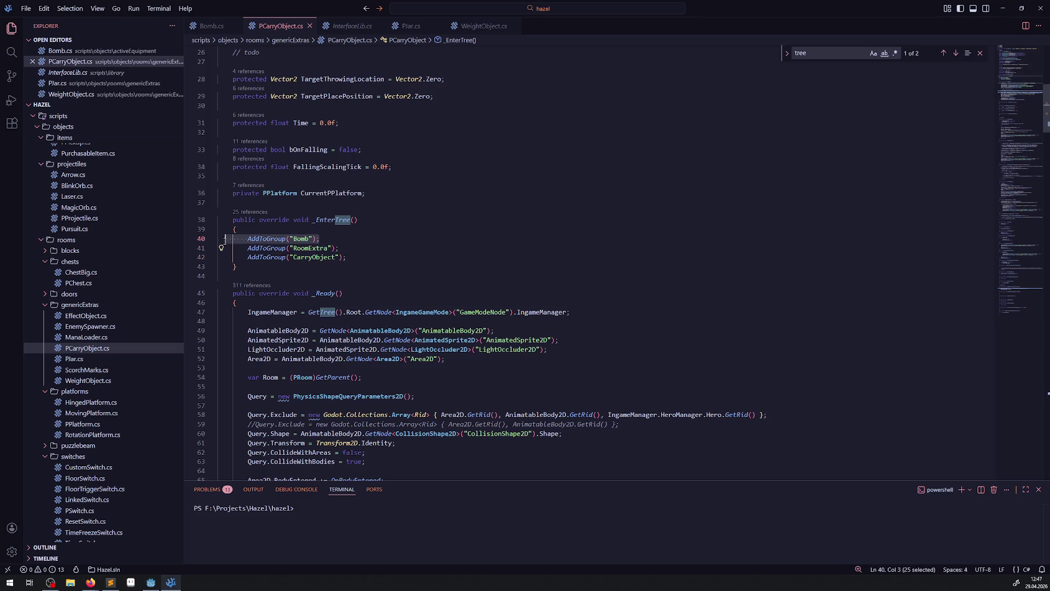
key(BackSpace)
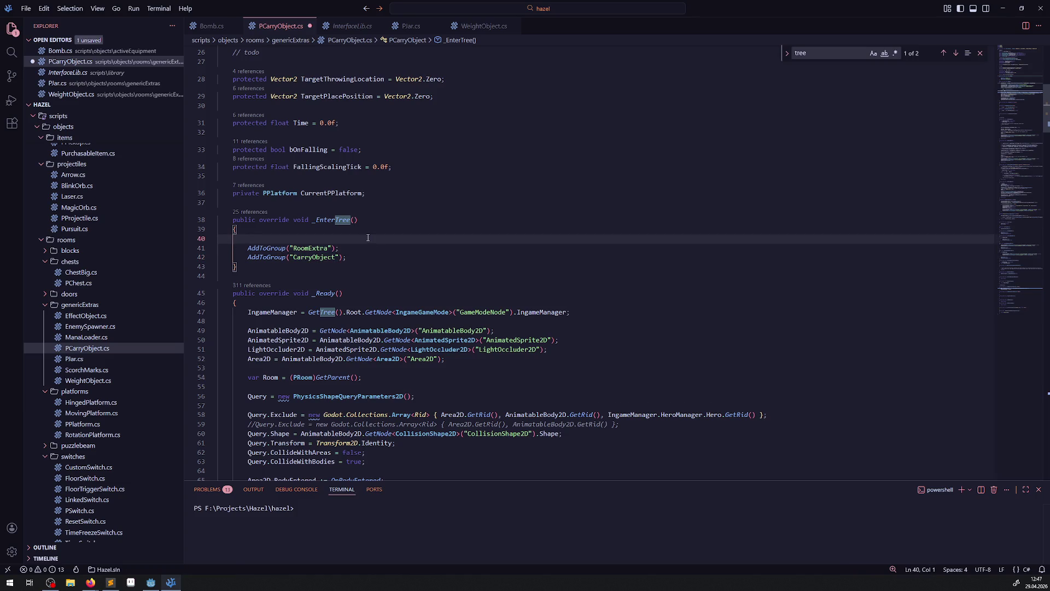
key(ctrl+s)
click(414, 26)
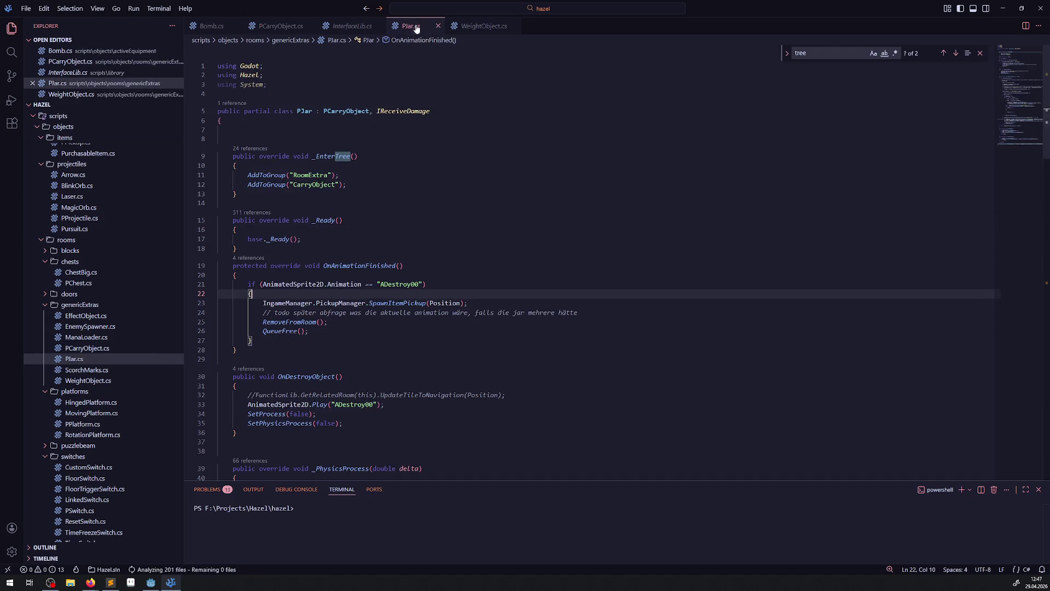
Delete PJar.cs's _EnterTree method with its blank lines and save
drag(339, 193, 219, 156)
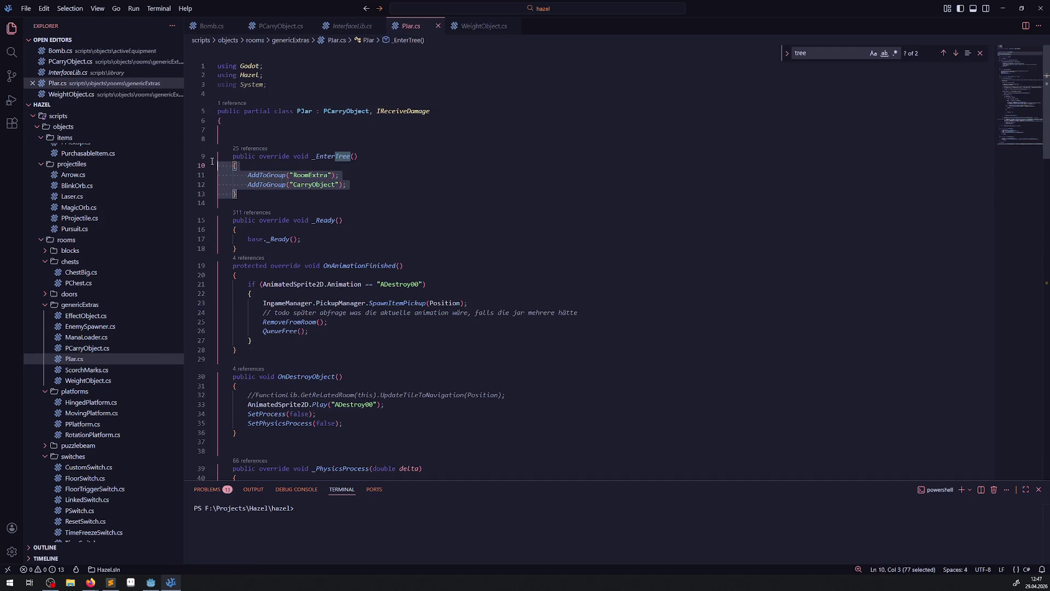
key(Delete)
key(BackSpace)
key(BackSpace)
key(BackSpace)
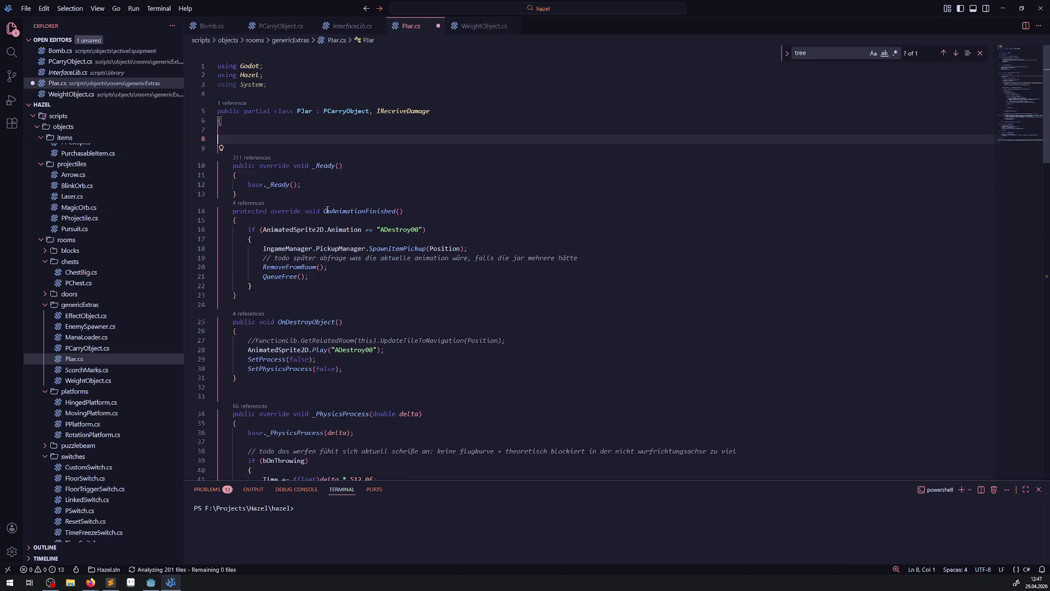
key(Delete)
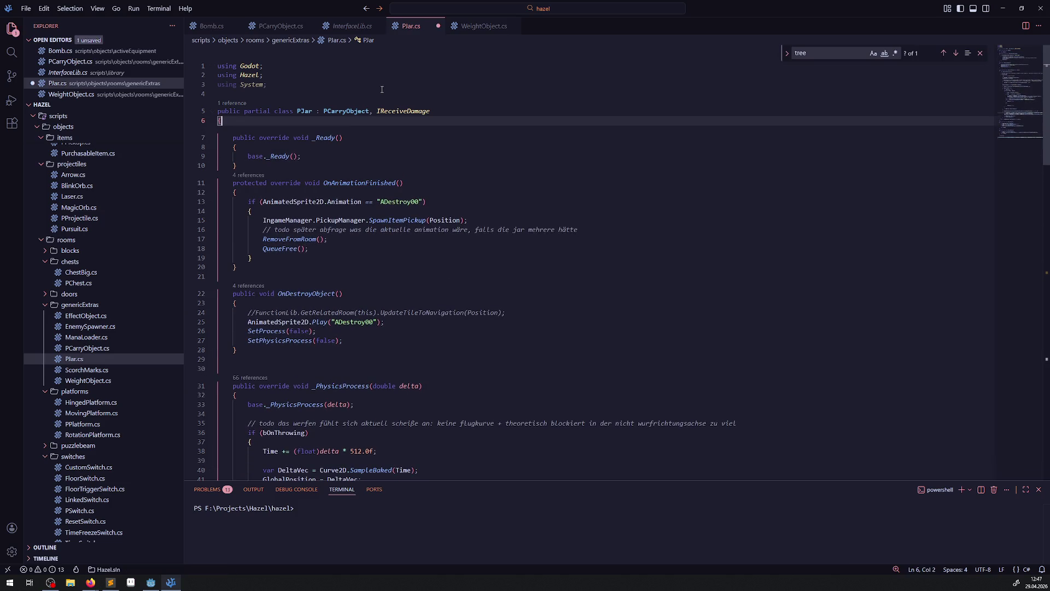
key(ctrl+s)
Delete WeightObject.cs's _EnterTree block and save it
click(477, 27)
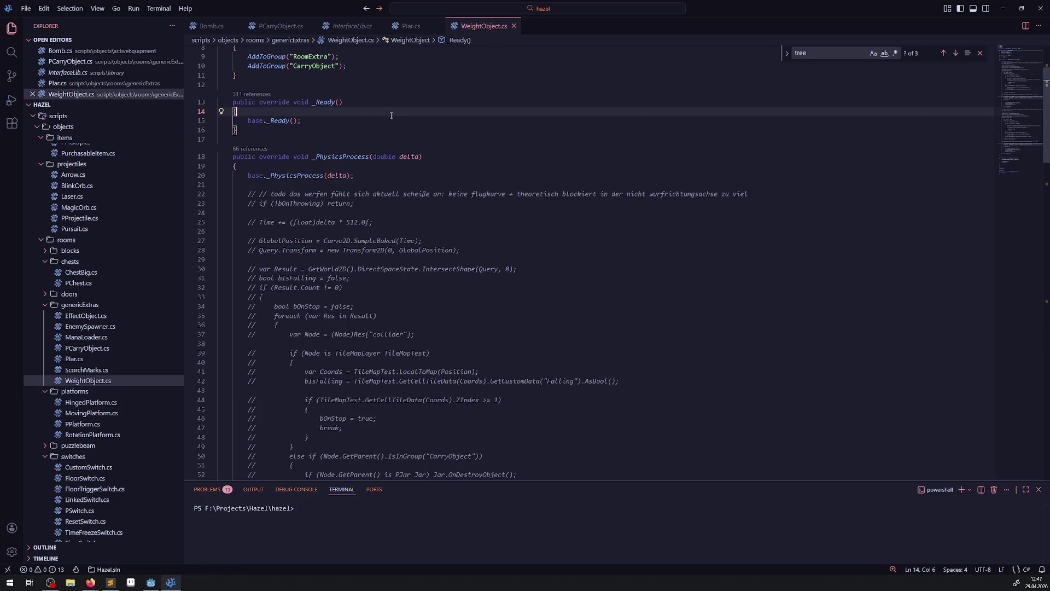
scroll(328, 218, up, 2)
drag(237, 175, 211, 138)
key(Delete)
key(Delete)
key(Delete)
click(479, 136)
key(ctrl+s)
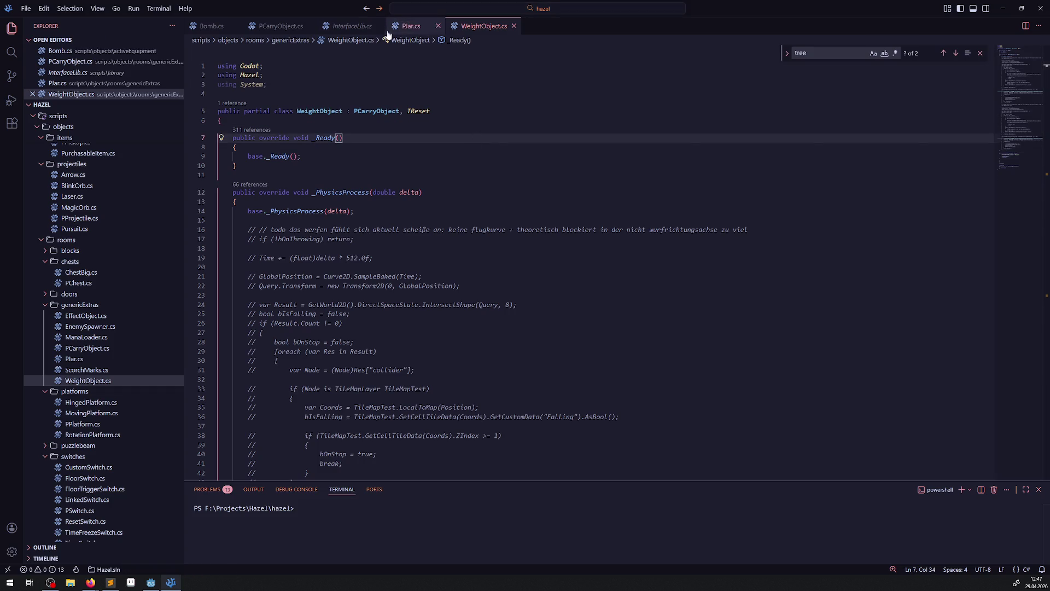
click(278, 31)
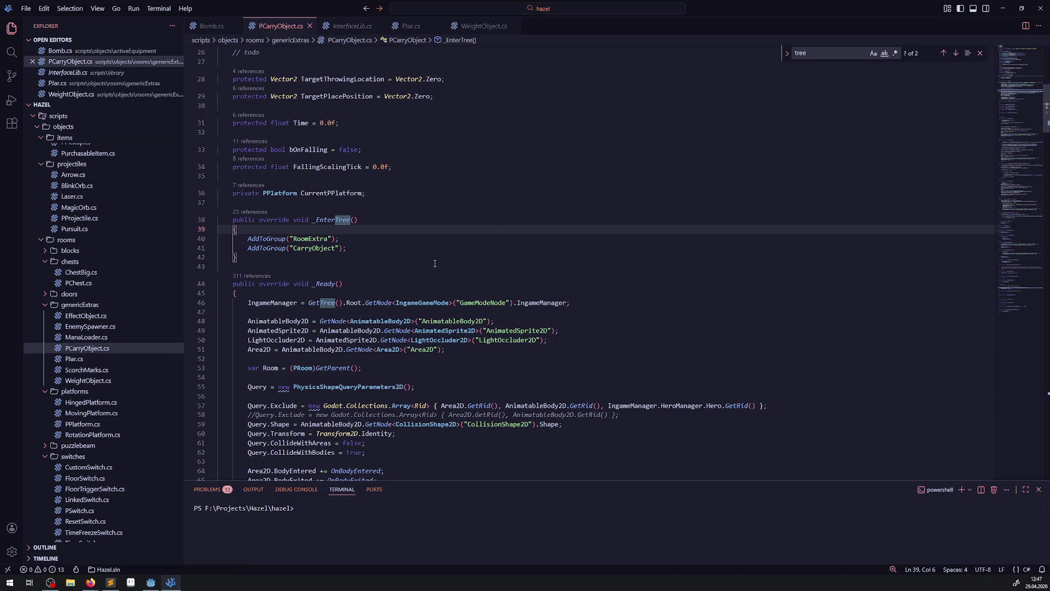
In Bomb.cs, copy RemoveFromRoom's null-checked CurrentPPlatform.RemoveOnPlatform(this) line
scroll(397, 295, down, 20)
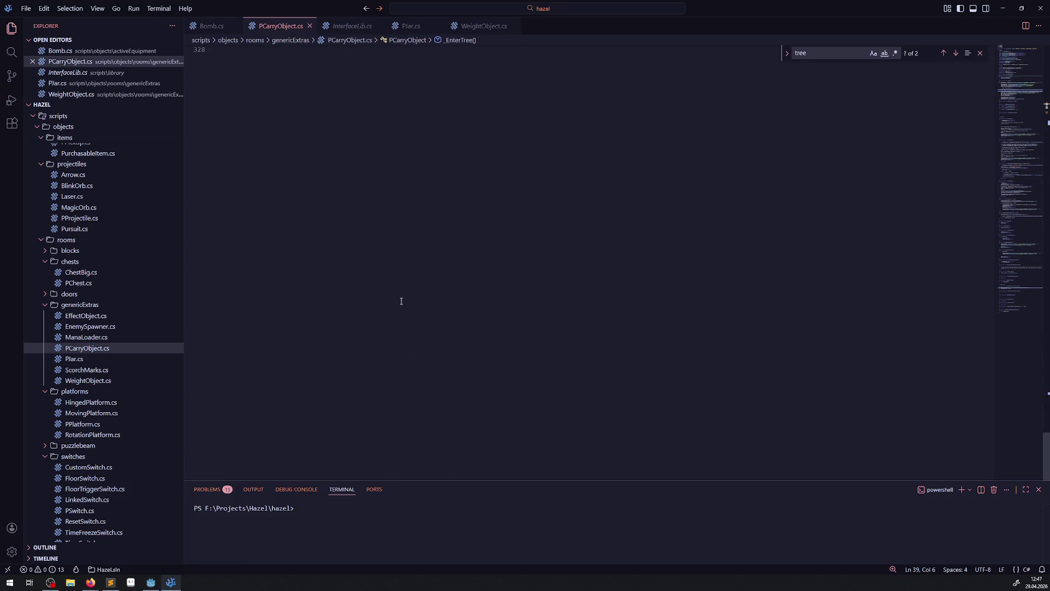
scroll(392, 286, up, 10)
click(212, 25)
scroll(417, 302, down, 20)
scroll(416, 302, down, 12)
scroll(405, 290, up, 5)
scroll(326, 118, up, 3)
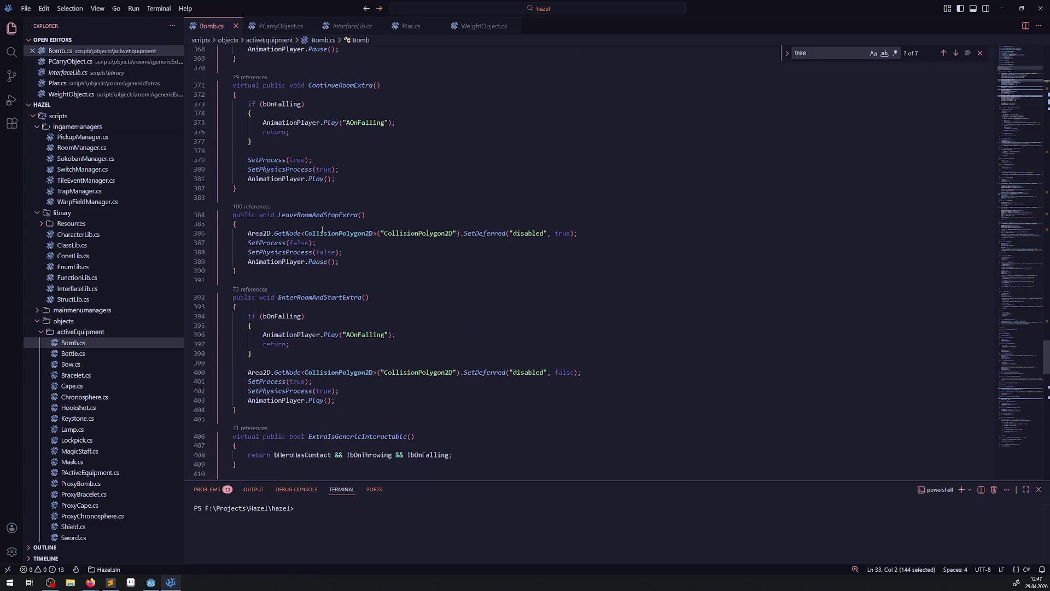
double_click(304, 214)
scroll(317, 257, up, 3)
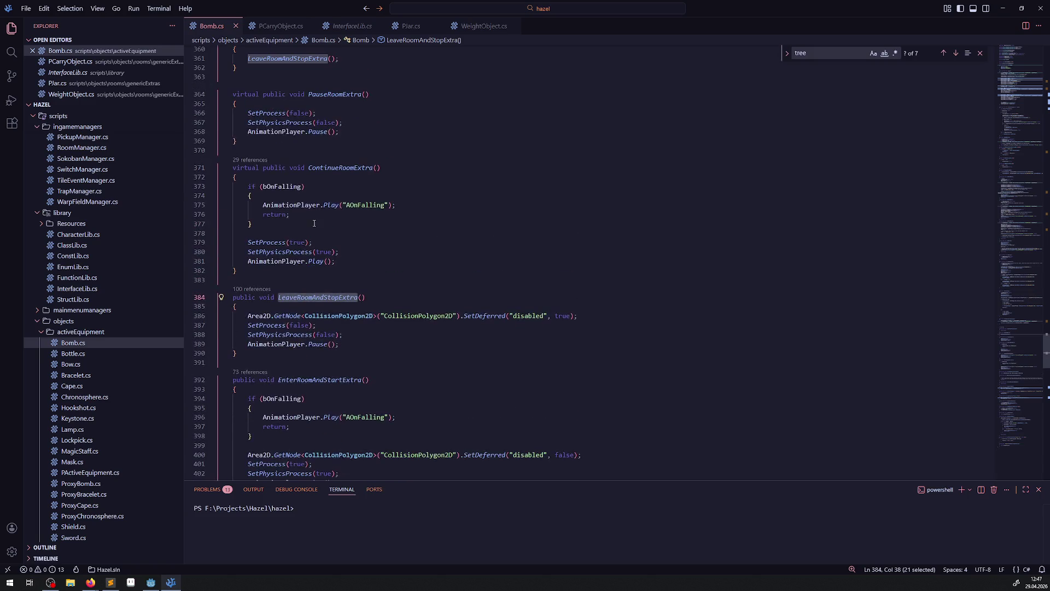
scroll(328, 219, up, 2)
scroll(329, 203, down, 5)
scroll(330, 202, down, 7)
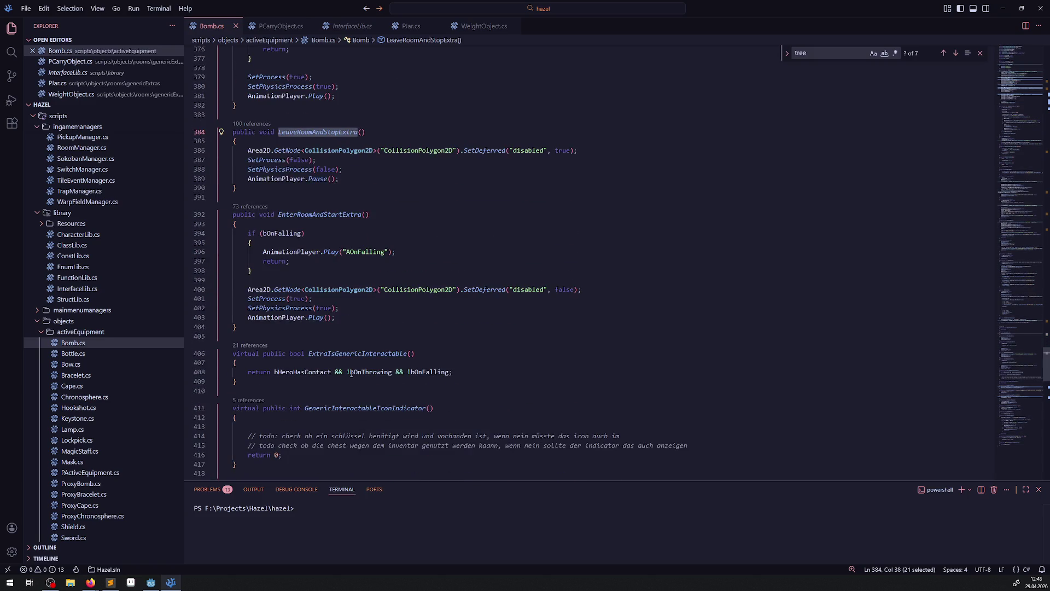
scroll(322, 251, up, 6)
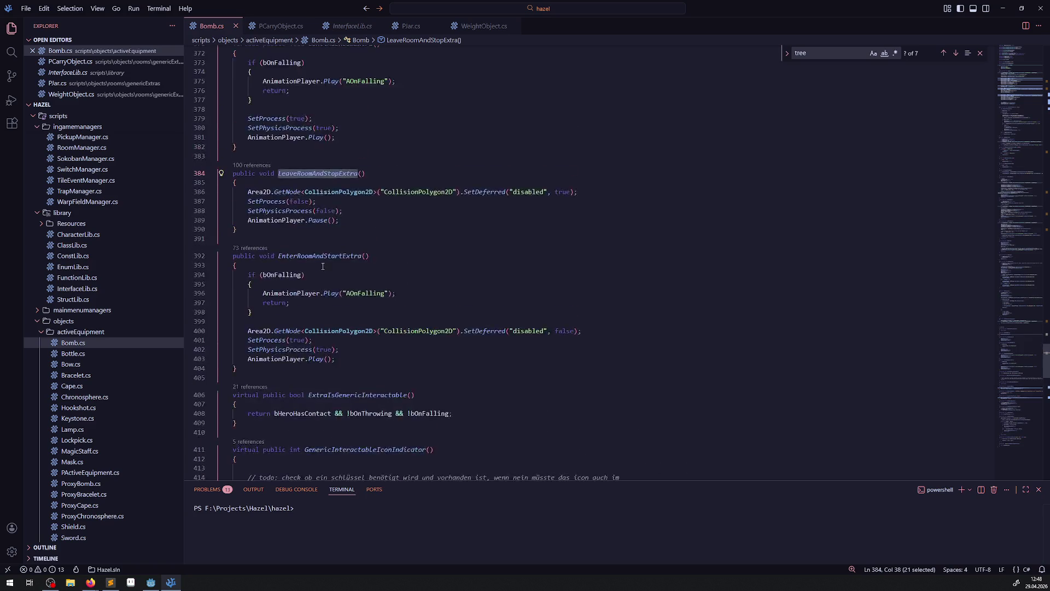
scroll(380, 249, down, 1)
scroll(410, 283, down, 10)
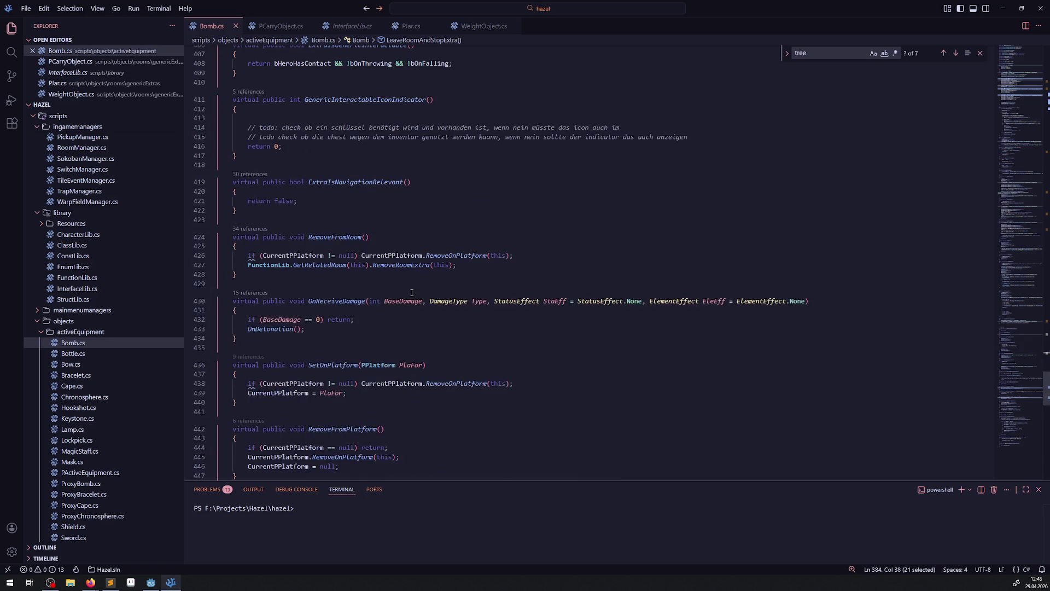
double_click(347, 236)
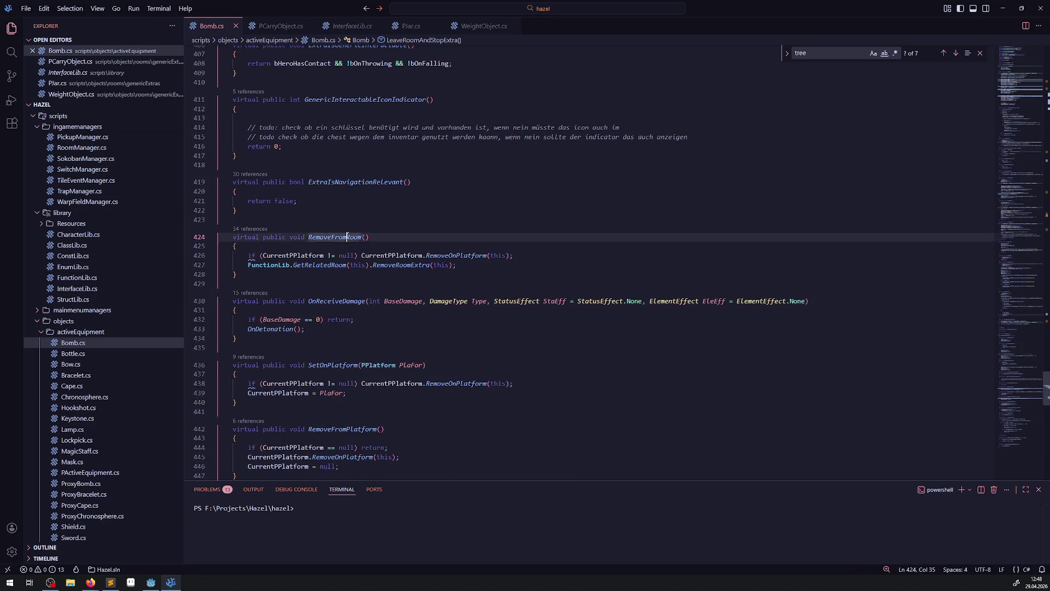
drag(243, 258, 529, 256)
key(ctrl+c)
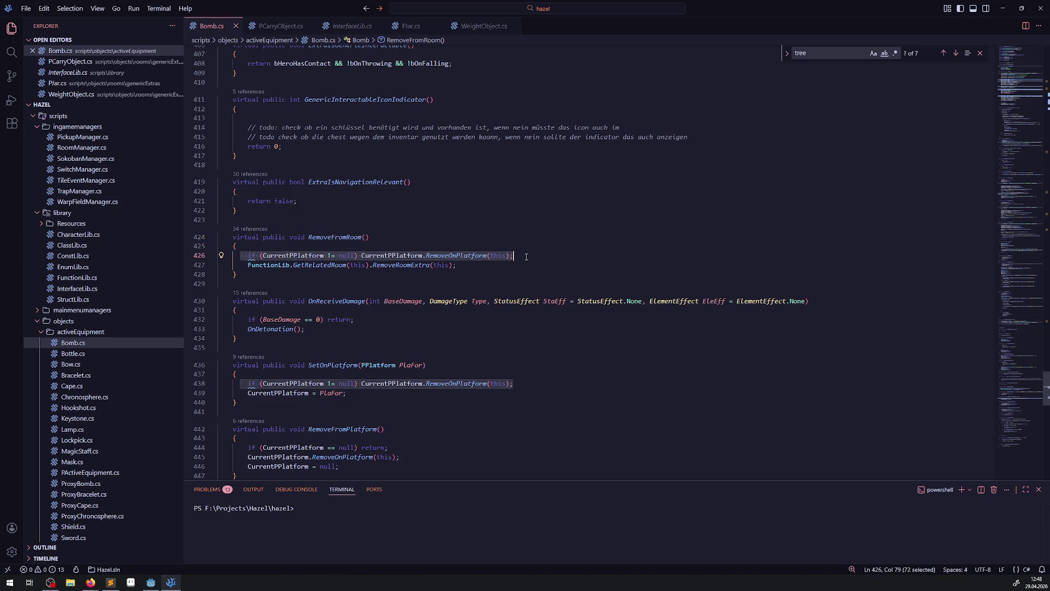
Paste the platform check as the first line of PCarryObject.cs's RemoveFromRoom
click(281, 26)
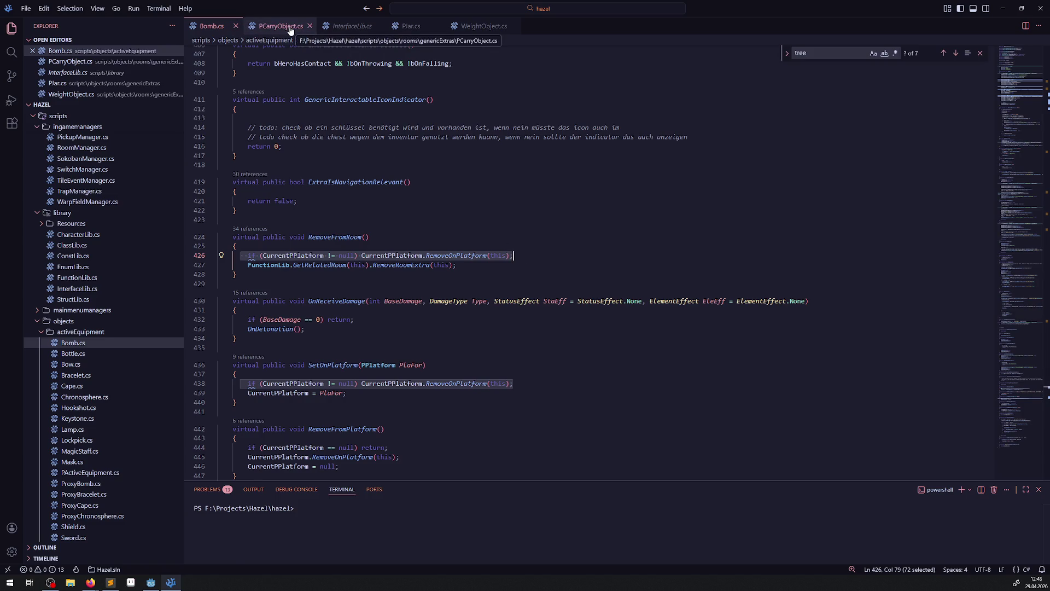
scroll(355, 342, up, 2)
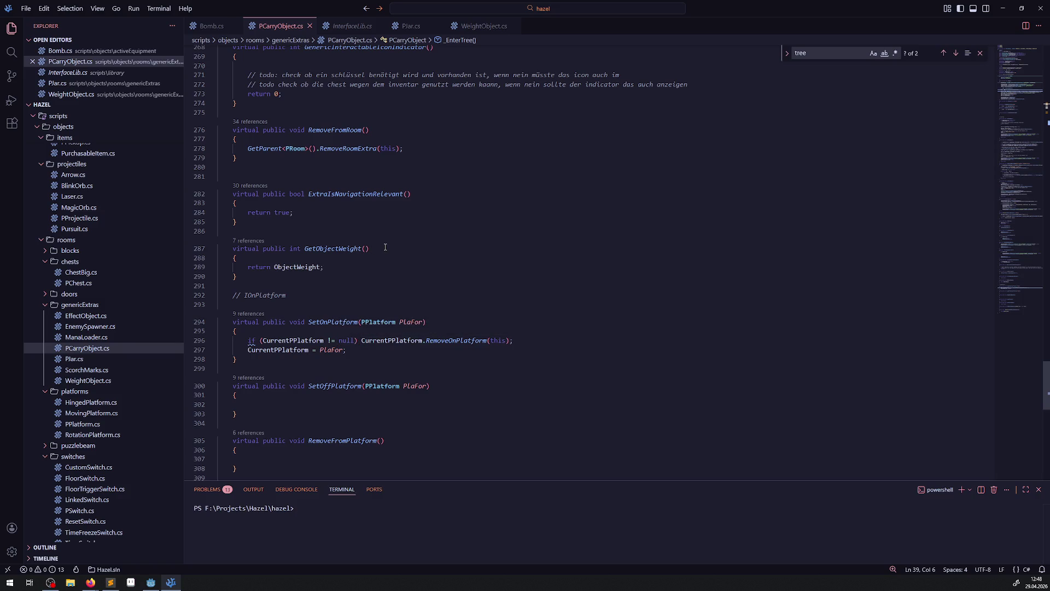
click(343, 138)
key(Return)
key(ctrl+v)
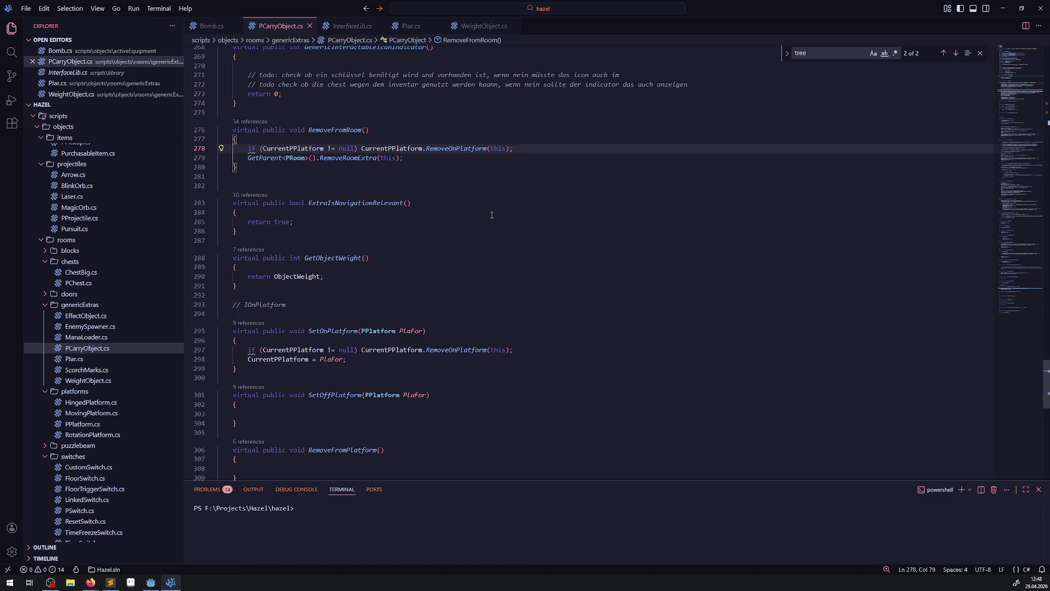
click(427, 198)
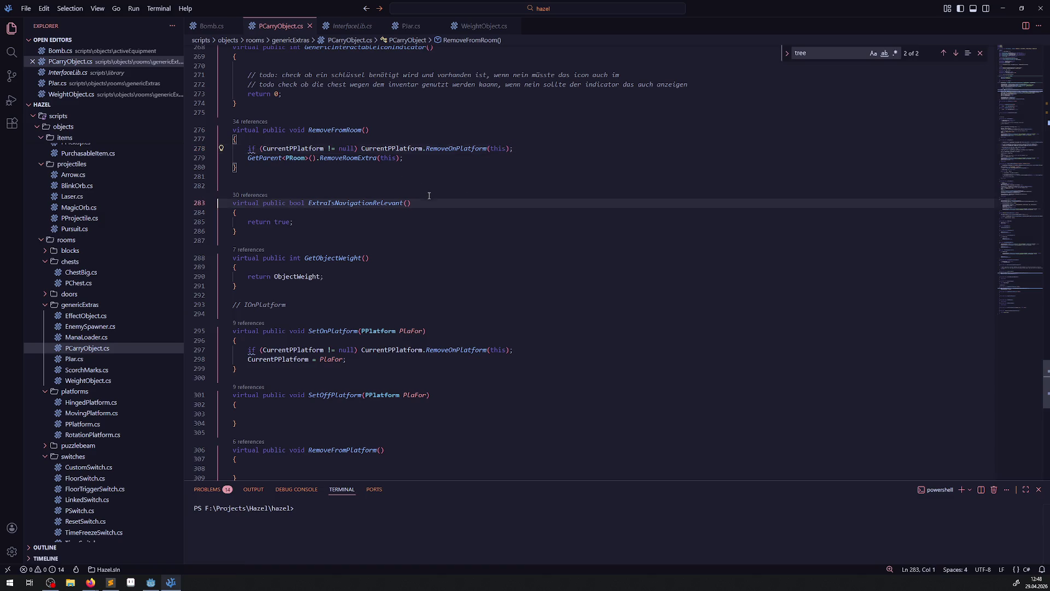
scroll(363, 319, down, 3)
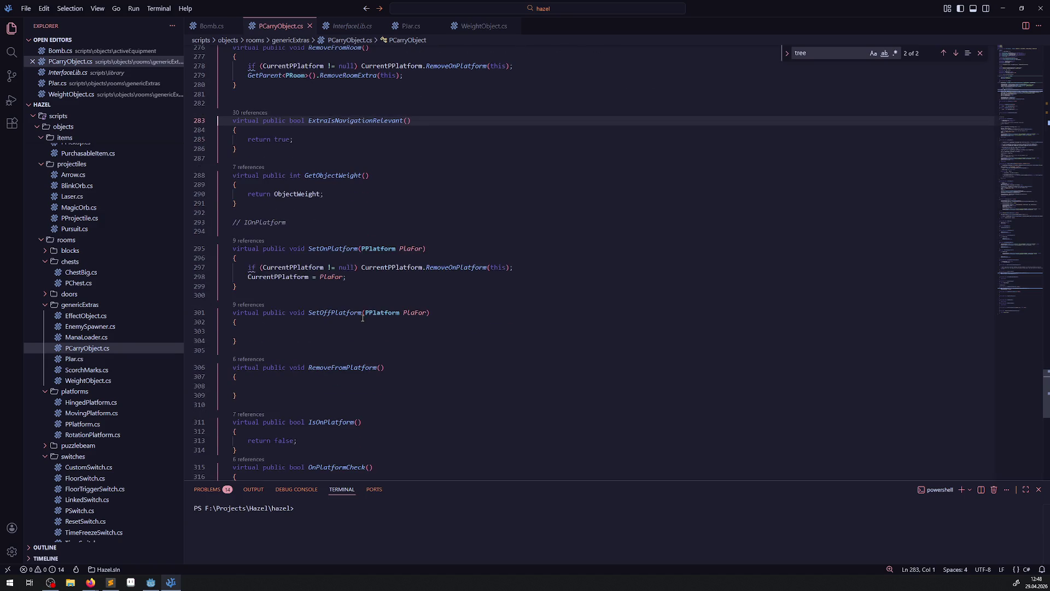
scroll(340, 198, down, 1)
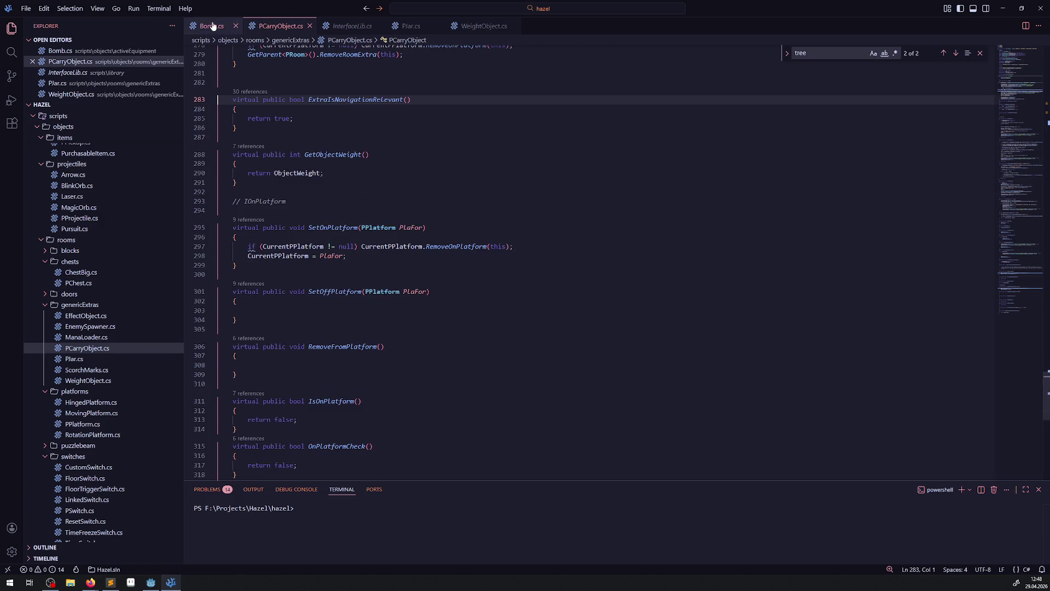
Back in Bomb.cs, review CurrentPPlatform's uses and select the IsOnPlatform() method name
click(215, 32)
double_click(292, 255)
scroll(340, 383, down, 6)
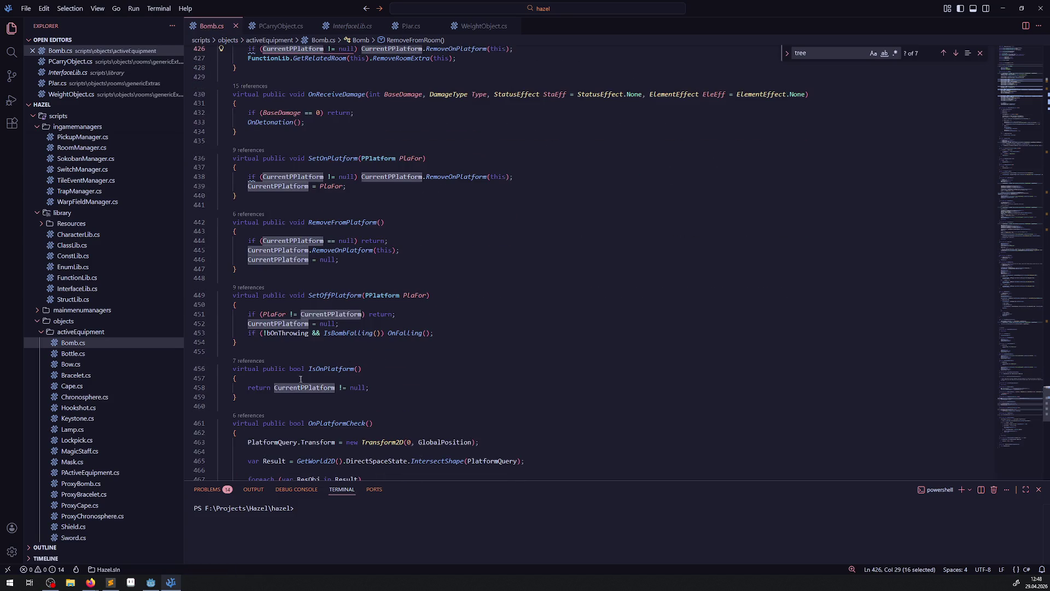
drag(309, 369, 394, 370)
key(ctrl+c)
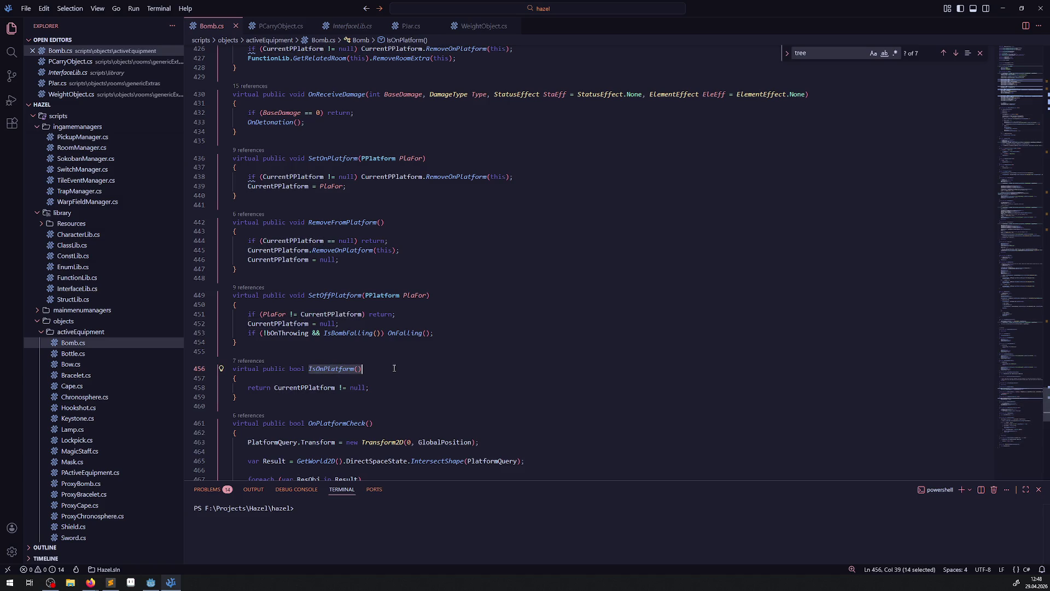
scroll(370, 317, up, 5)
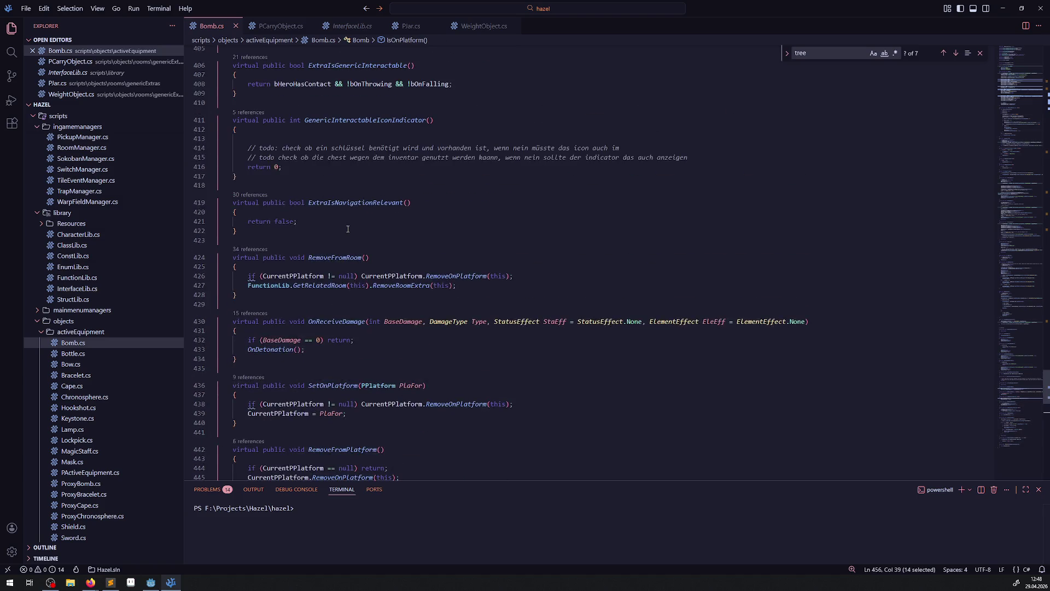
scroll(356, 286, down, 3)
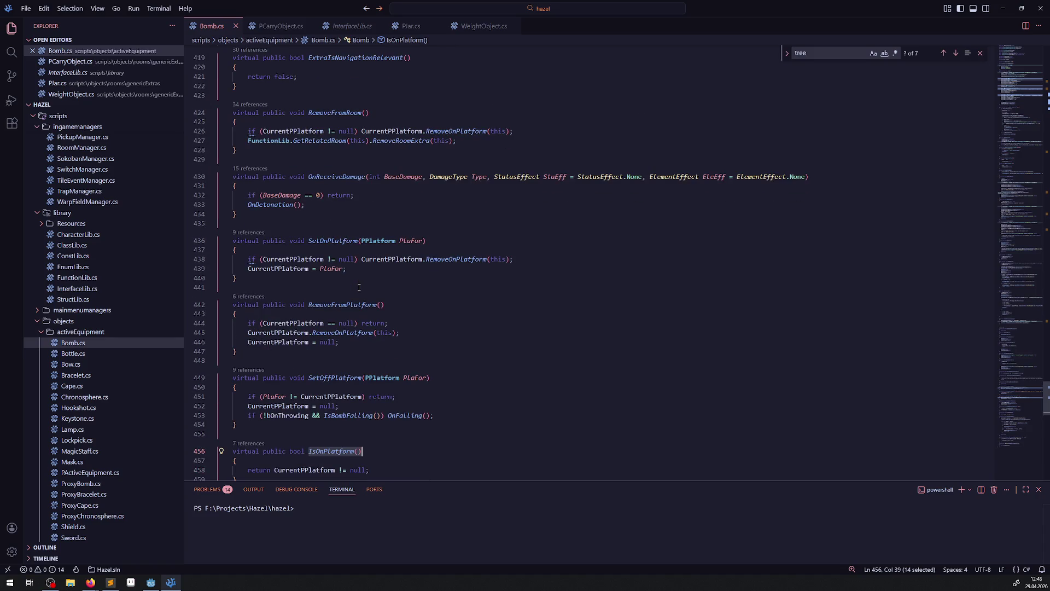
scroll(360, 286, down, 1)
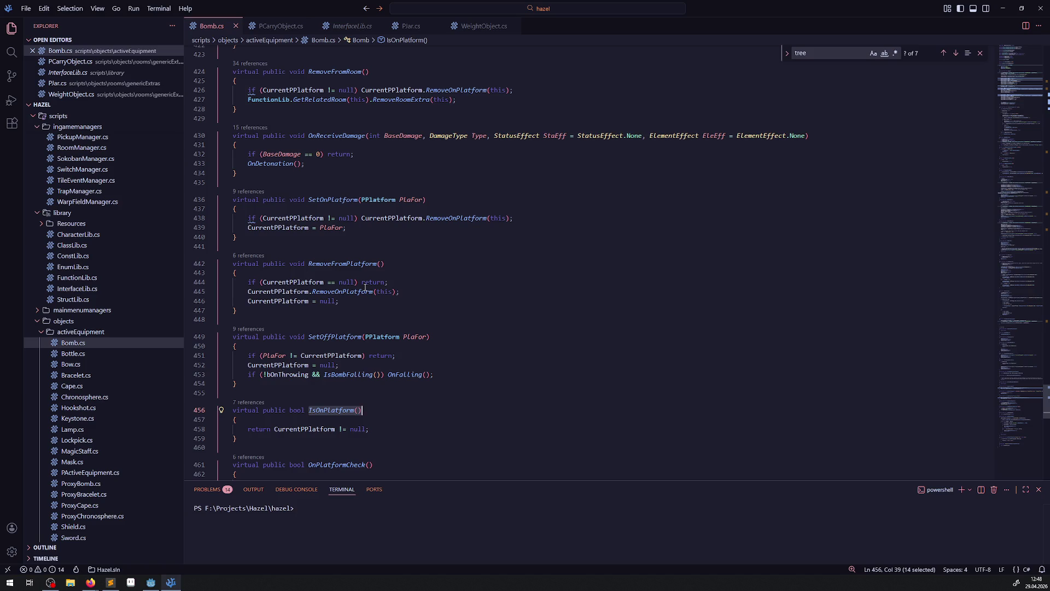
scroll(366, 282, up, 7)
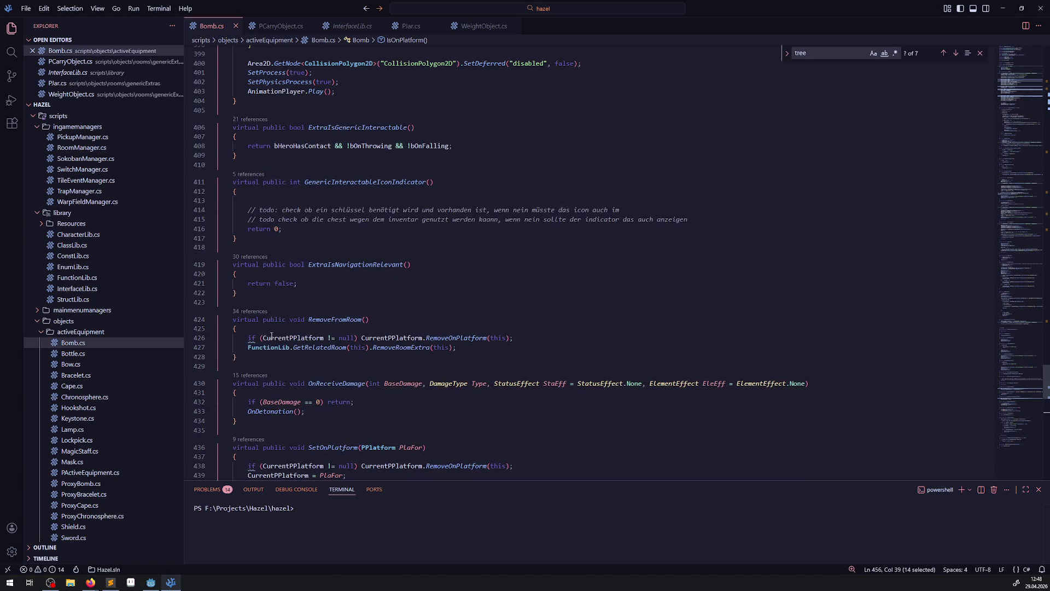
In Bomb.cs, replace the null checks on line 426 and in SetOnPlatform with IsOnPlatform(), and save
drag(263, 338, 355, 337)
key(ctrl+v)
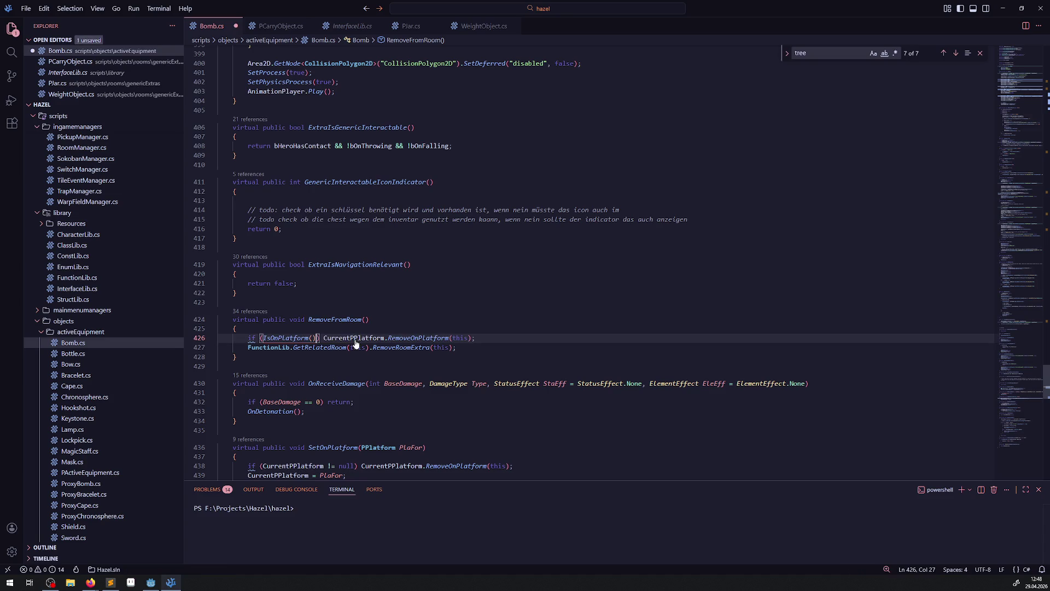
key(ctrl+s)
scroll(389, 279, up, 5)
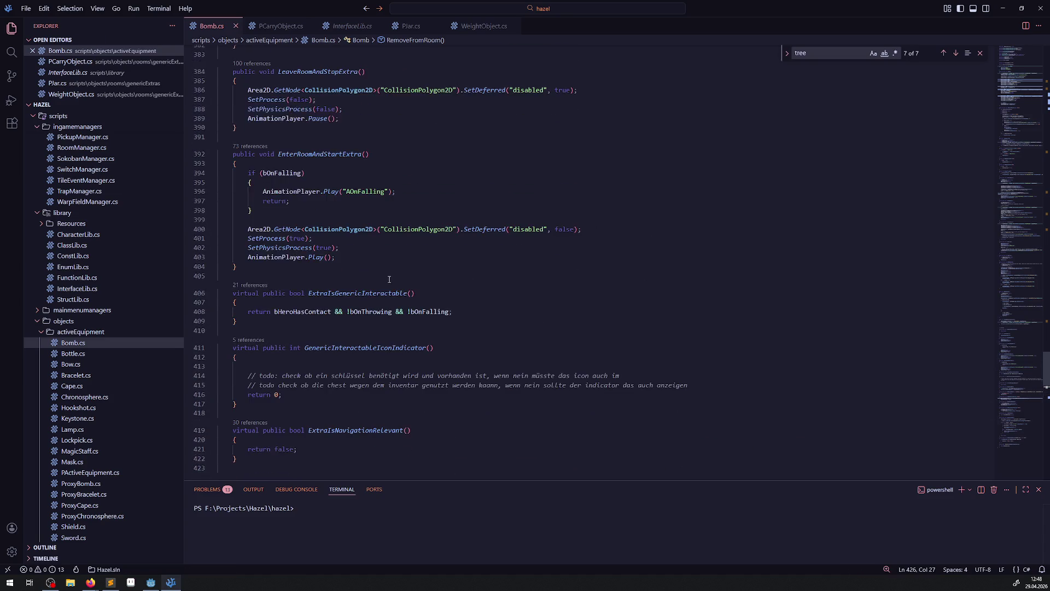
scroll(355, 205, down, 10)
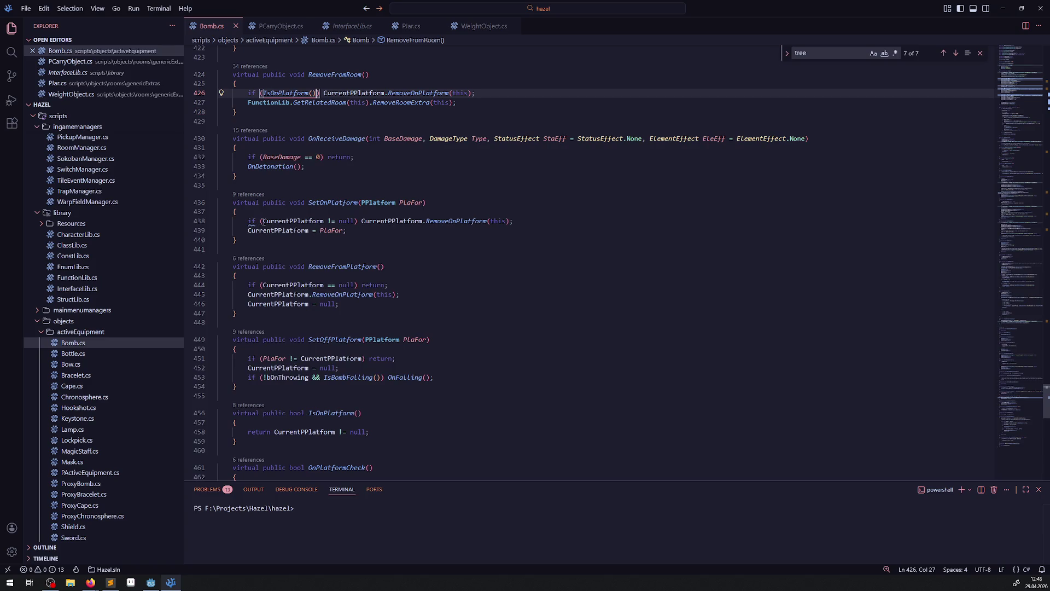
drag(263, 221, 355, 221)
key(ctrl+v)
key(ctrl+s)
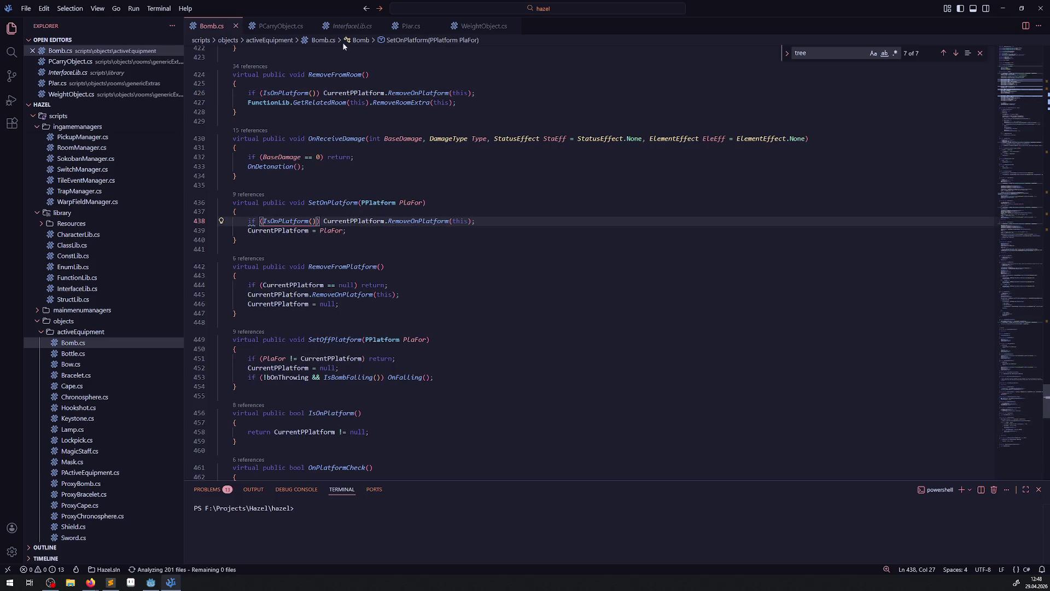
In PCarryObject.cs, replace the null checks on lines 297 and 278 with IsOnPlatform(), and save
click(284, 26)
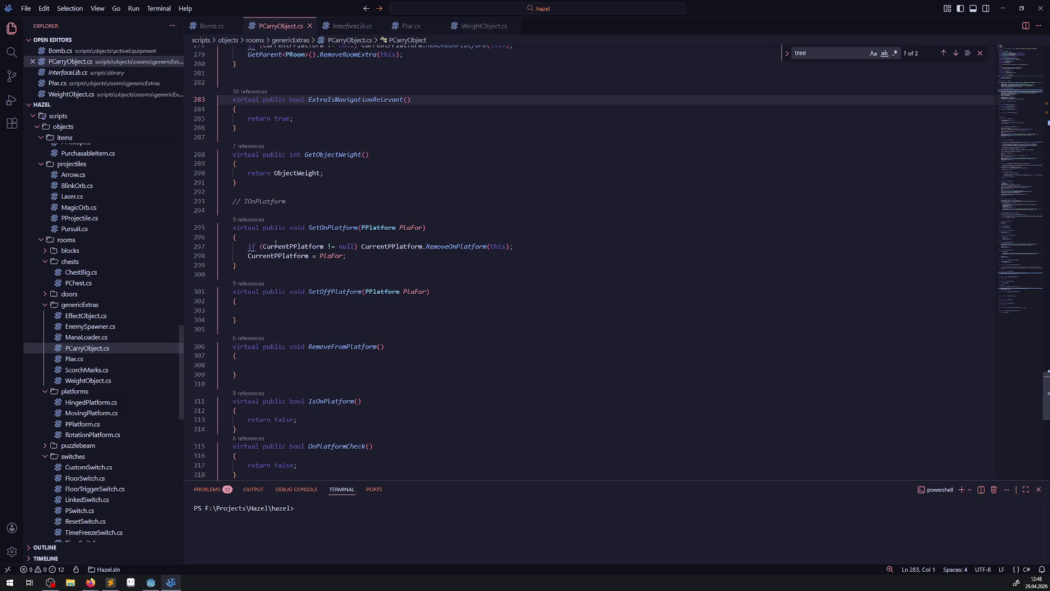
drag(264, 247, 354, 246)
key(ctrl+v)
key(ctrl+s)
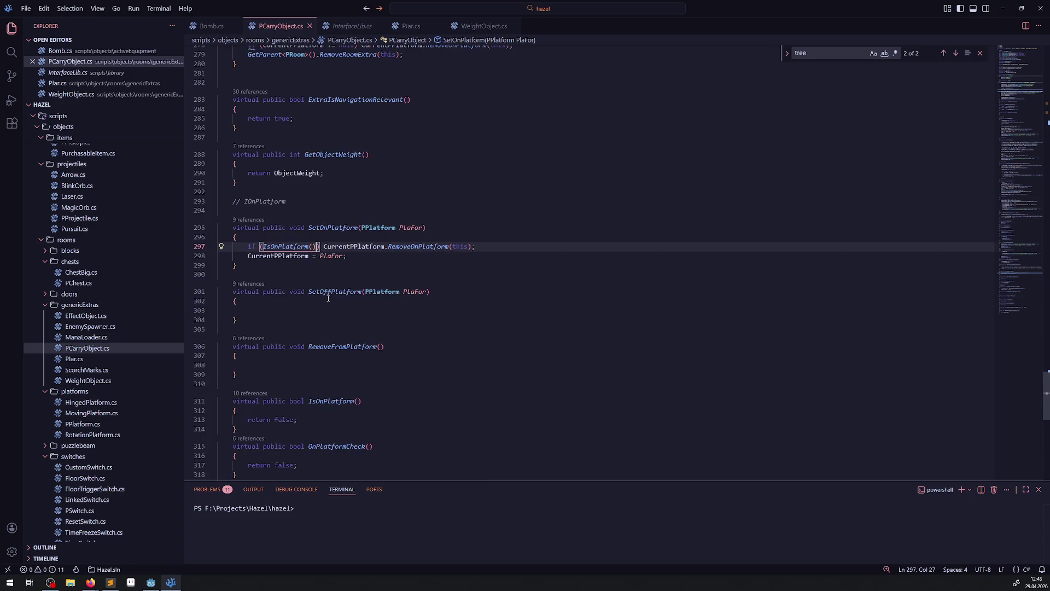
scroll(328, 298, up, 5)
drag(264, 169, 354, 170)
key(ctrl+v)
key(ctrl+s)
Copy Bomb.cs's three RemoveFromPlatform body lines into PCarryObject.cs's empty RemoveFromPlatform and save
click(205, 27)
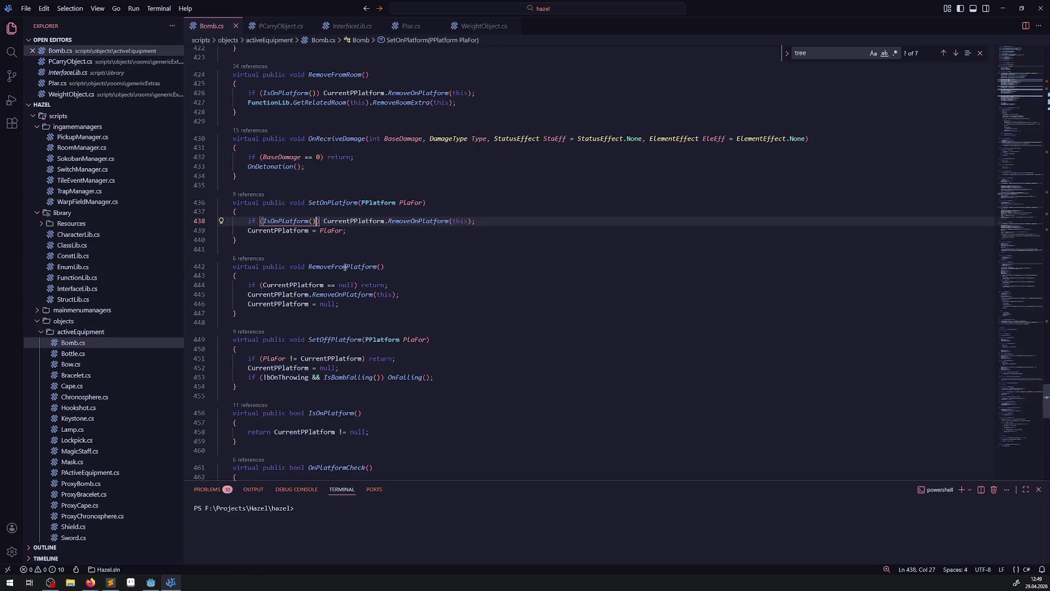
scroll(328, 251, down, 2)
click(339, 242)
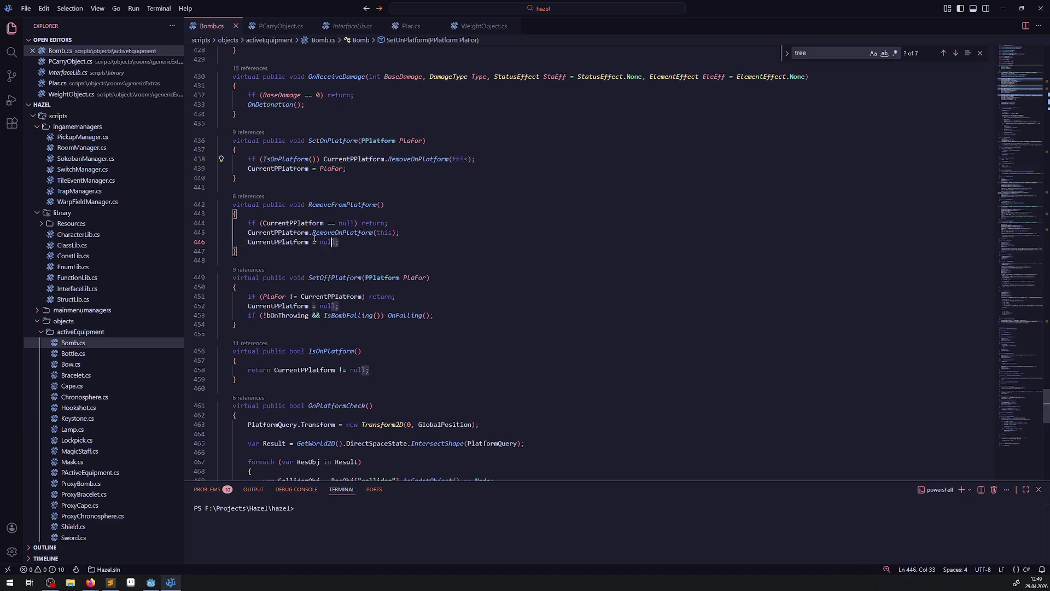
shift+click(205, 226)
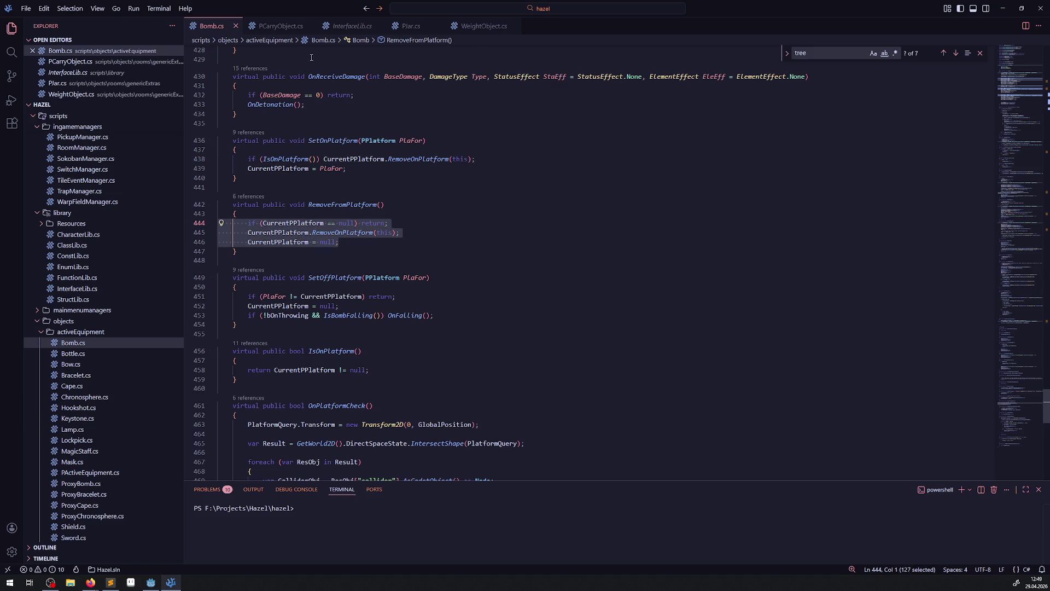
click(281, 26)
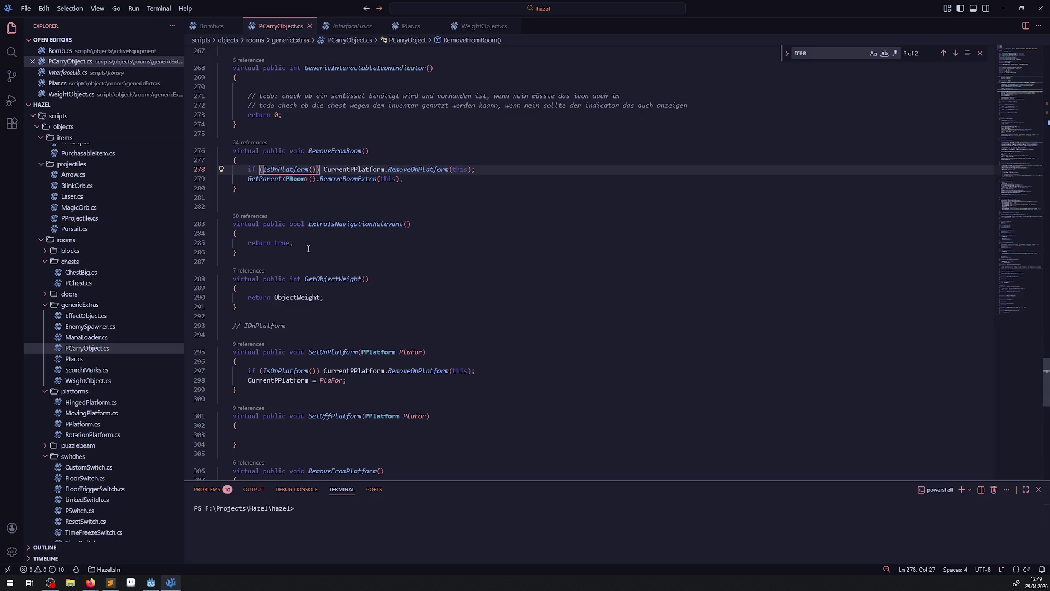
scroll(339, 305, down, 4)
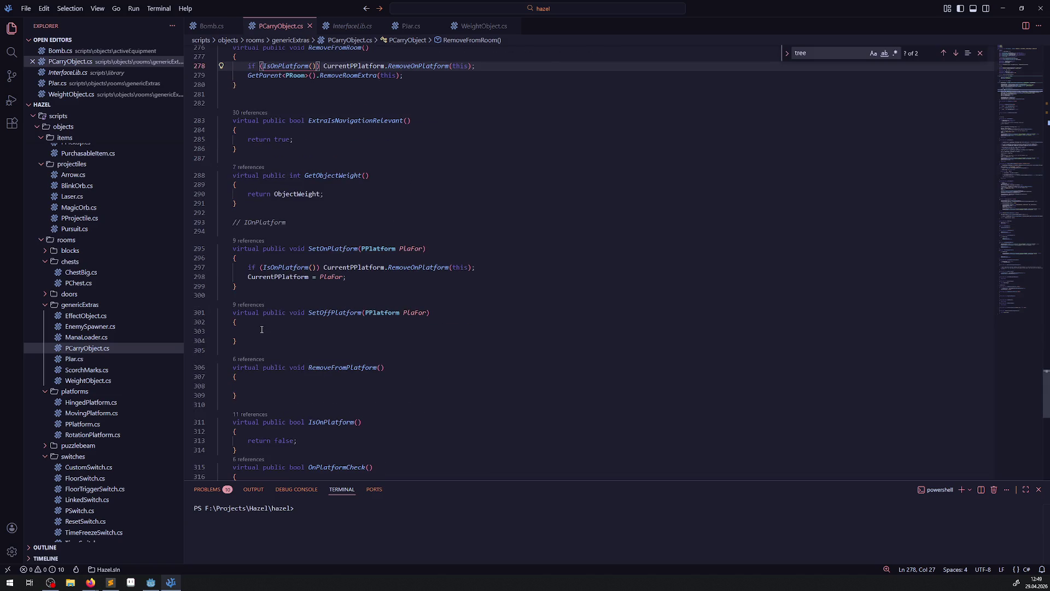
click(212, 25)
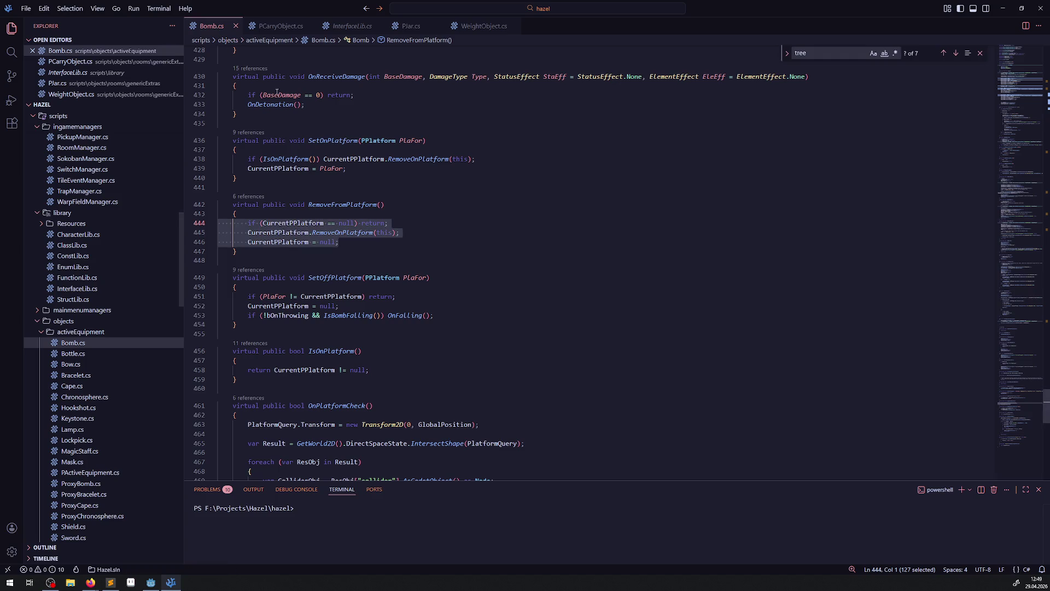
scroll(364, 238, down, 2)
scroll(365, 239, down, 1)
click(280, 26)
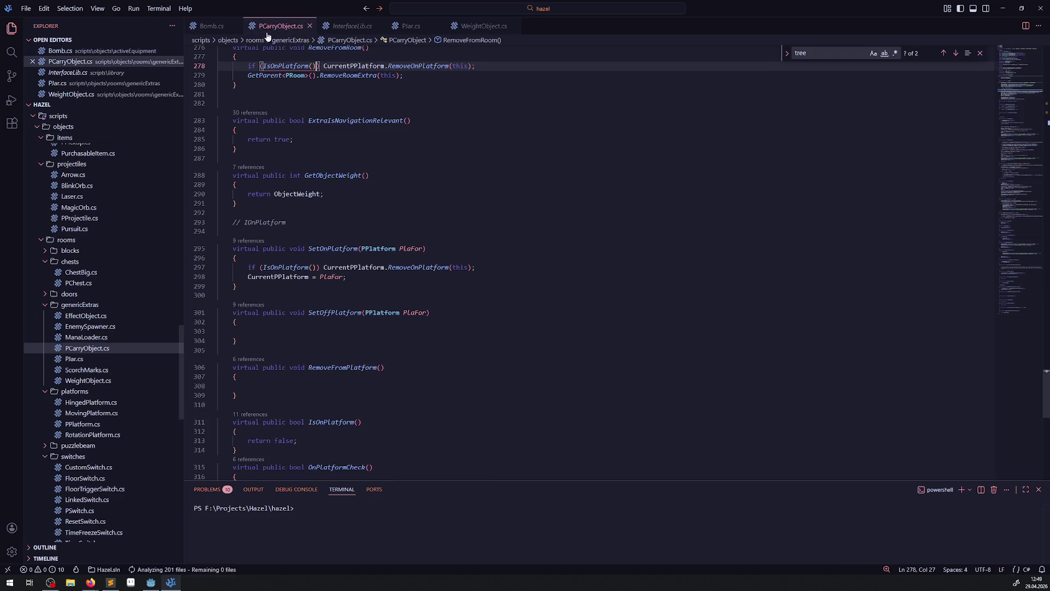
click(273, 387)
text(if (CurrentPPlatform == null) return;         CurrentPPlatform.RemoveOnPlatform(this);         CurrentPPlatform = null;)
key(ctrl+s)
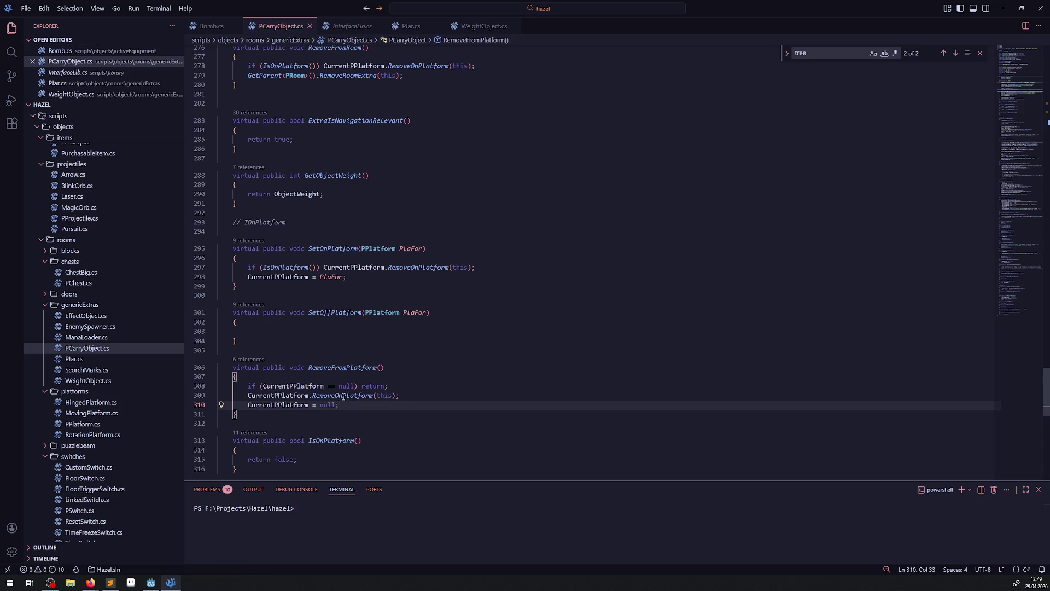
Change the RemoveFromPlatform null checks to '!IsOnPlatform()' in PCarryObject.cs (line 308) and Bomb.cs (line 444)
scroll(343, 397, down, 3)
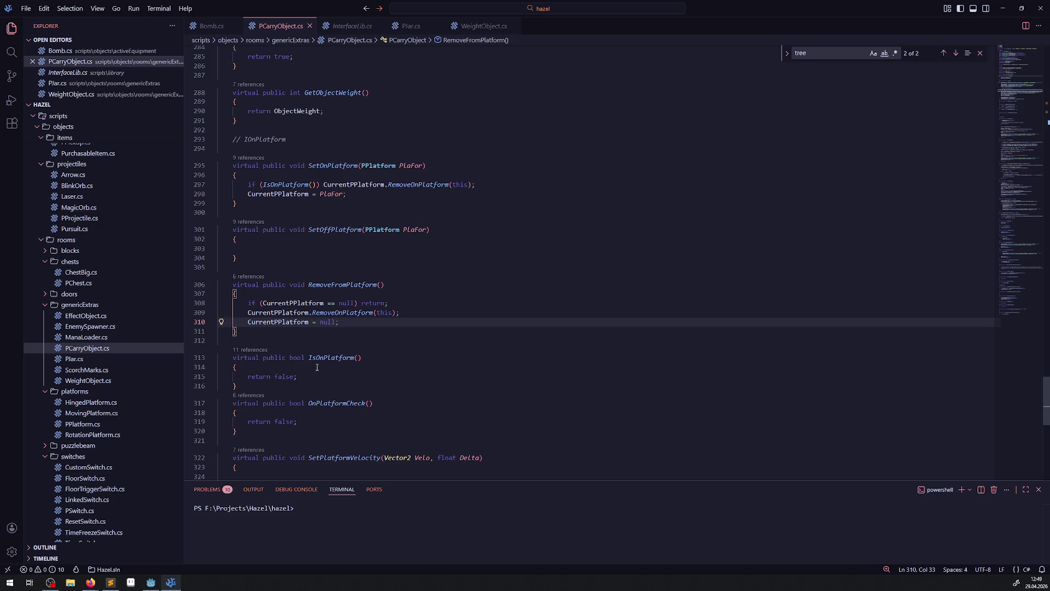
drag(310, 357, 387, 358)
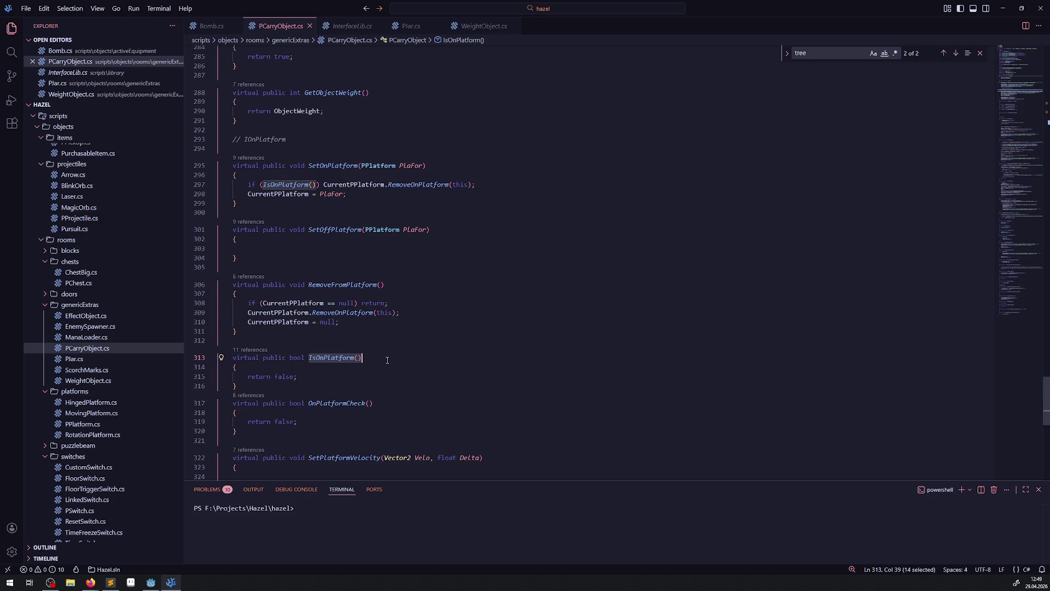
drag(263, 304, 355, 304)
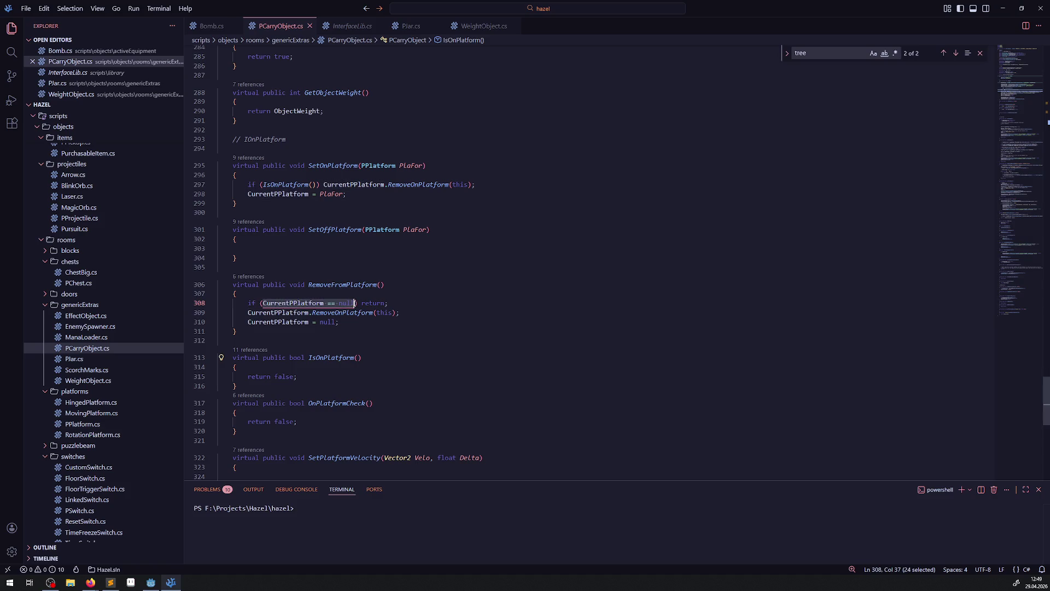
text(!IsOnPlatform())
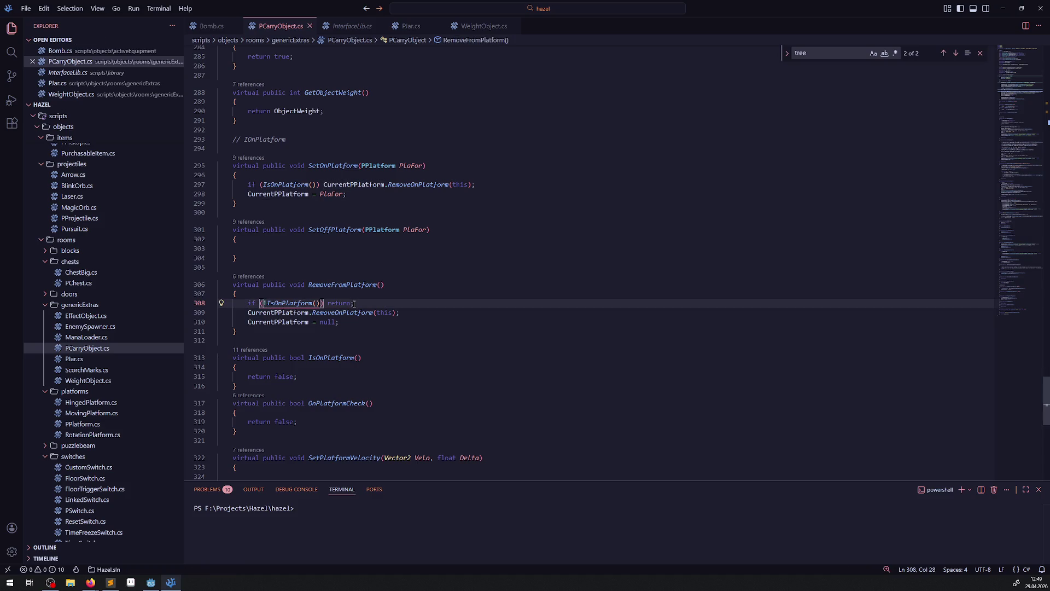
key(ctrl+Tab)
click(330, 213)
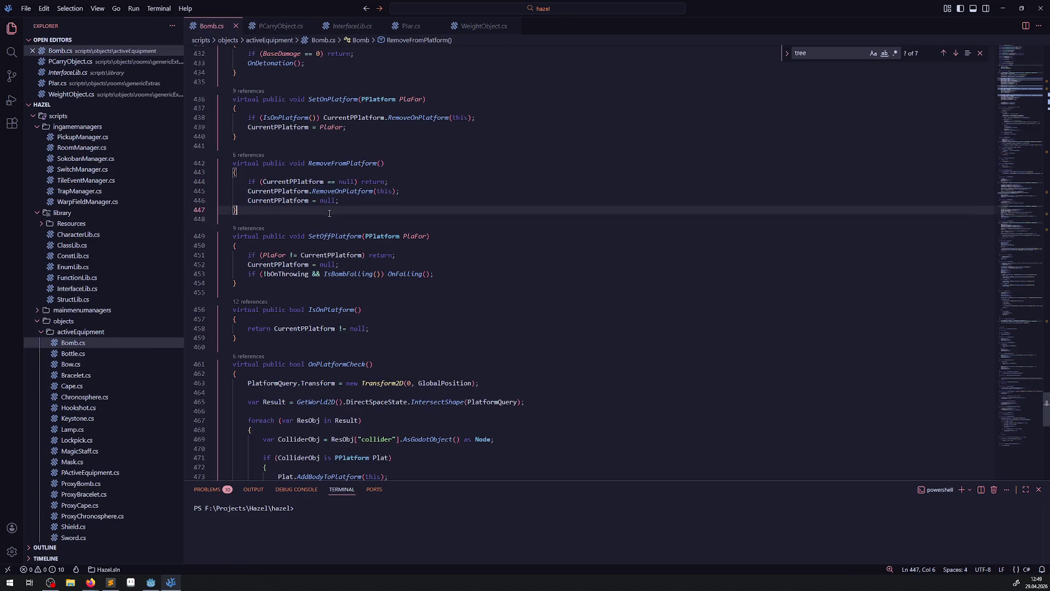
drag(309, 310, 367, 310)
key(ctrl+c)
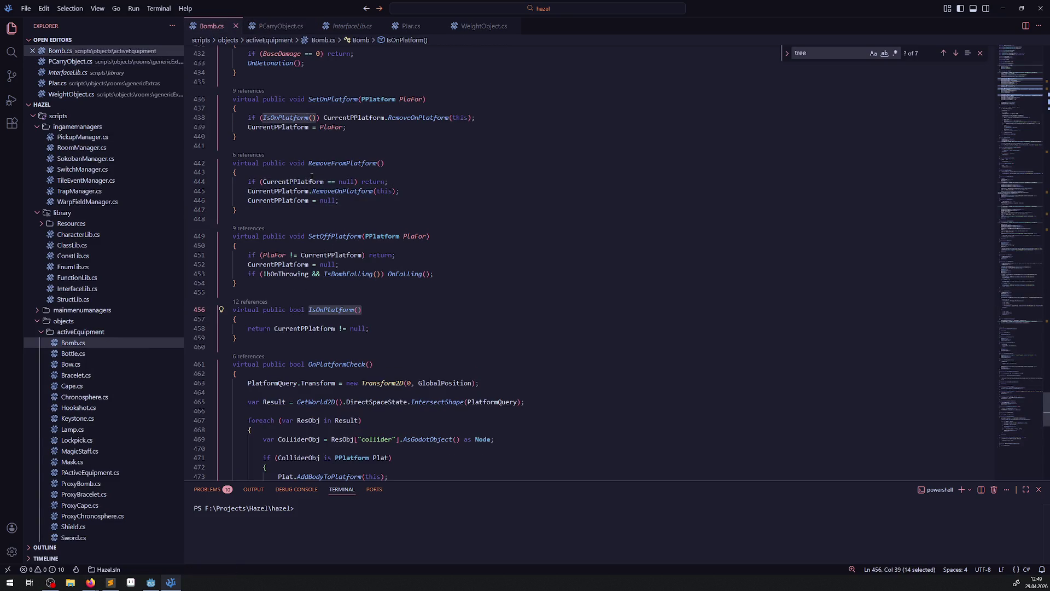
click(275, 129)
drag(263, 182, 355, 182)
text(!)
key(ctrl+v)
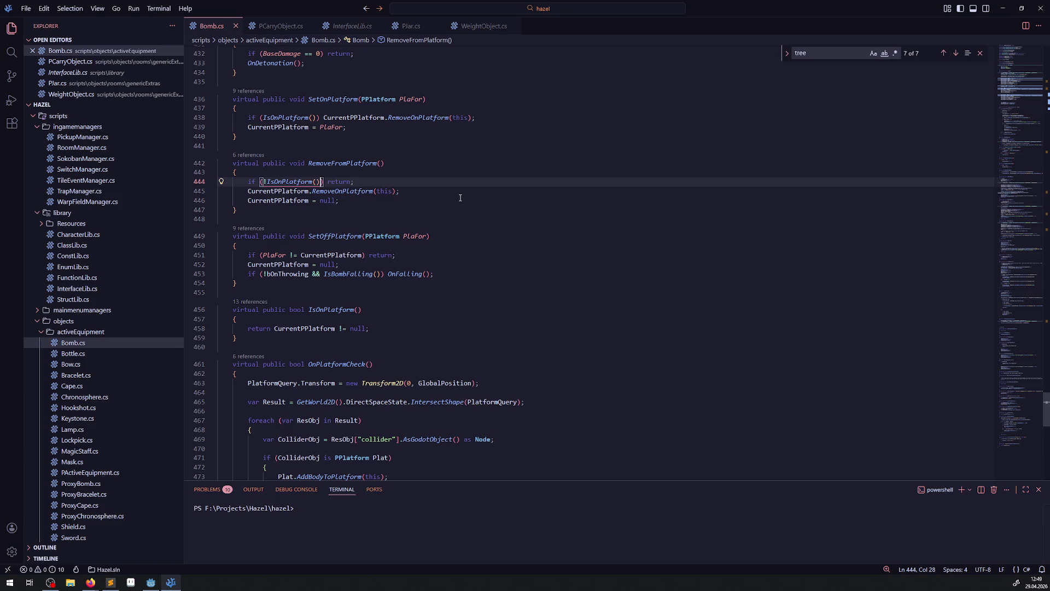
Inspect Bomb.cs's platform comparison on line 451 and SetOffPlatform's PlaFor parameter, then return to PCarryObject.cs
drag(263, 255, 364, 255)
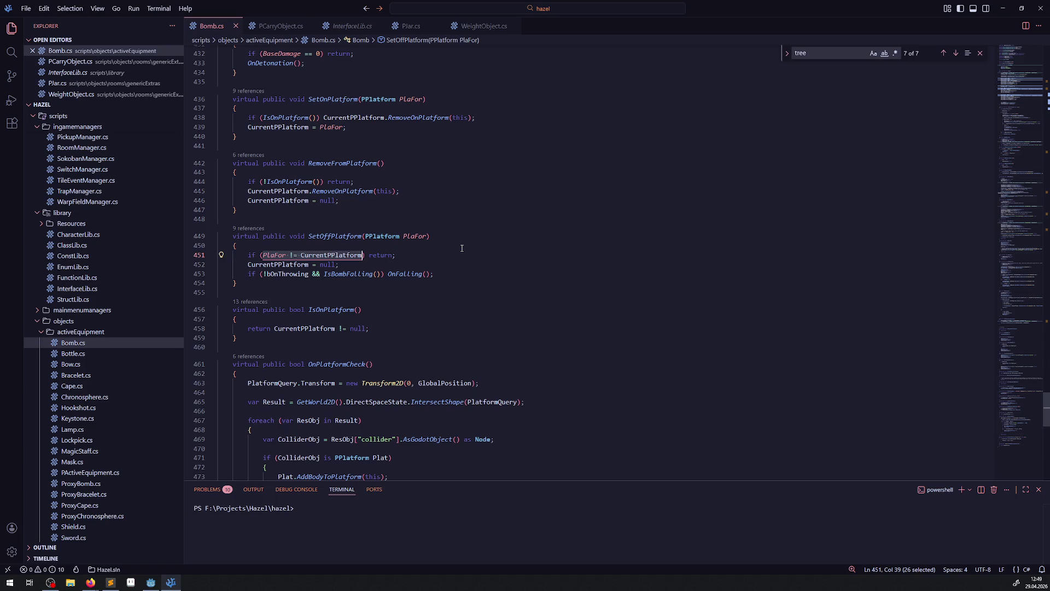
double_click(416, 238)
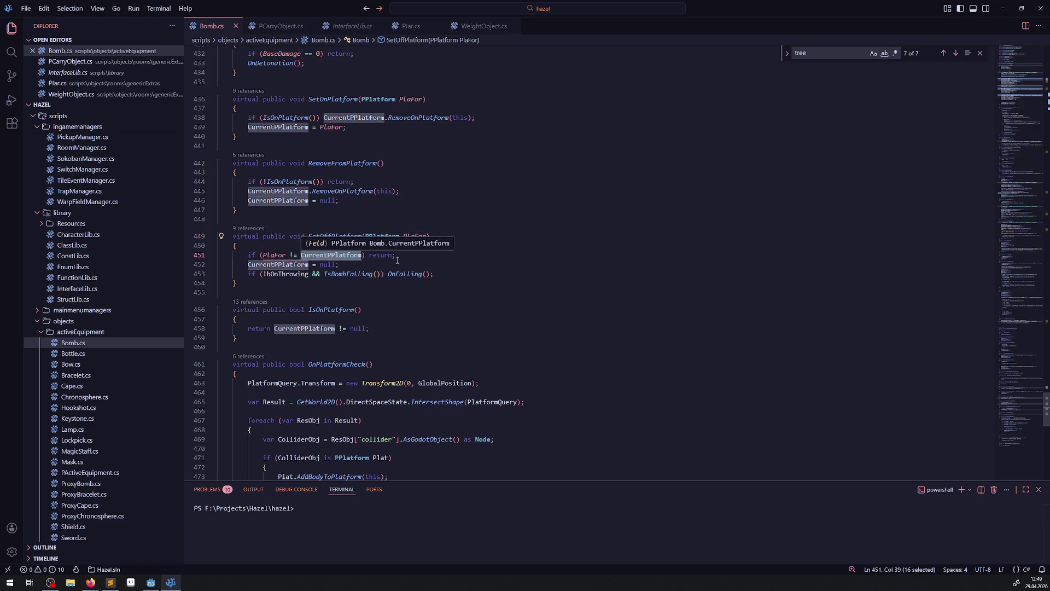
click(450, 263)
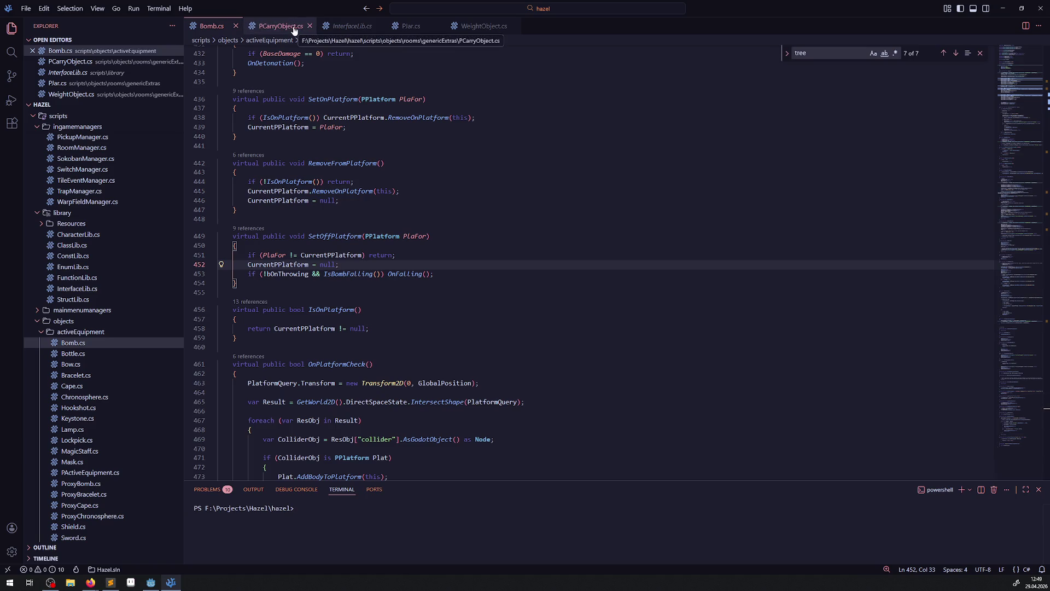
scroll(343, 174, up, 2)
scroll(343, 173, up, 1)
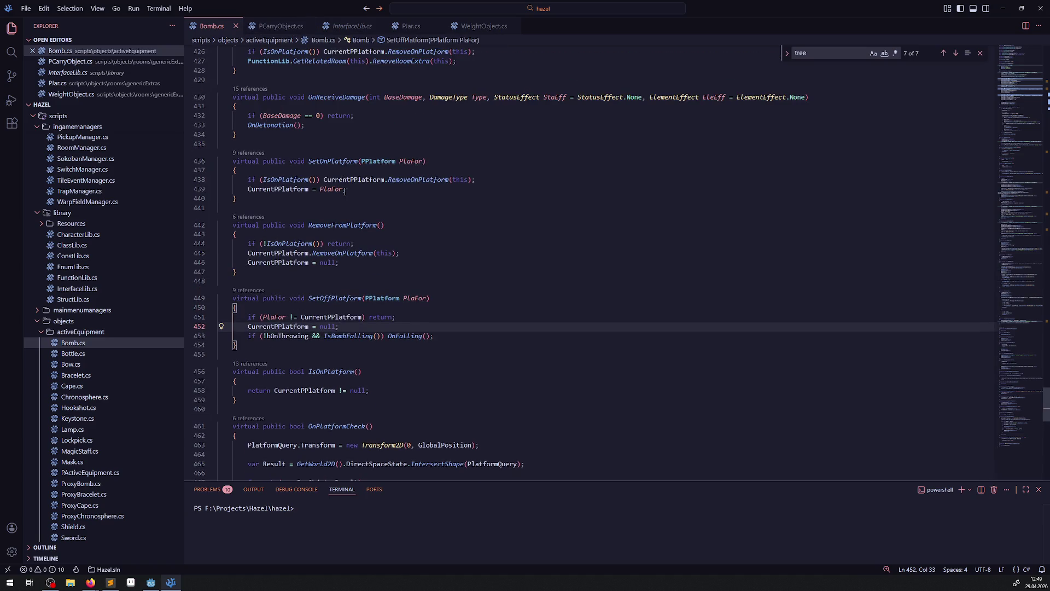
scroll(344, 192, down, 2)
click(280, 26)
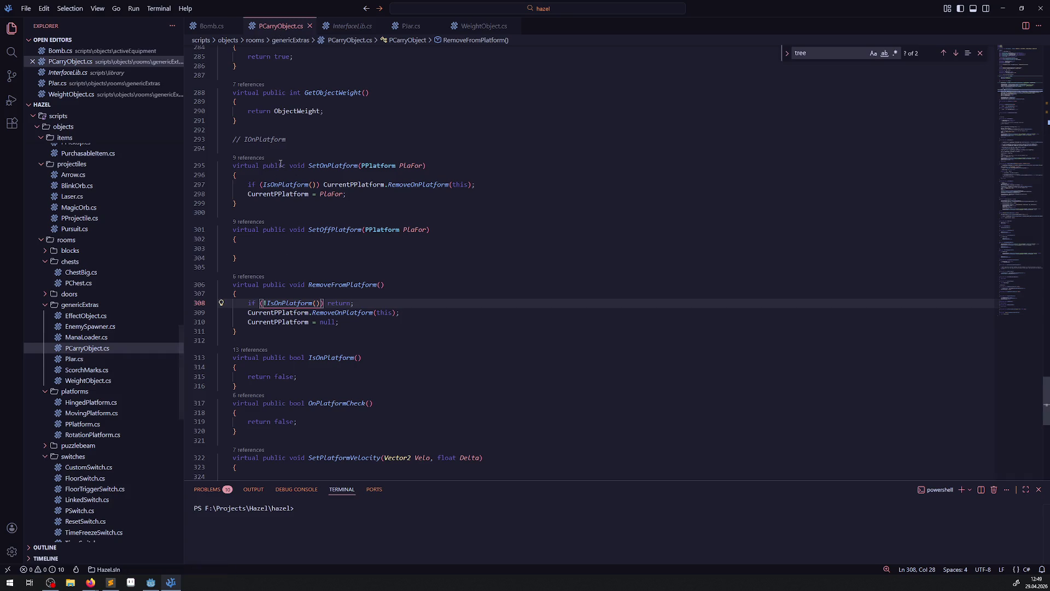
Copy the // IOnPlatform comment line into Bomb.cs below OnReceiveDamage's closing brace
click(285, 140)
key(shift+Home)
key(shift+Home)
key(ctrl+c)
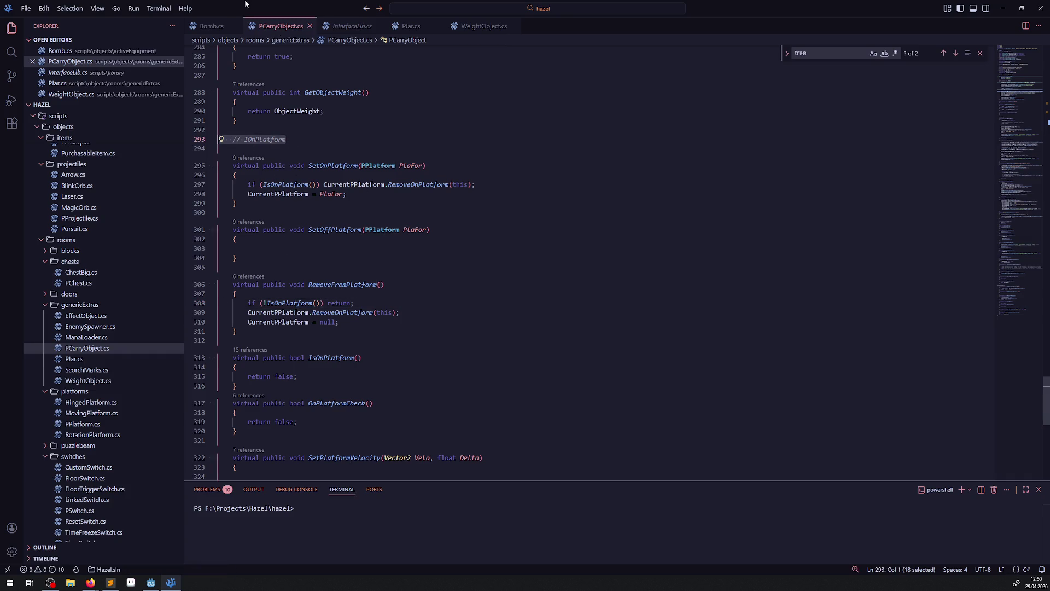
click(212, 26)
click(258, 98)
key(Return)
key(ctrl+v)
key(Return)
key(BackSpace)
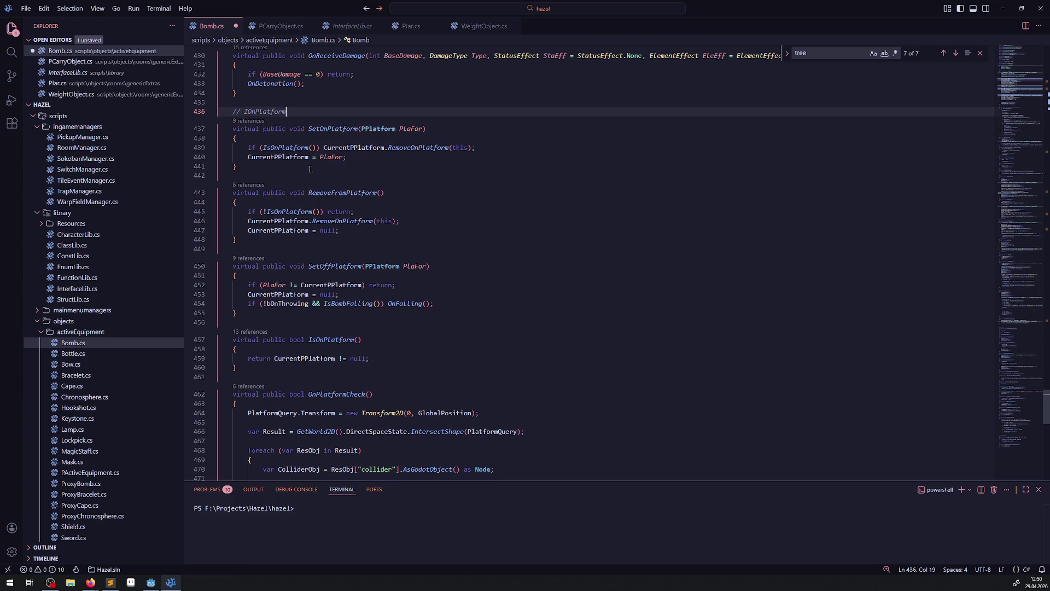
scroll(413, 220, down, 1)
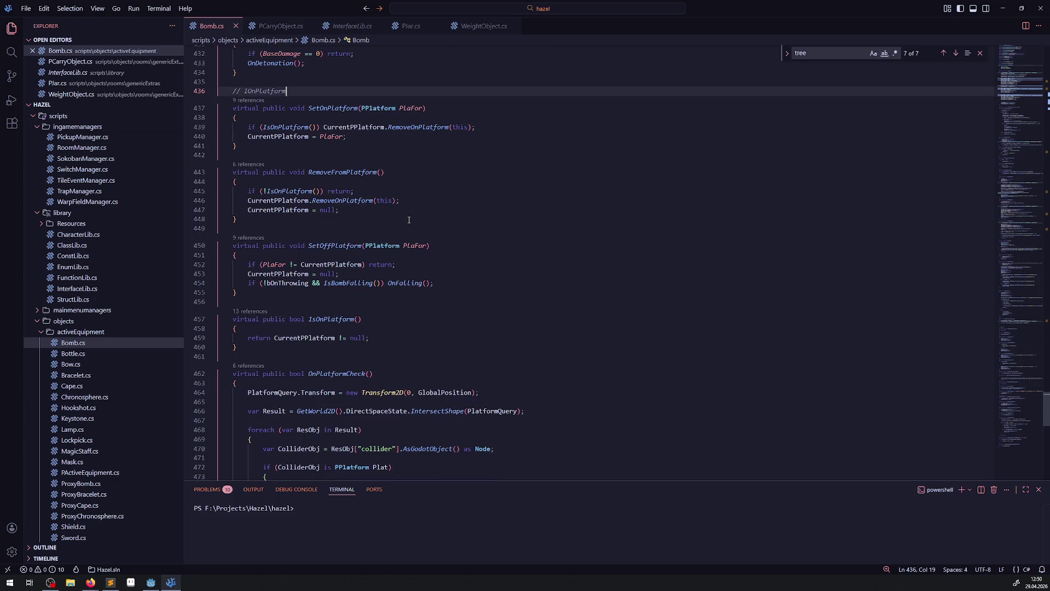
Paste Bomb.cs's three SetOffPlatform body lines into PCarryObject.cs's empty SetOffPlatform
click(281, 26)
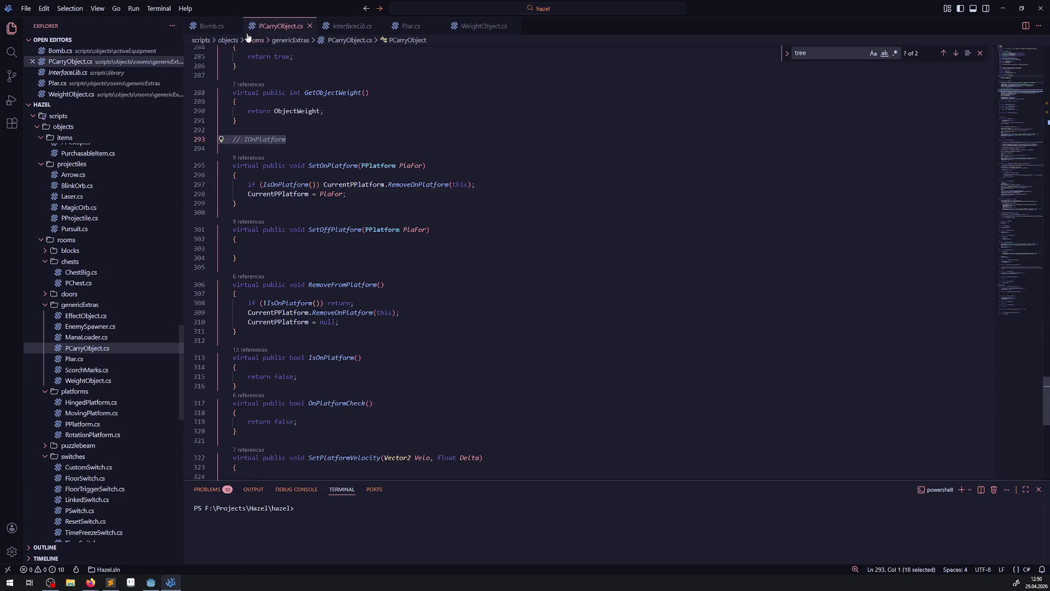
click(221, 29)
drag(435, 283, 163, 266)
key(ctrl+c)
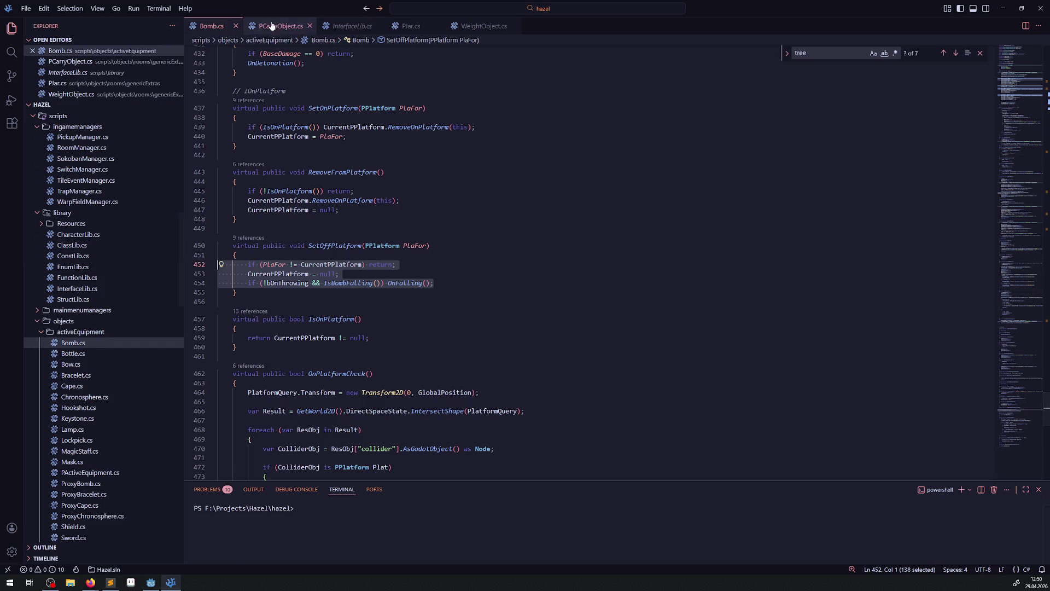
click(281, 25)
click(268, 247)
key(ctrl+v)
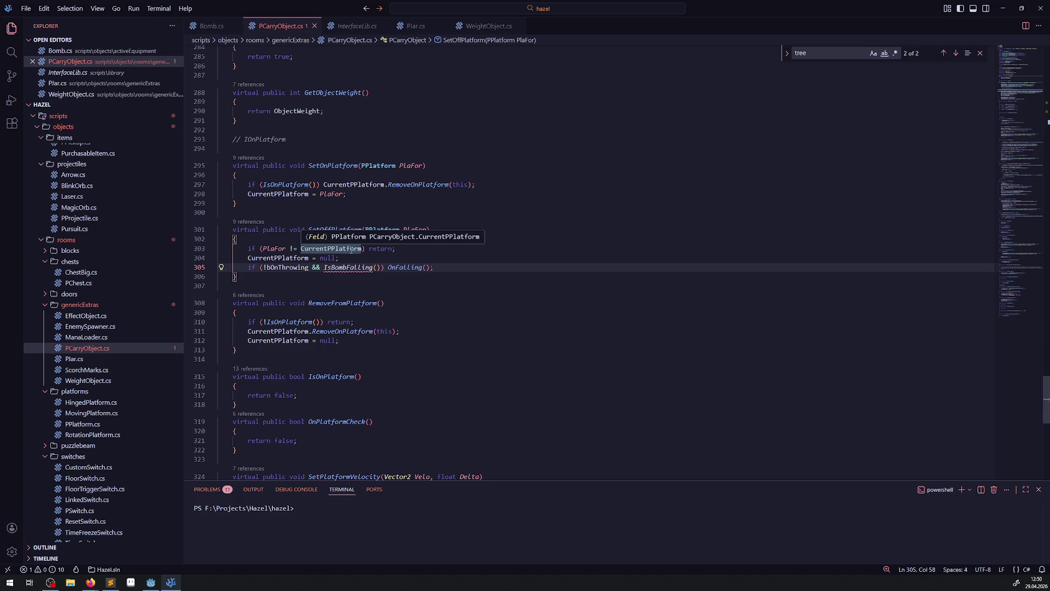
Collapse the OnPickObject, OnPlaceObject, ObjectCanBePlaced, OnThrowObject and OnFallingTick methods in PCarryObject.cs
scroll(355, 296, up, 20)
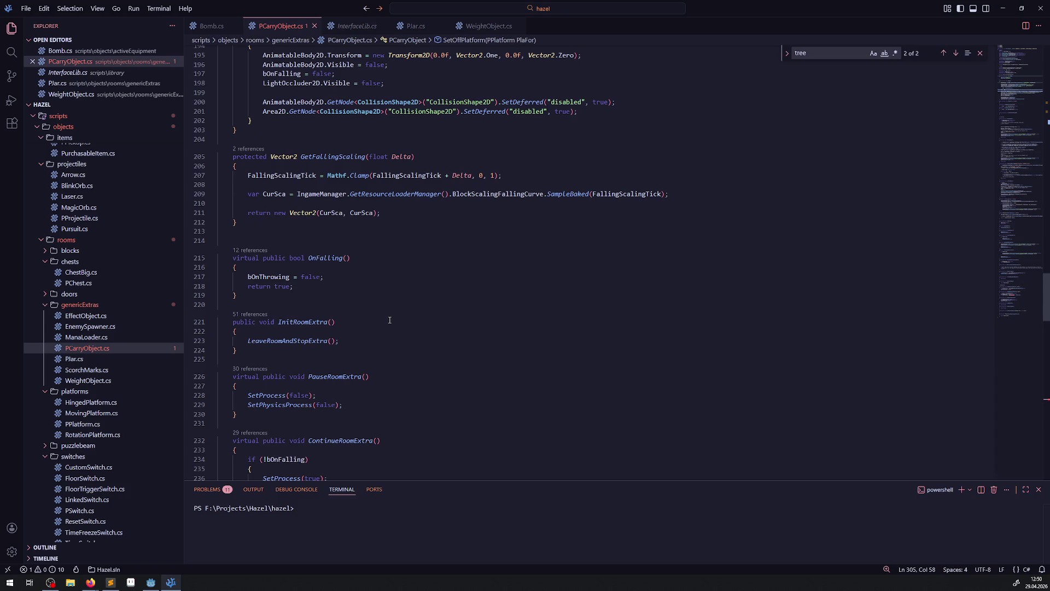
scroll(389, 320, up, 10)
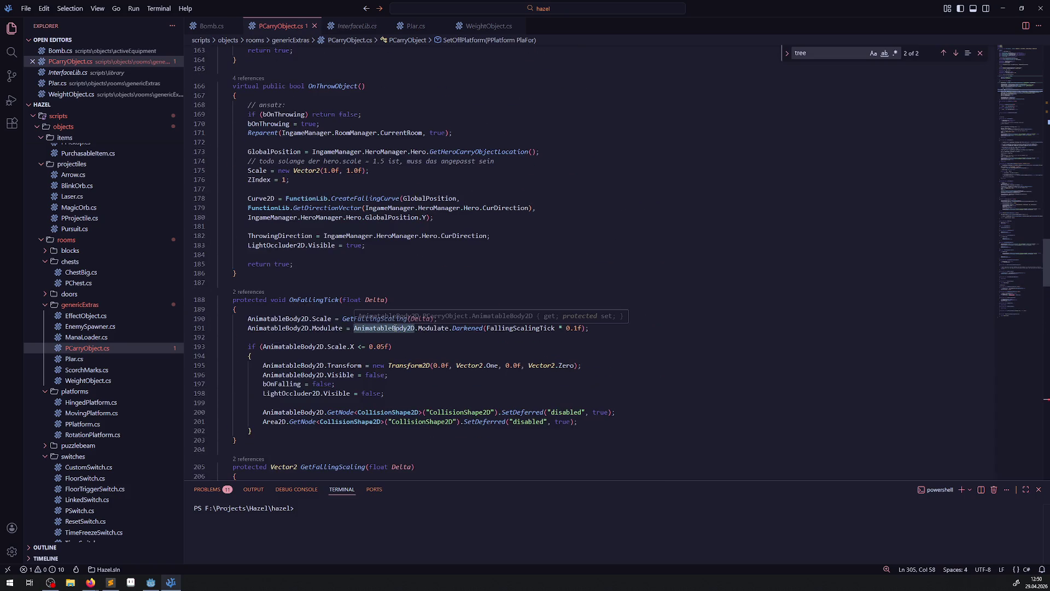
scroll(399, 318, up, 9)
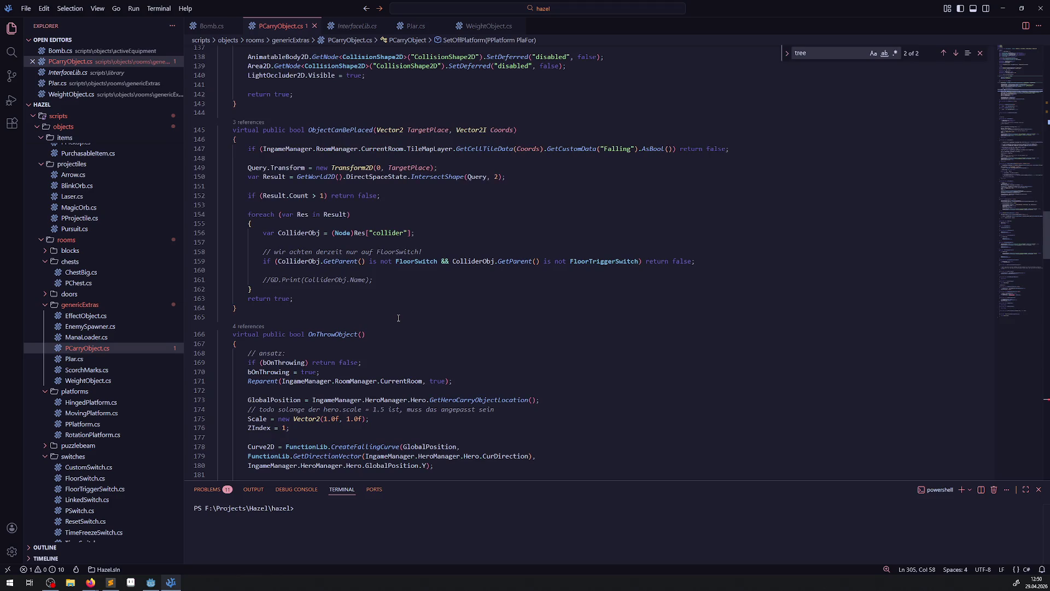
scroll(398, 317, up, 10)
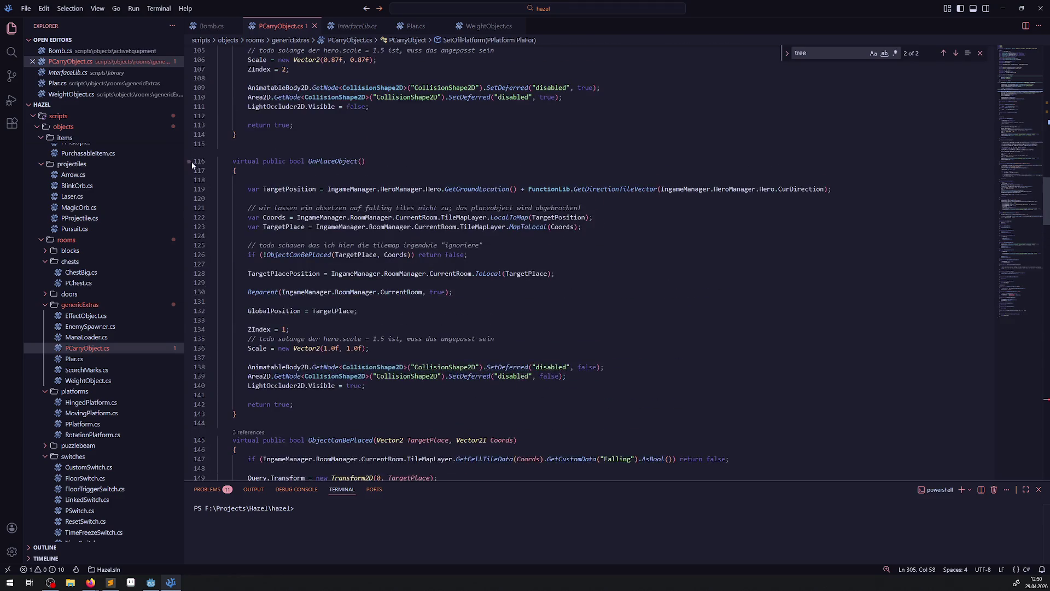
click(217, 162)
click(218, 189)
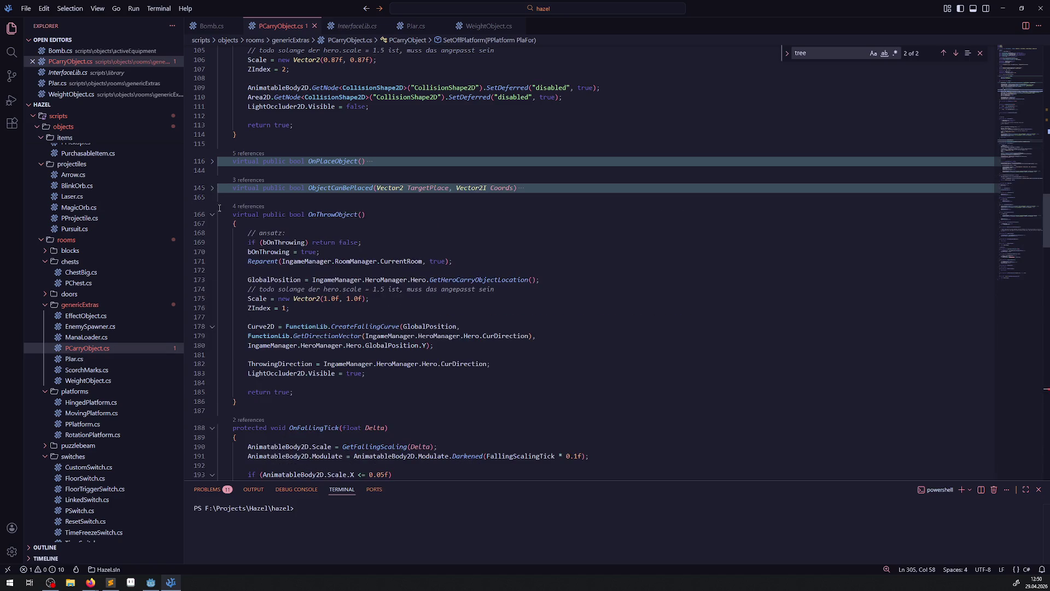
click(213, 217)
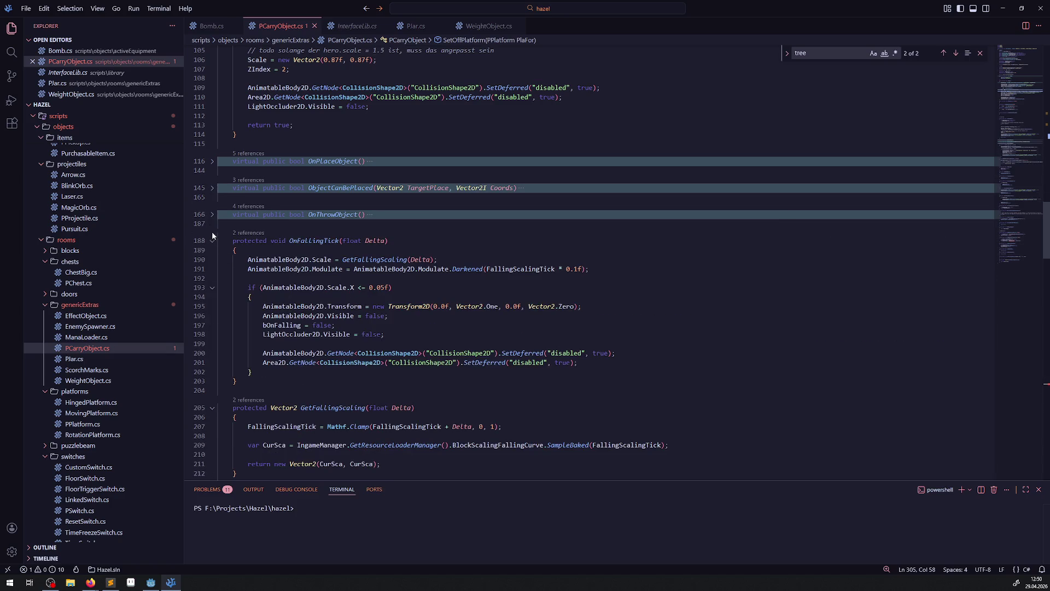
click(213, 241)
scroll(214, 245, up, 6)
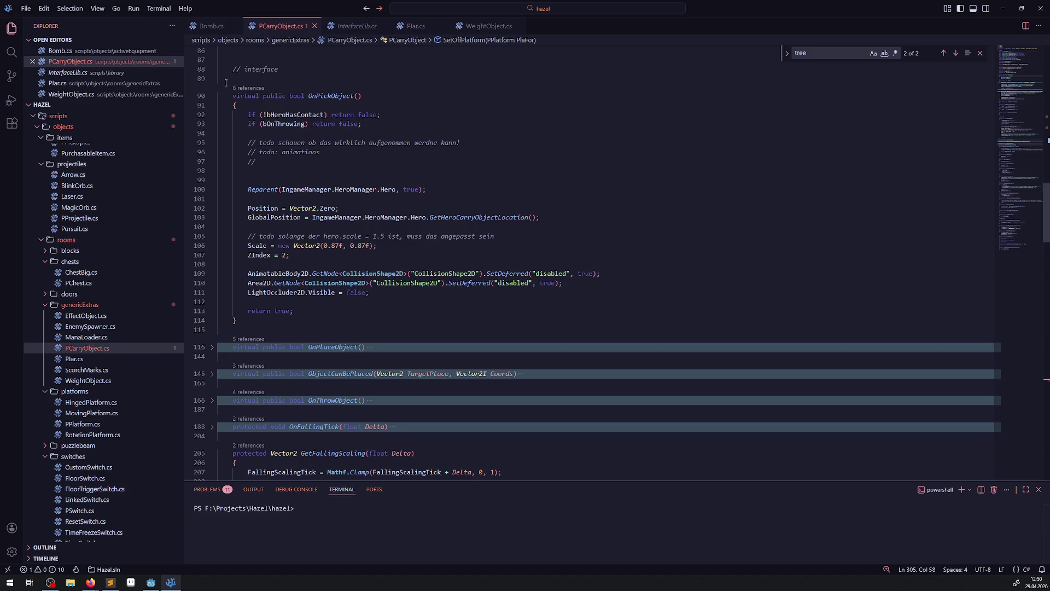
click(212, 96)
scroll(260, 288, up, 9)
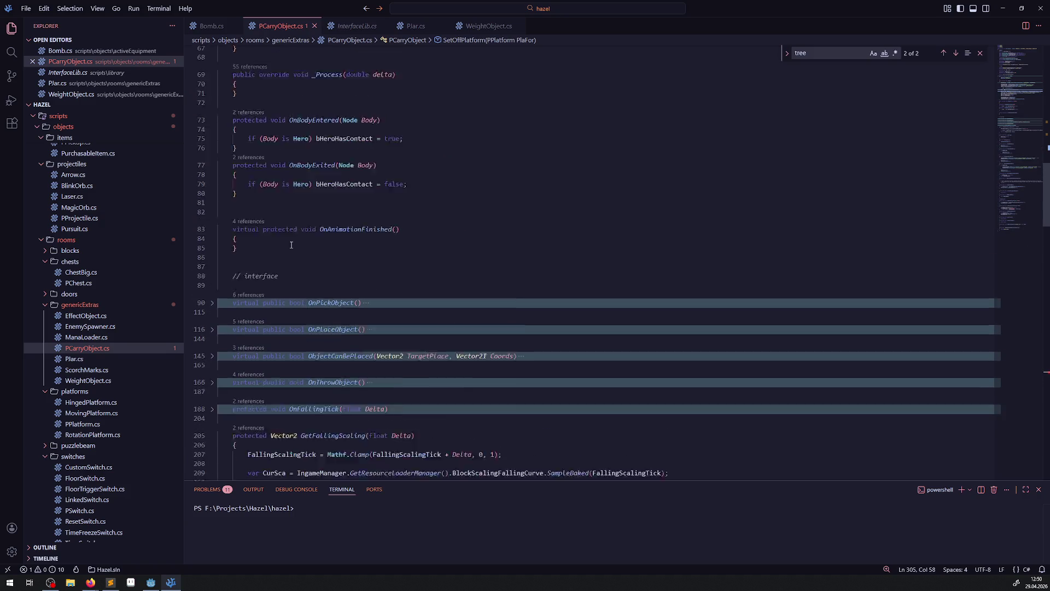
Delete the two extra blank lines, including line 87, in PCarryObject.cs
click(240, 347)
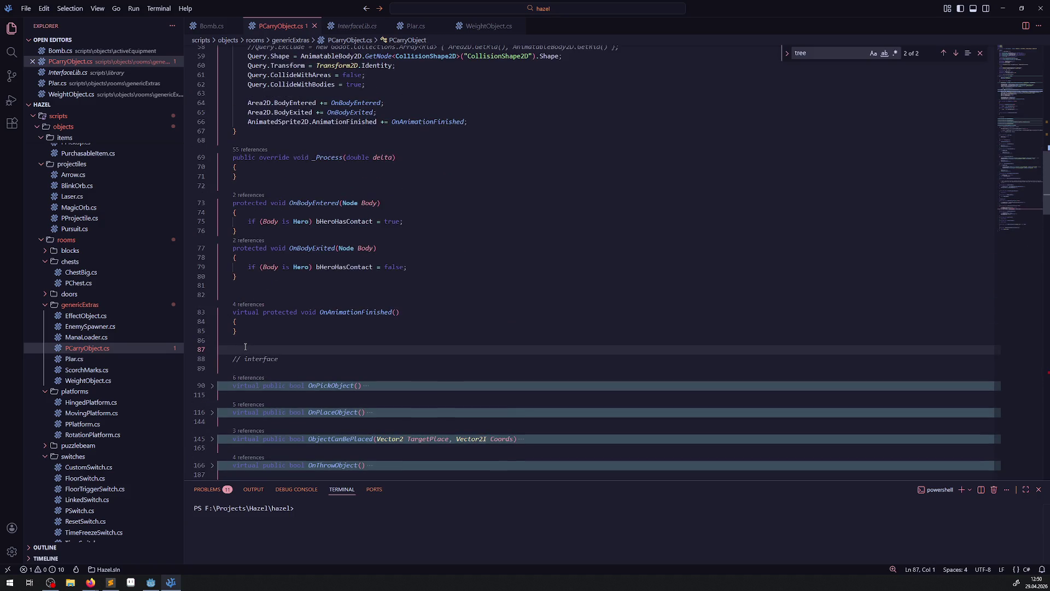
key(BackSpace)
click(241, 285)
key(BackSpace)
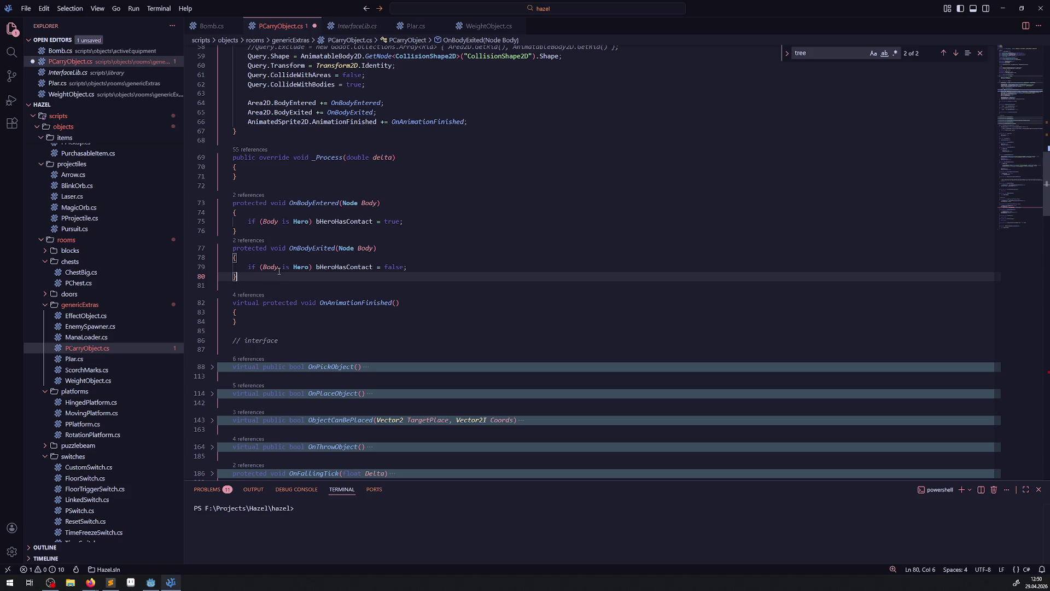
Scroll through PCarryObject.cs to review it, then bring up the PJar script
scroll(341, 276, up, 8)
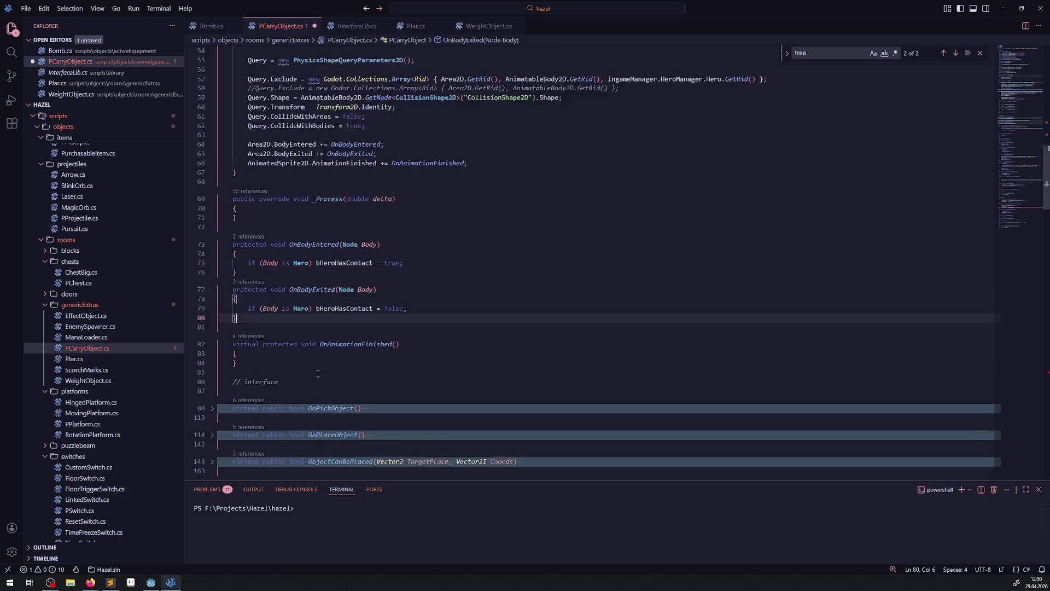
scroll(324, 373, down, 20)
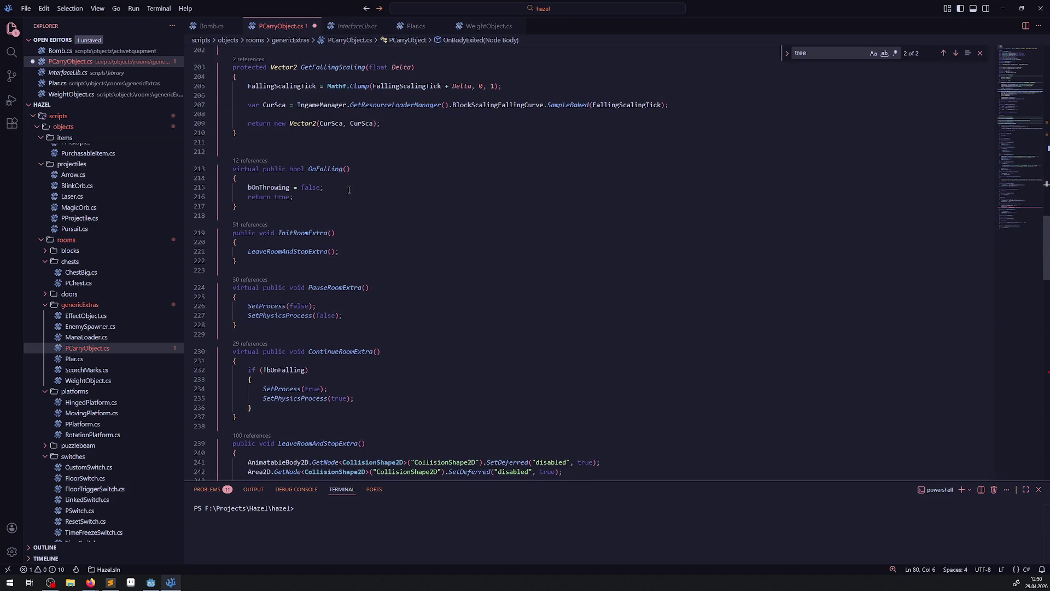
scroll(326, 171, up, 10)
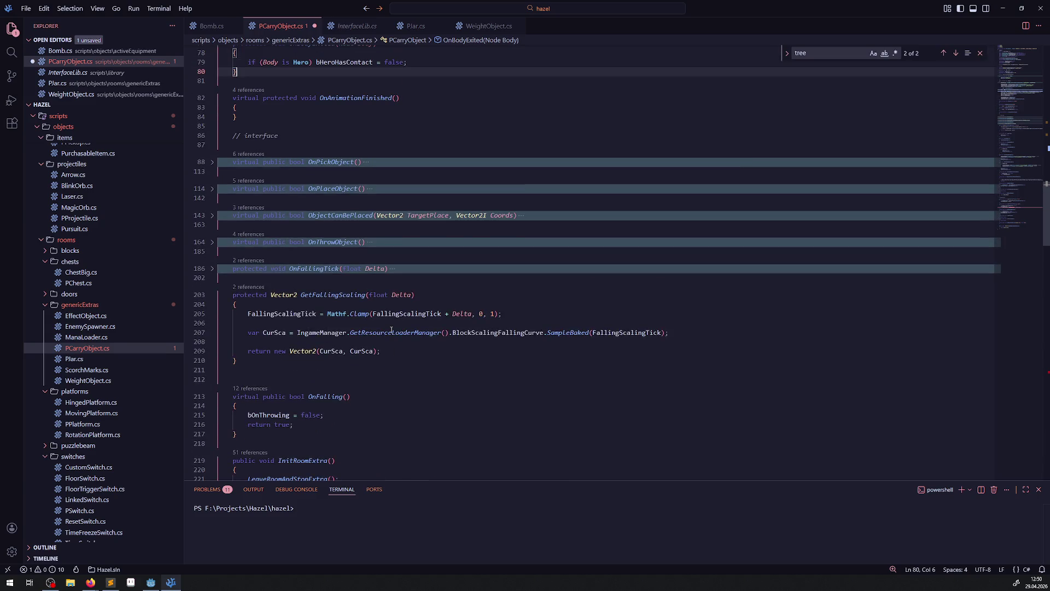
scroll(393, 328, up, 3)
scroll(394, 329, up, 5)
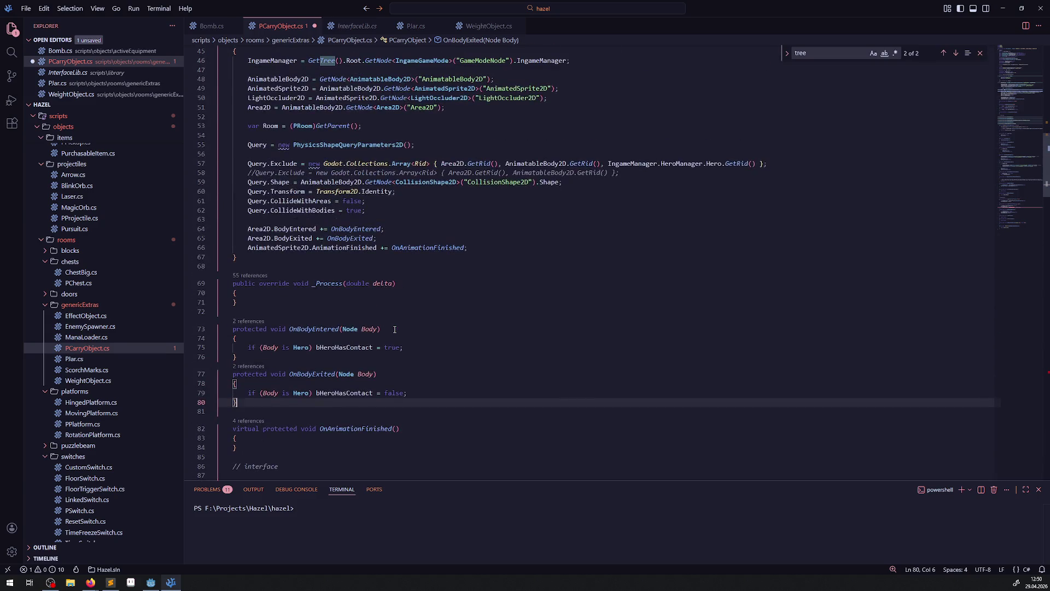
scroll(394, 330, down, 9)
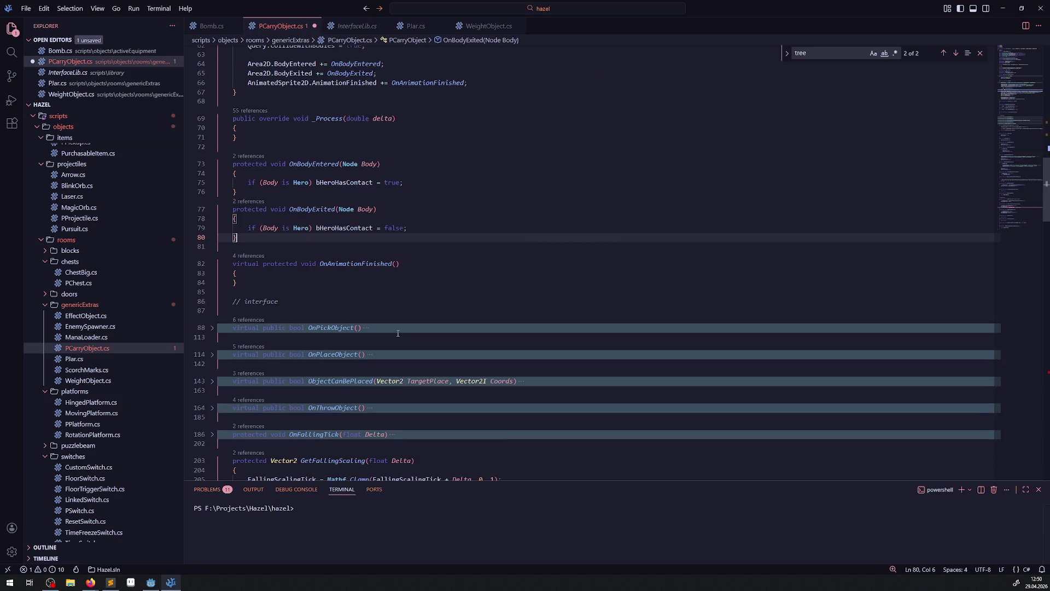
scroll(397, 333, down, 4)
scroll(398, 335, down, 4)
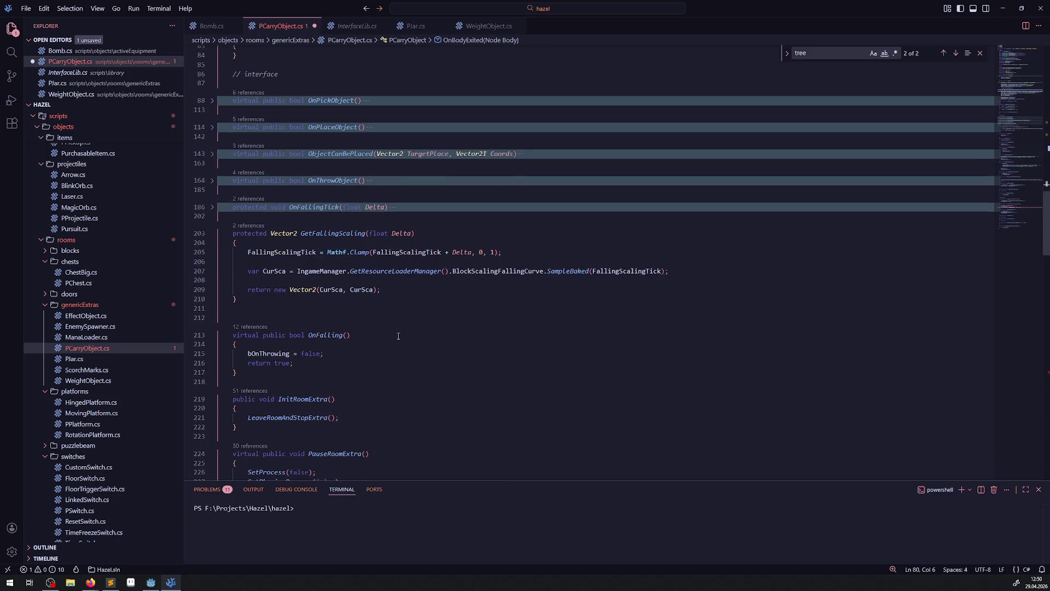
scroll(398, 336, down, 5)
scroll(399, 335, down, 6)
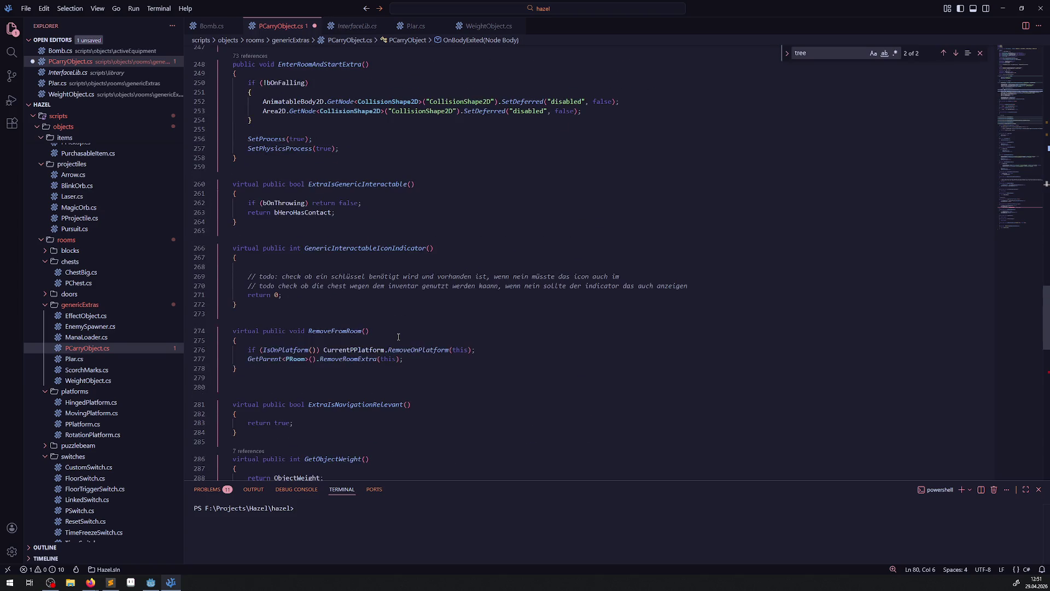
scroll(388, 330, down, 5)
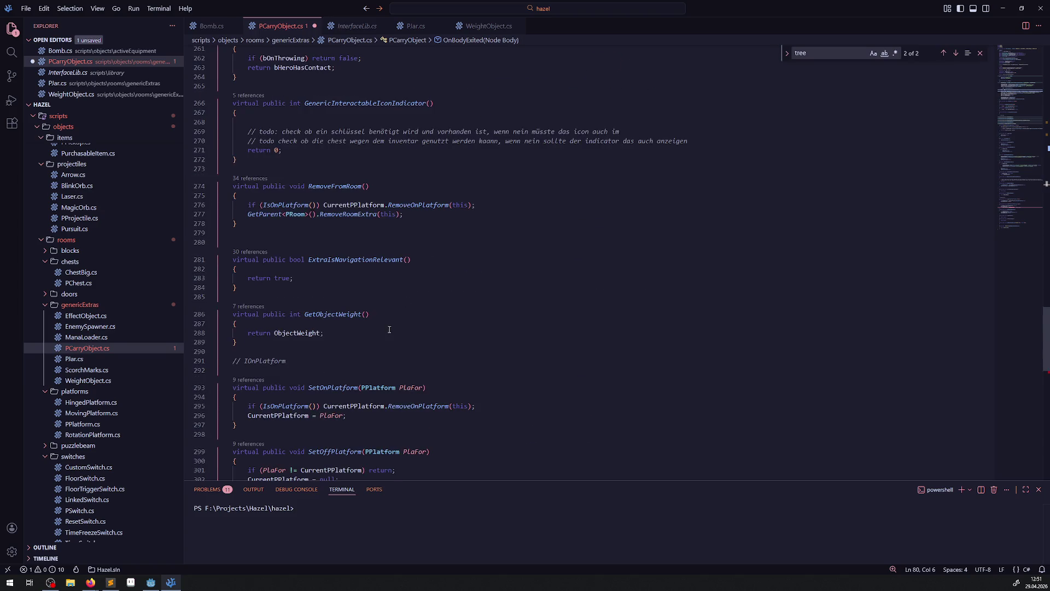
scroll(387, 327, down, 4)
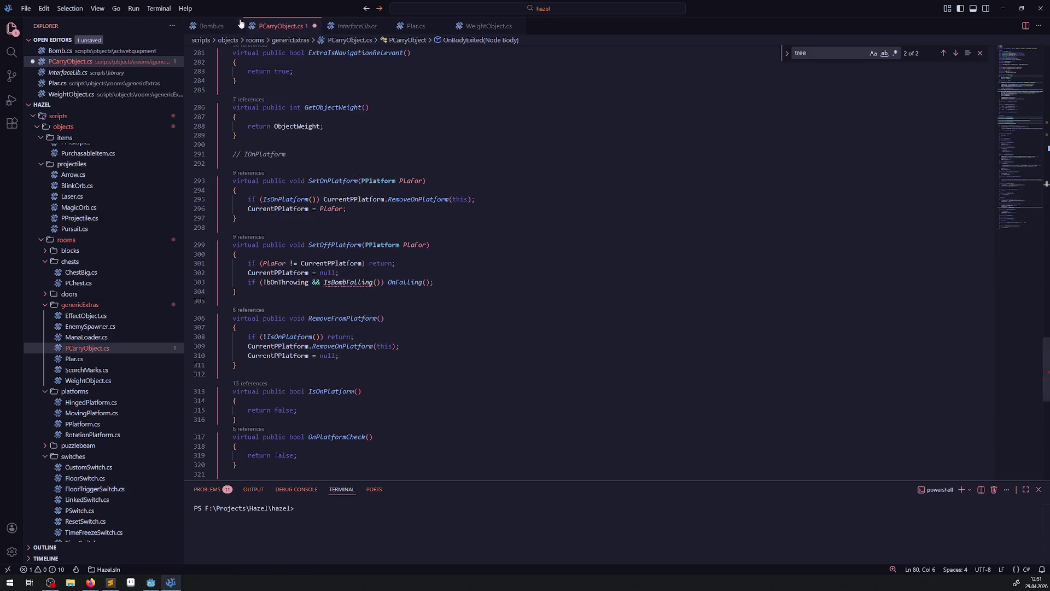
click(415, 27)
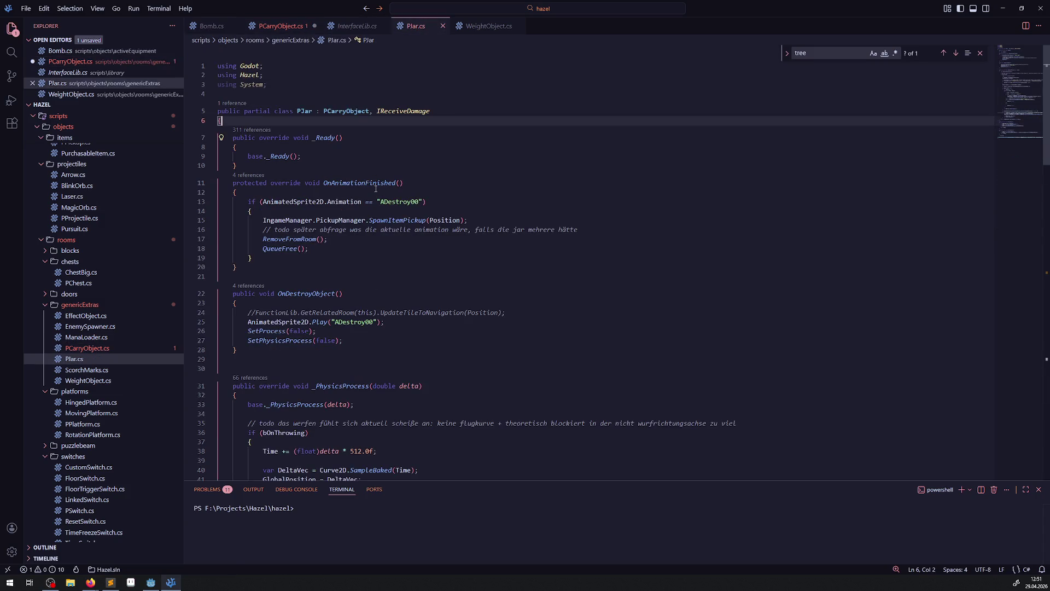
In PJar.cs, highlight the OnFalling call on line 87 and every bOnFalling use, then go to Bomb.cs
scroll(361, 263, down, 5)
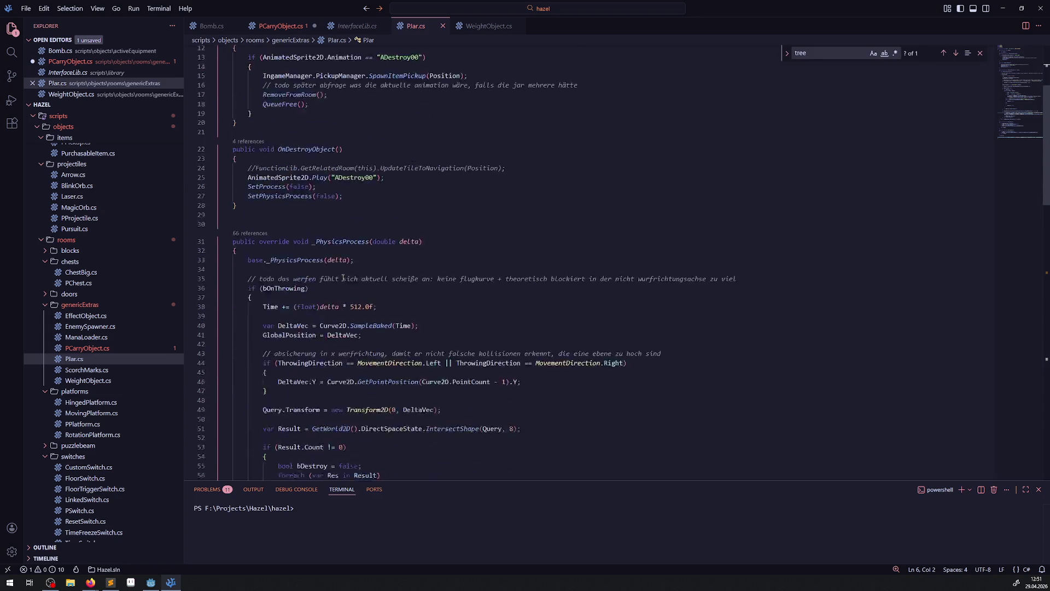
scroll(402, 271, down, 2)
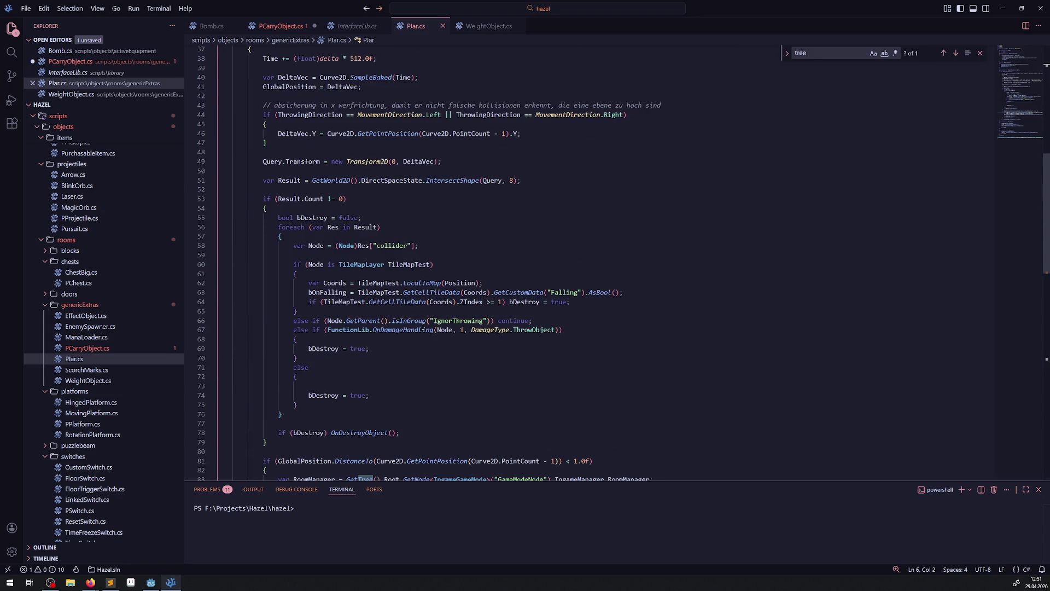
scroll(423, 327, down, 3)
click(354, 393)
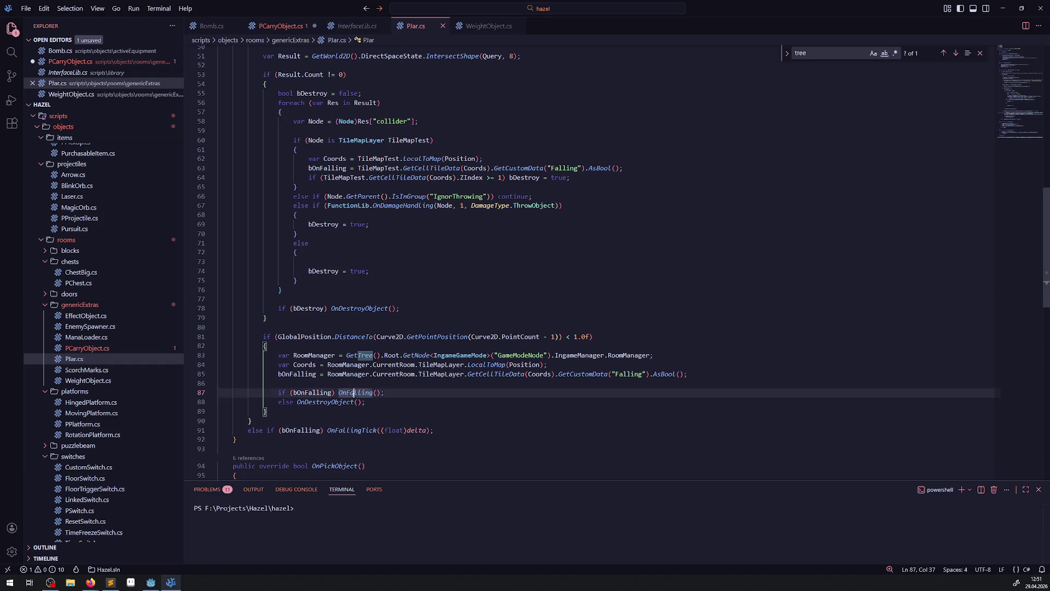
double_click(354, 392)
scroll(400, 299, down, 10)
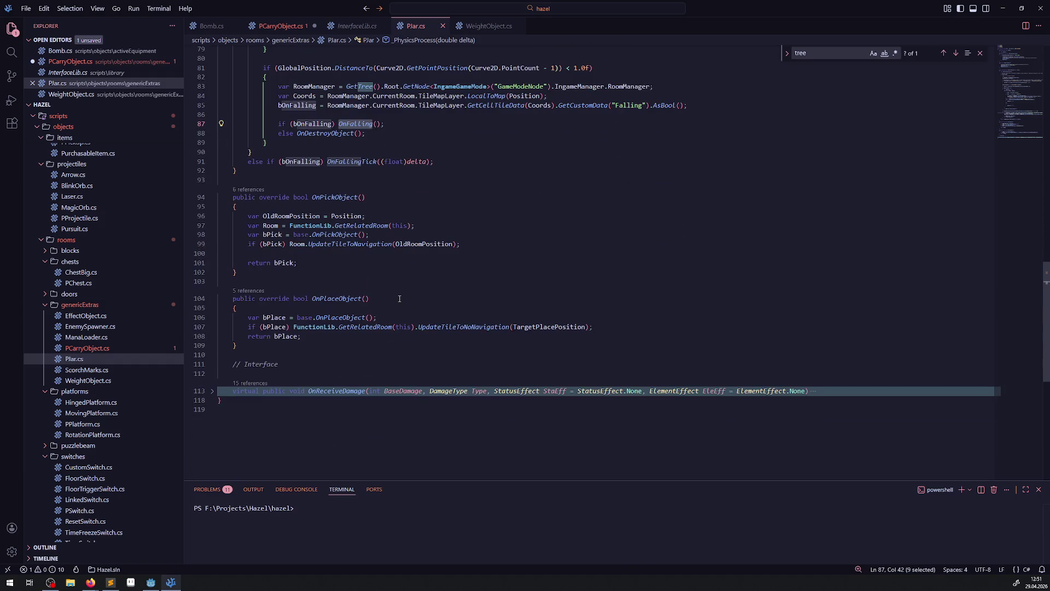
scroll(393, 290, up, 3)
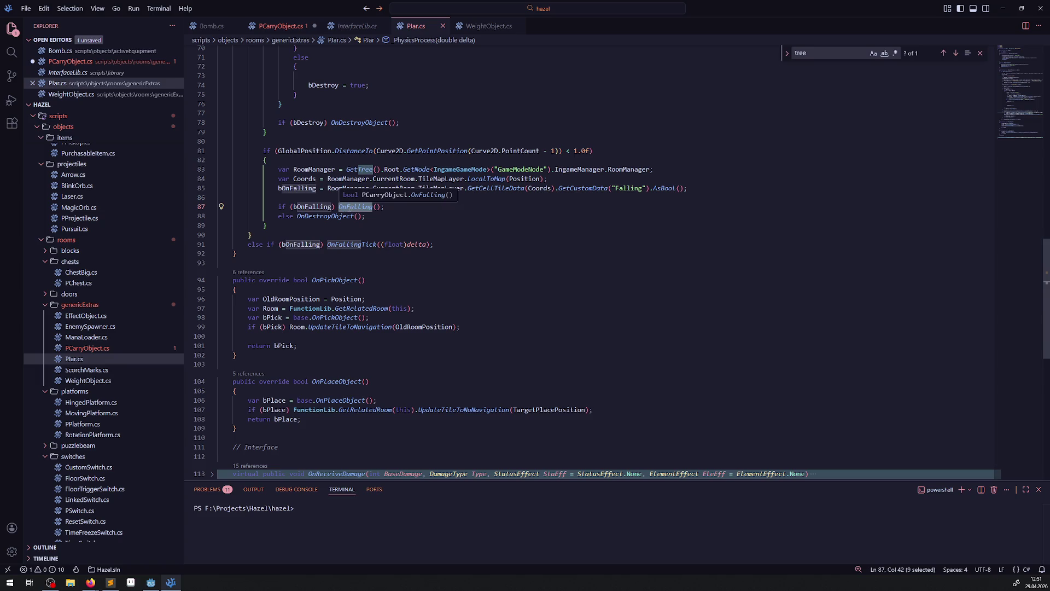
double_click(304, 206)
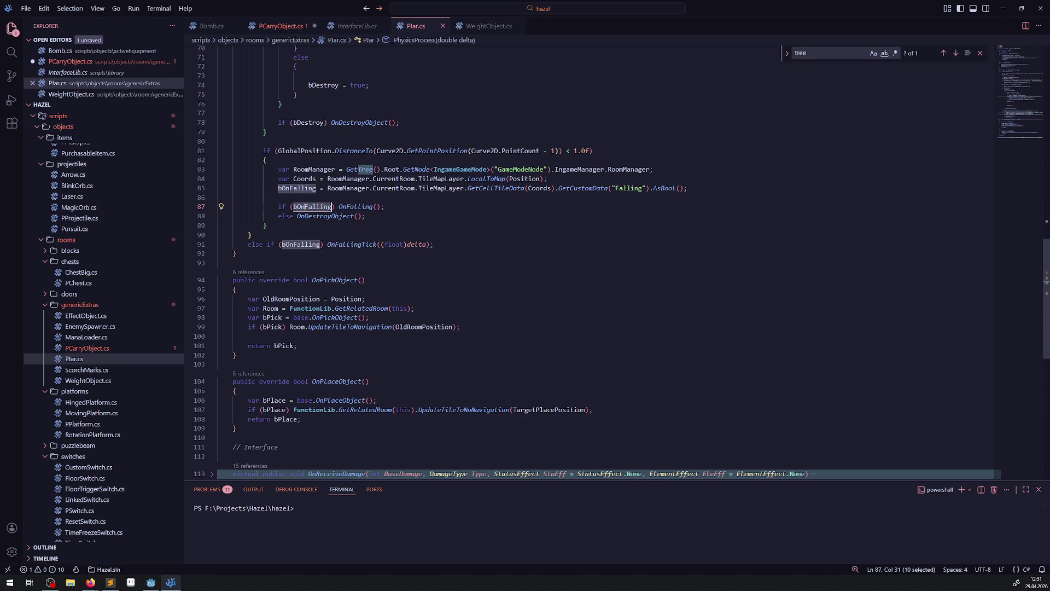
click(212, 26)
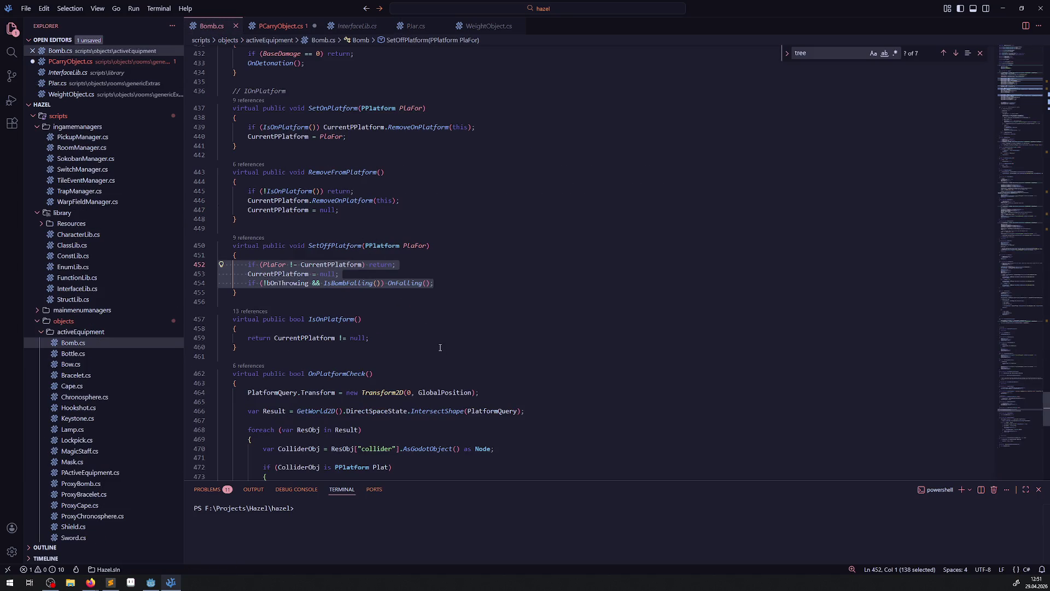
In Bomb.cs, highlight OnFalling, then select the entire IsBombFalling method on lines 121–131
scroll(440, 347, up, 15)
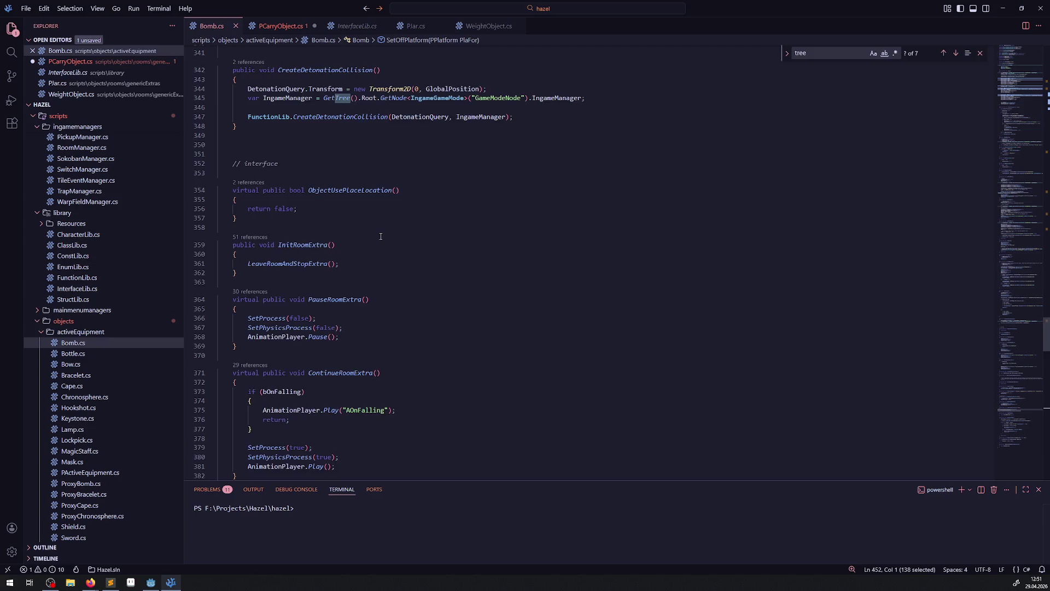
scroll(381, 236, up, 7)
scroll(370, 261, up, 12)
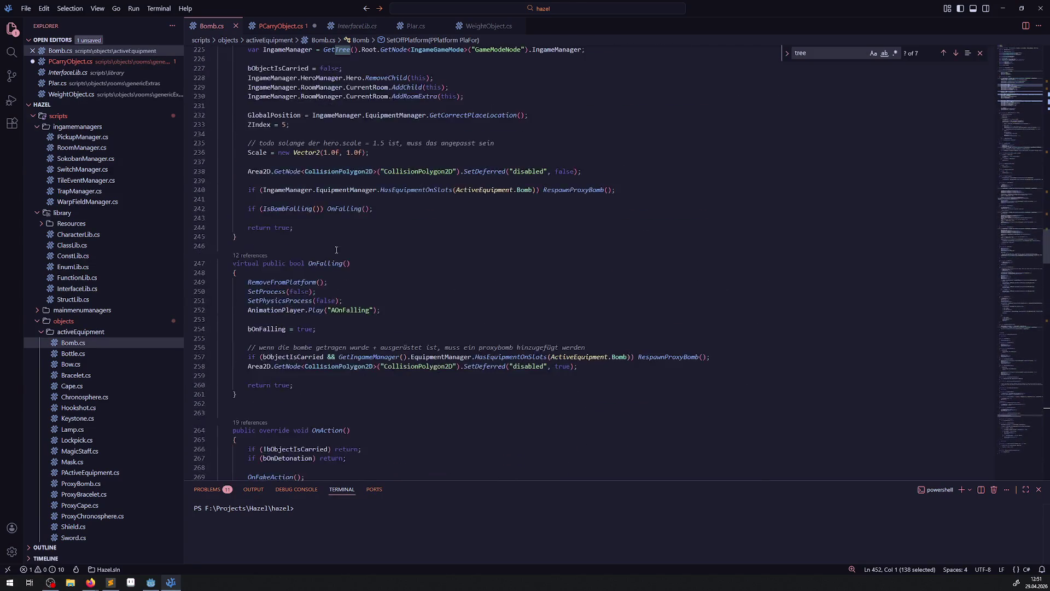
scroll(337, 250, down, 2)
double_click(324, 203)
scroll(361, 306, up, 3)
scroll(361, 306, up, 18)
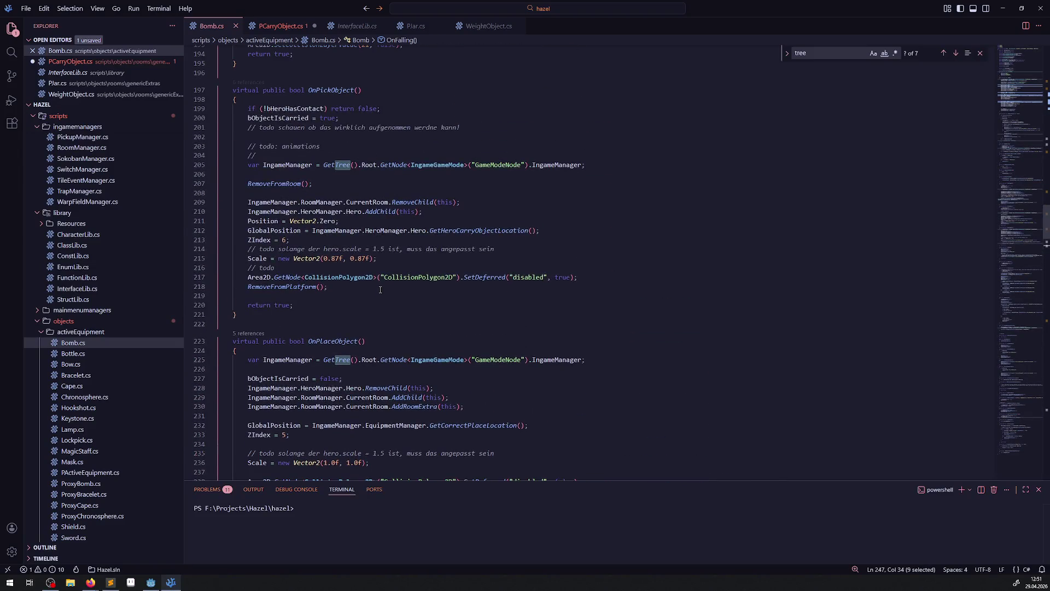
scroll(386, 316, up, 12)
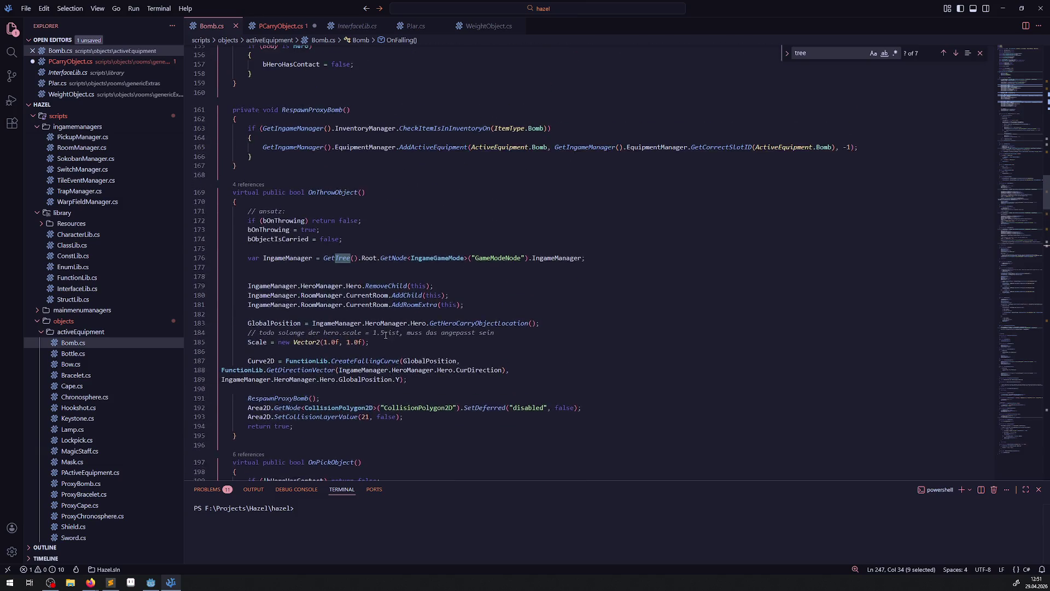
scroll(387, 331, up, 8)
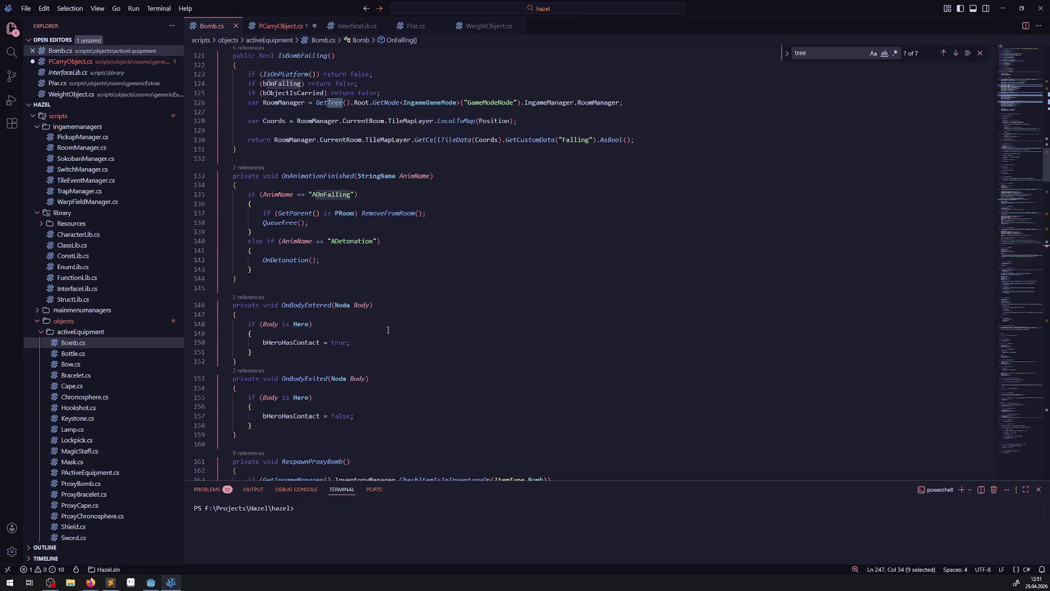
drag(260, 270, 222, 182)
key(ctrl+c)
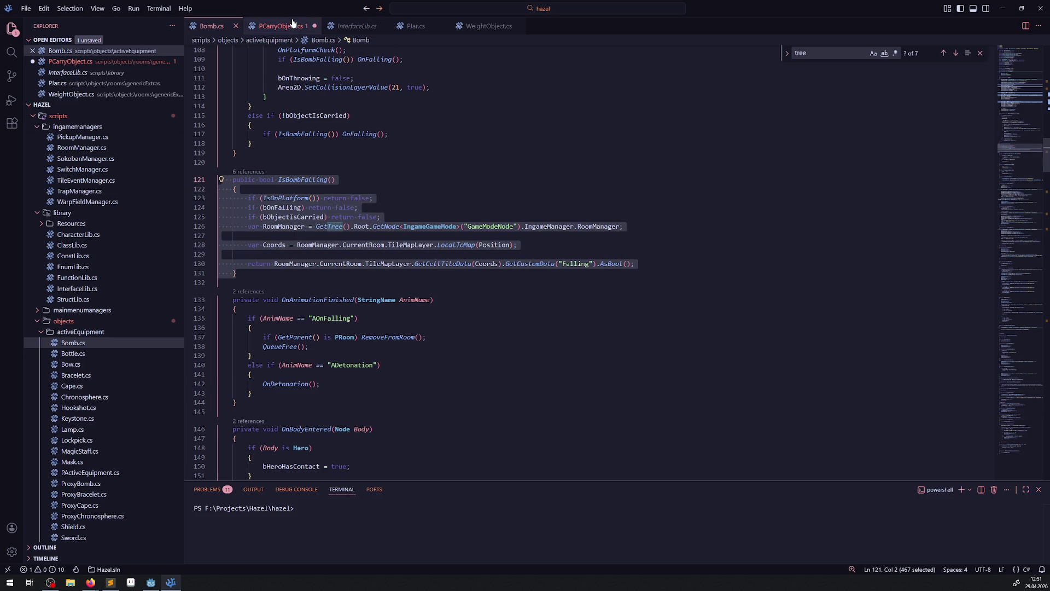
Paste the IsBombFalling method into PCarryObject.cs on new blank lines after _Process
click(281, 25)
scroll(349, 317, up, 15)
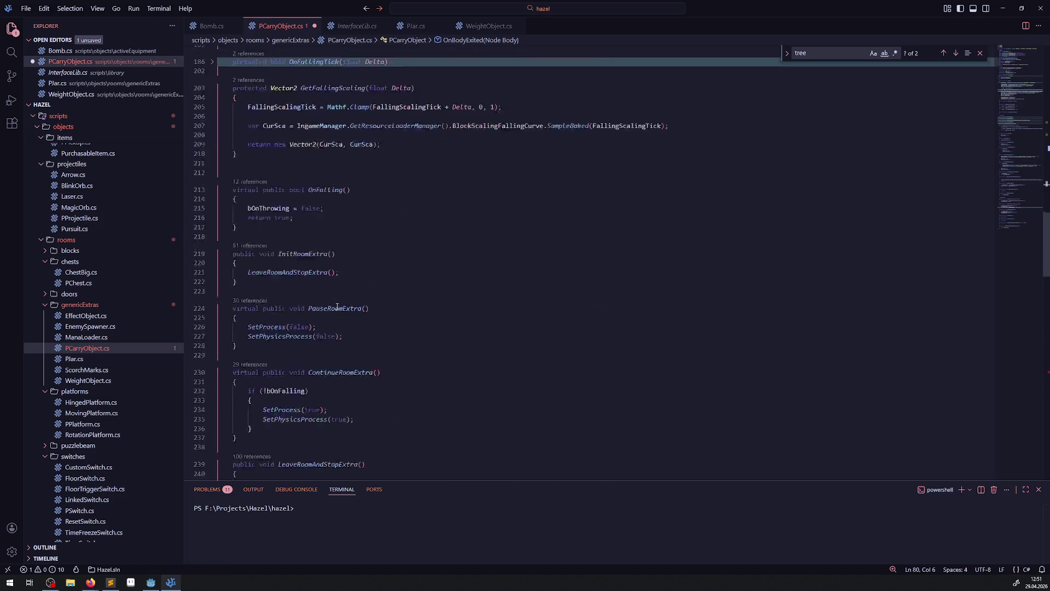
scroll(273, 289, up, 8)
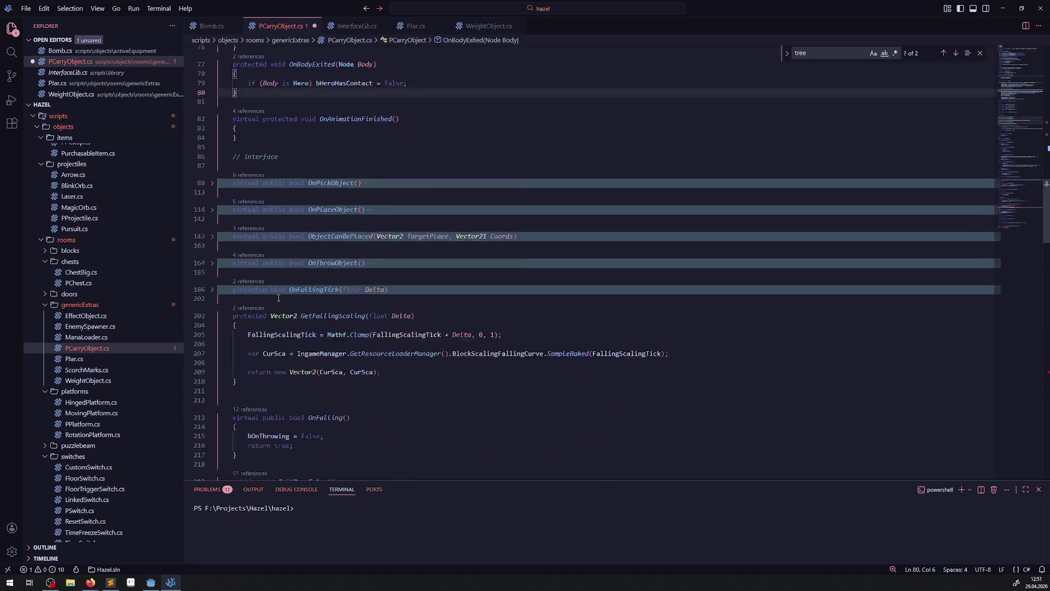
click(260, 247)
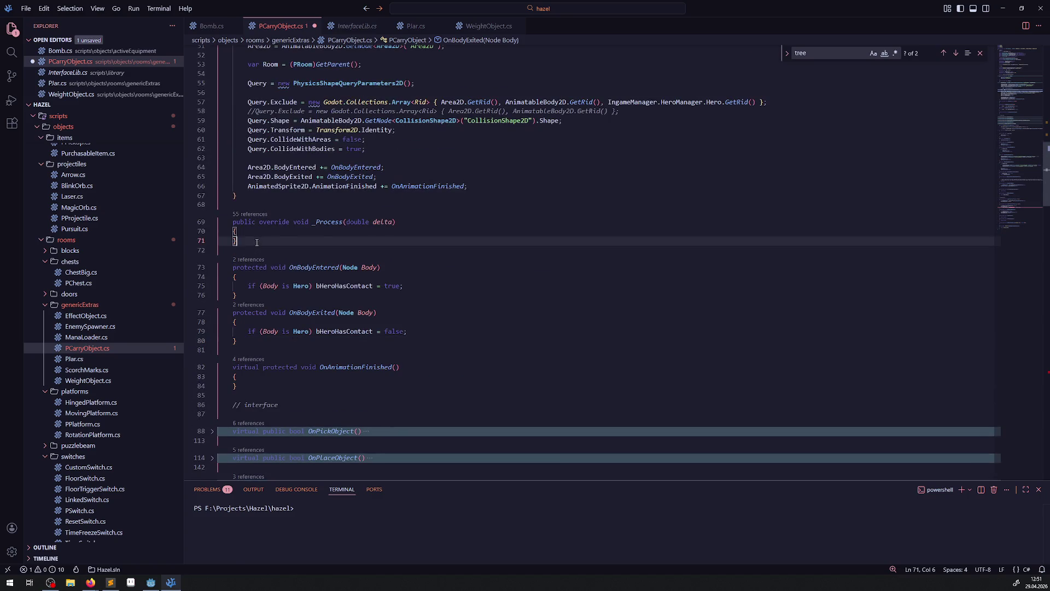
key(Return)
key(Return)
key(Up)
key(ctrl+v)
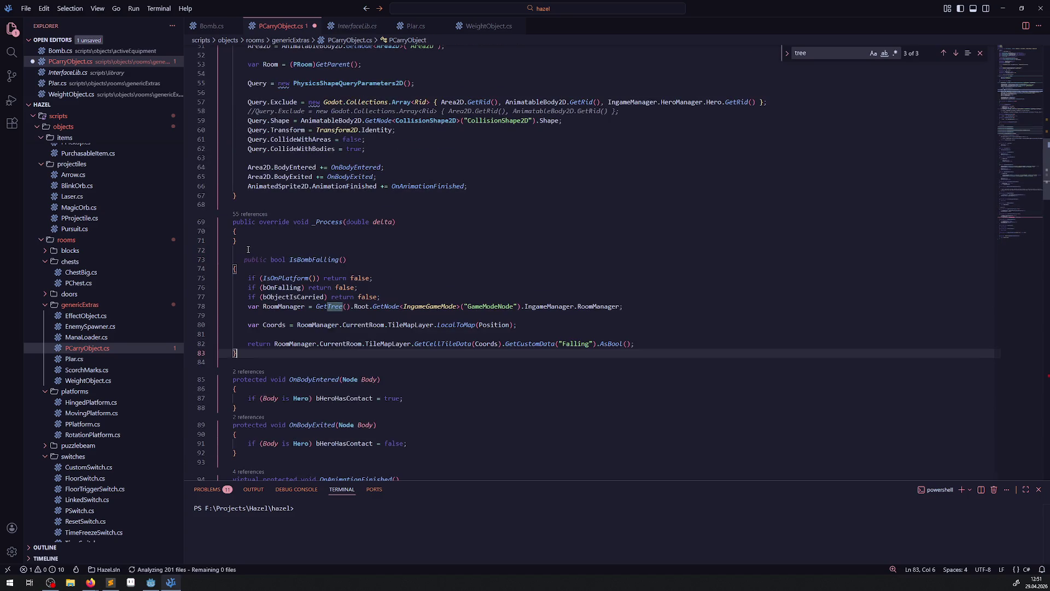
Rename the pasted method to IsObjectFalling and check its IsOnPlatform and bOnFalling references
drag(288, 267, 301, 268)
text(Object)
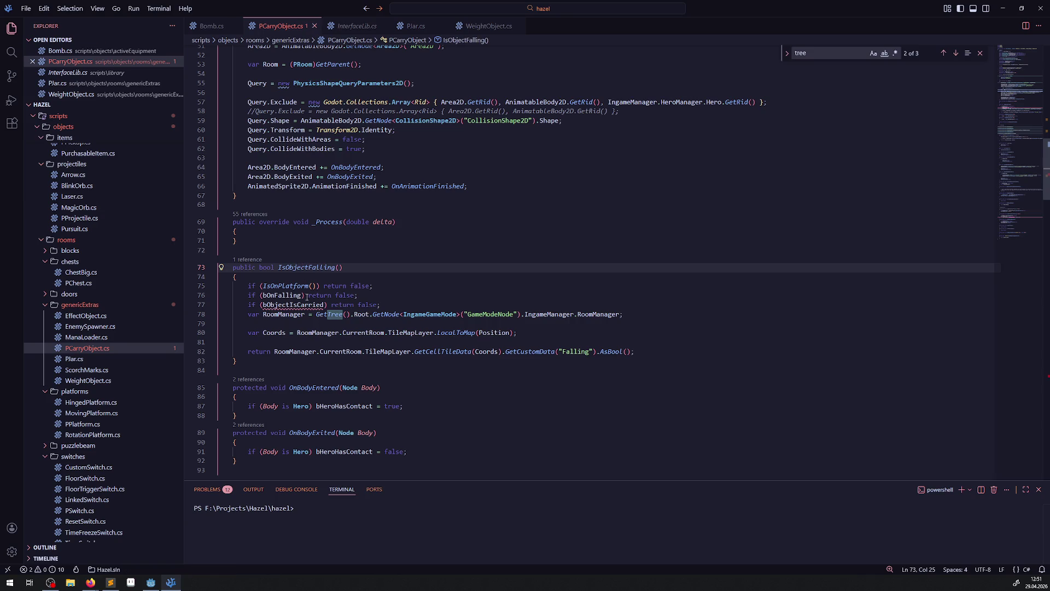
double_click(285, 286)
double_click(282, 296)
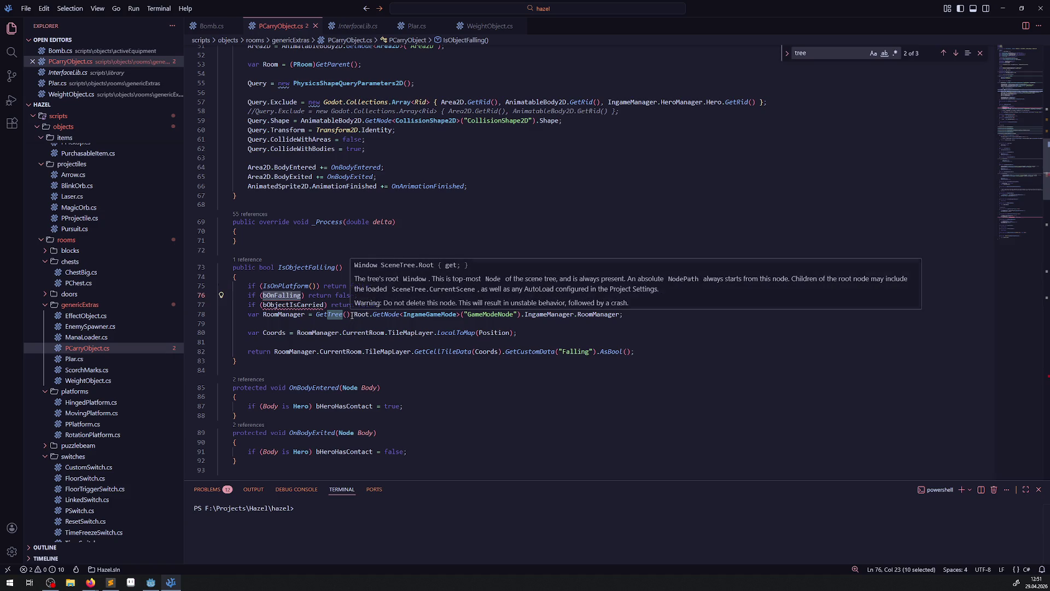
key(Up)
key(Up)
key(Up)
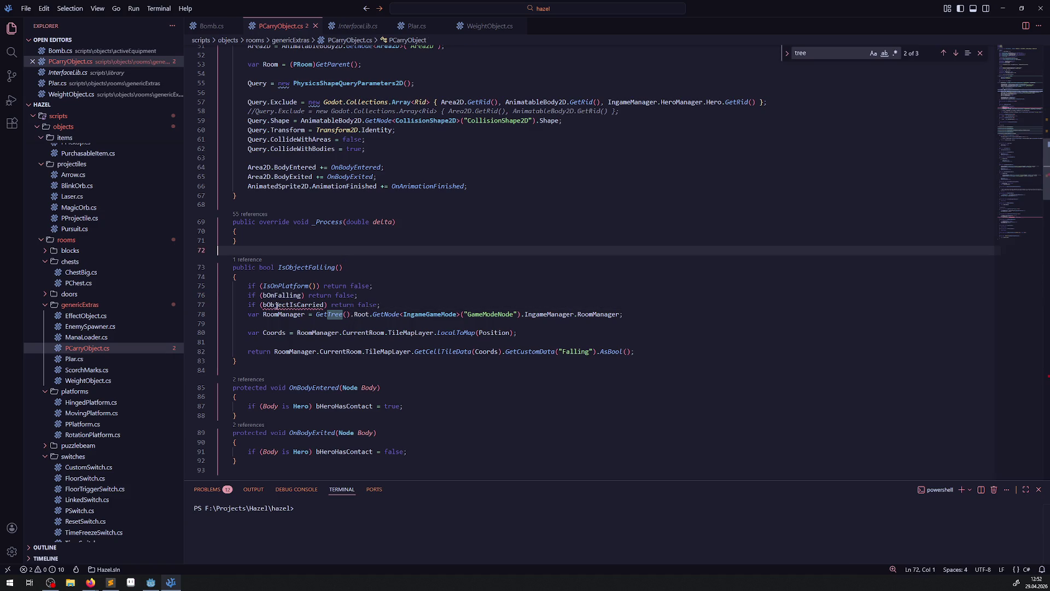
scroll(312, 285, up, 15)
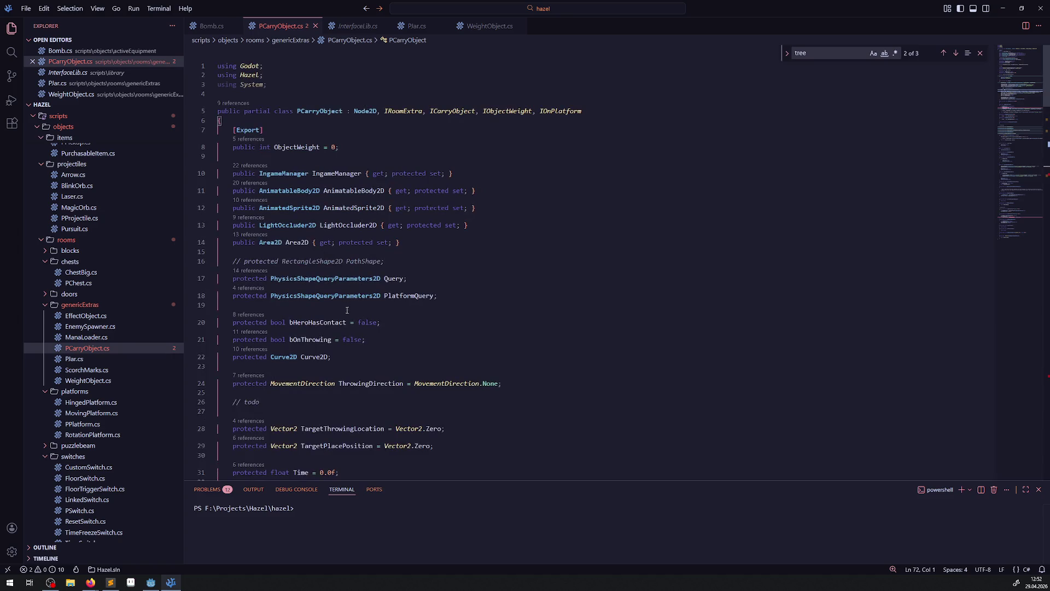
Select IsObjectFalling's bObjectIsCarried check on line 77, glance at PJar.cs, then open WeightObject.cs
scroll(384, 332, down, 3)
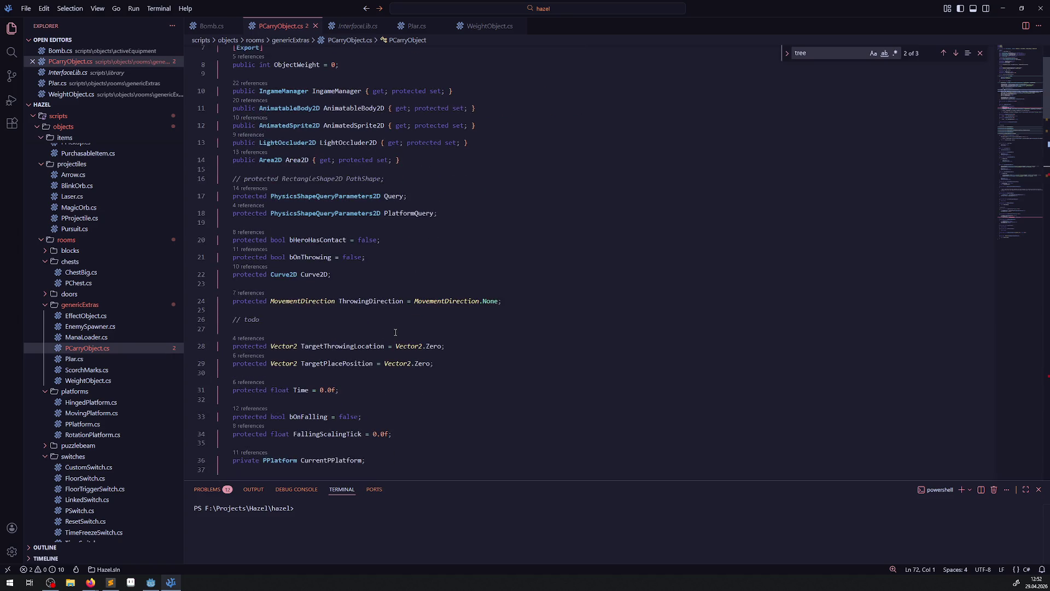
scroll(395, 332, down, 3)
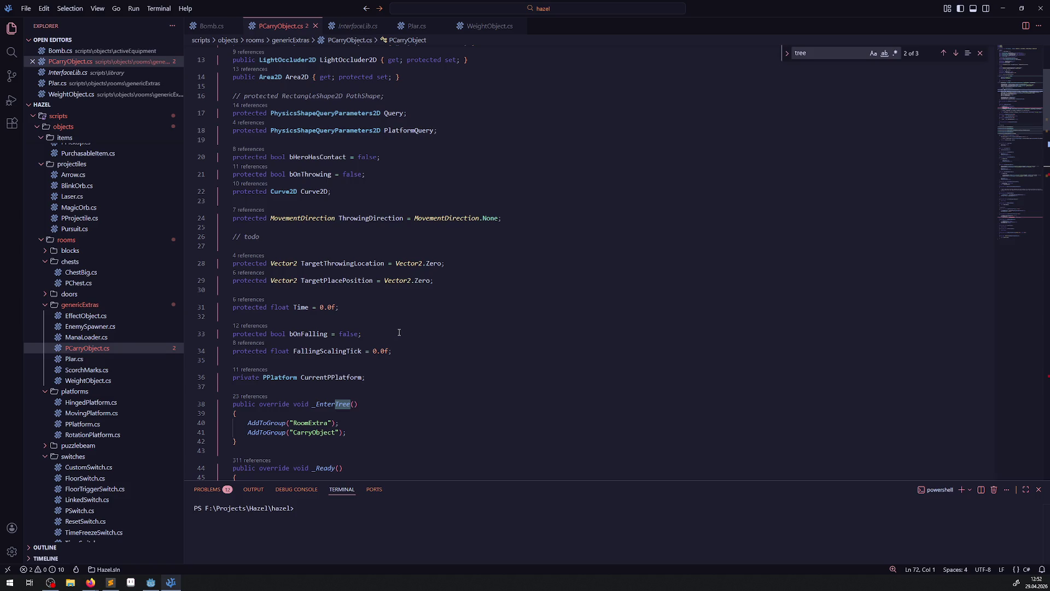
scroll(405, 328, up, 5)
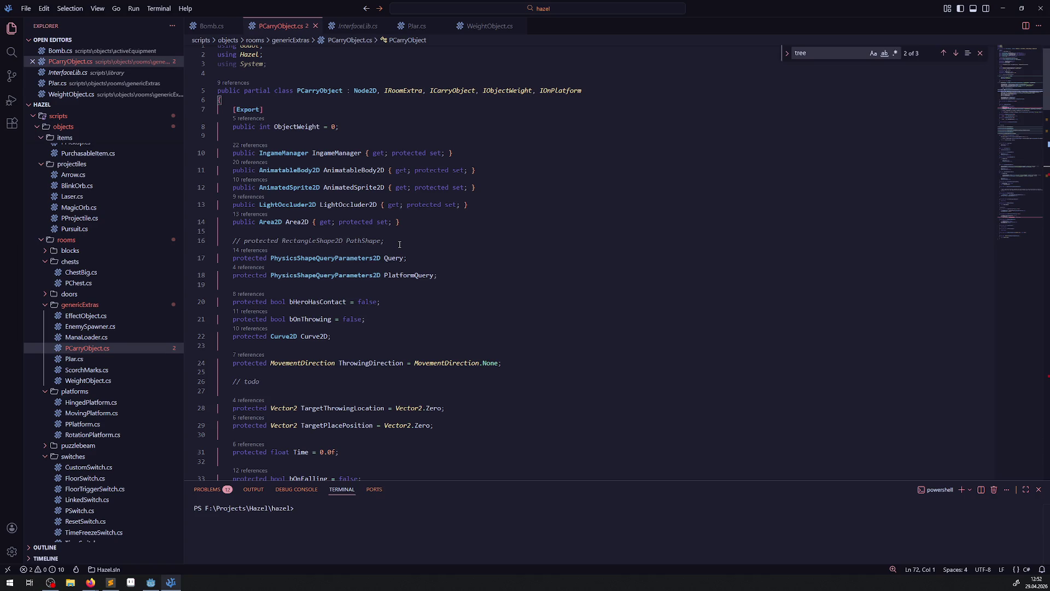
scroll(400, 245, down, 15)
scroll(366, 269, down, 12)
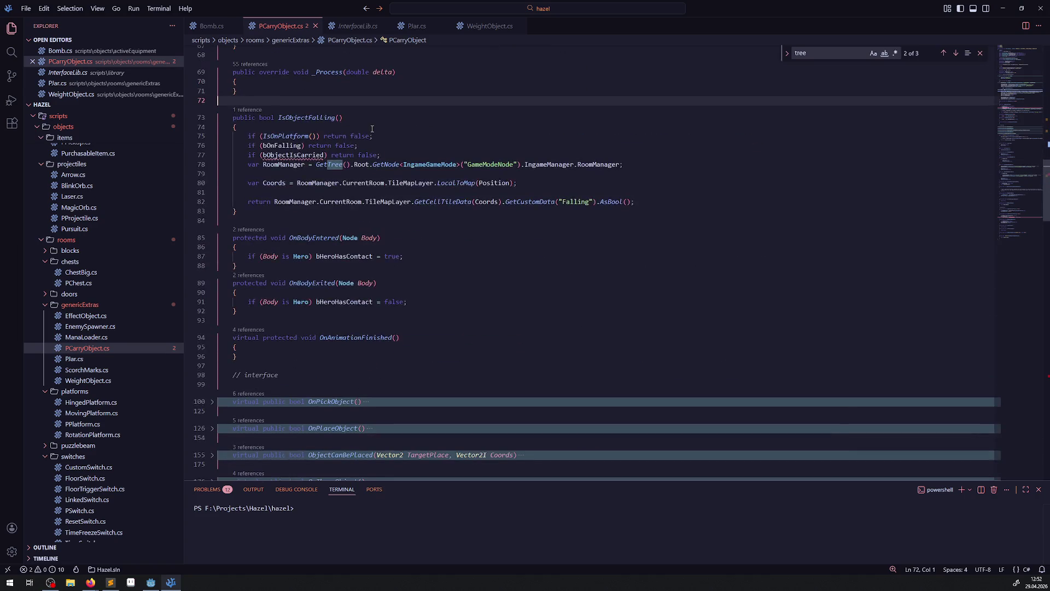
mouse_move(397, 154)
mouse_down()
mouse_move(240, 147)
mouse_move(231, 157)
mouse_up()
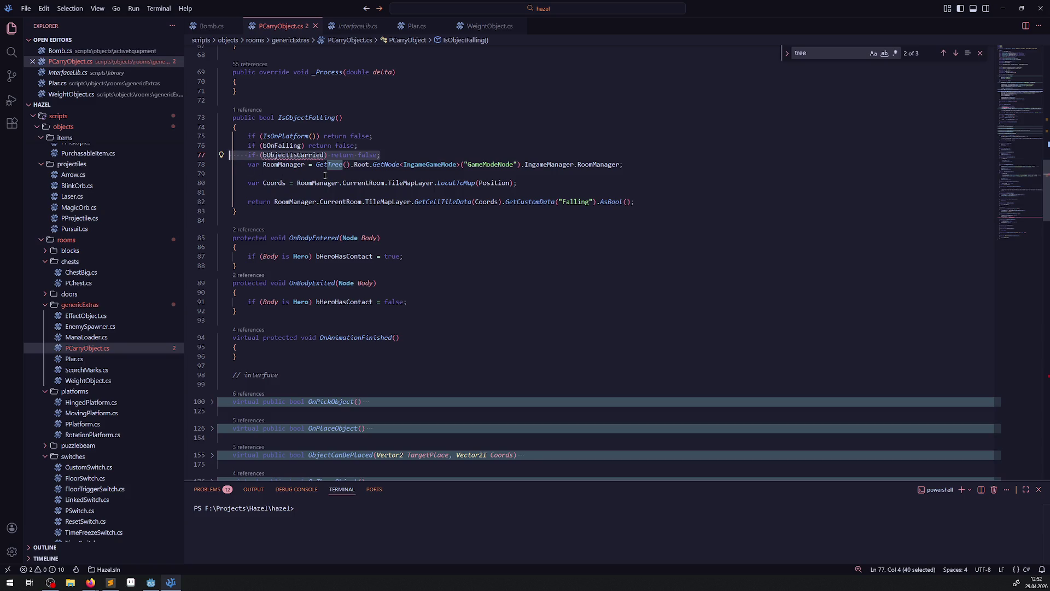
click(417, 26)
scroll(384, 230, up, 10)
click(490, 26)
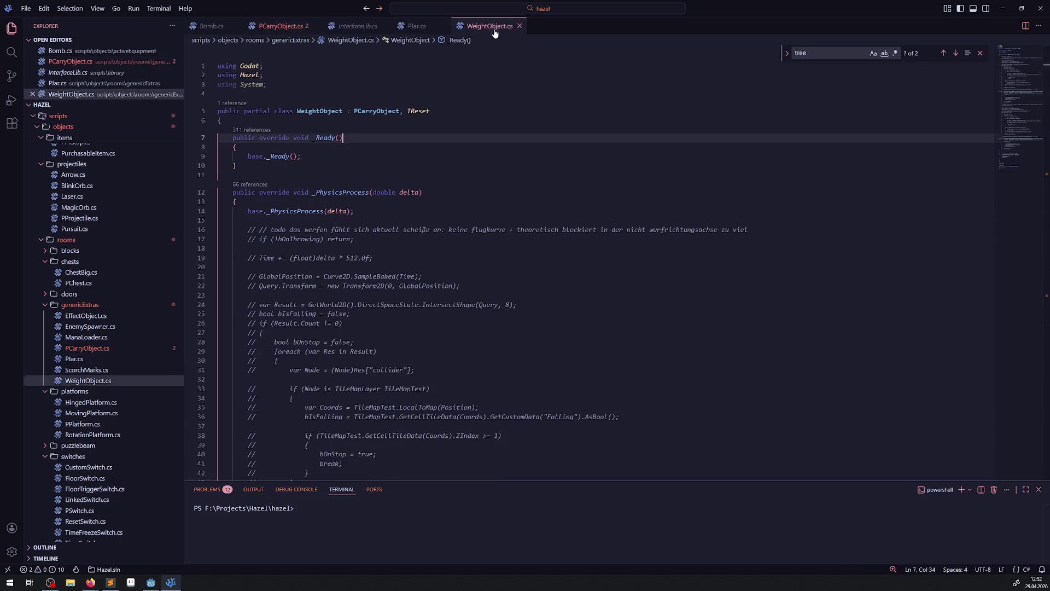
Move the InterfaceLib.cs tab, holding the IOnPlatform interface, to the first tab position
click(410, 32)
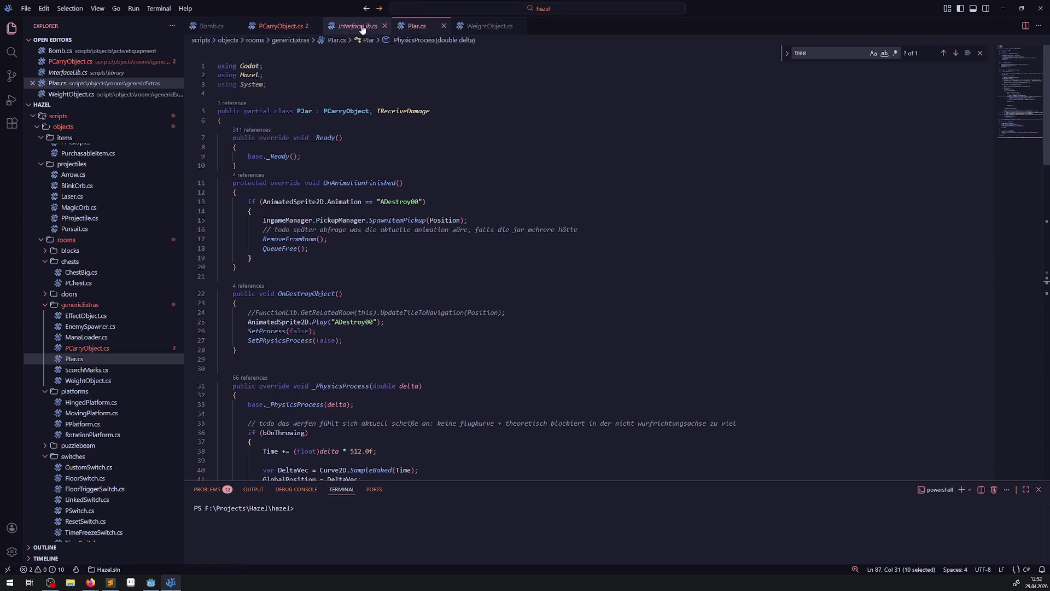
click(357, 26)
scroll(384, 221, up, 5)
scroll(384, 220, up, 5)
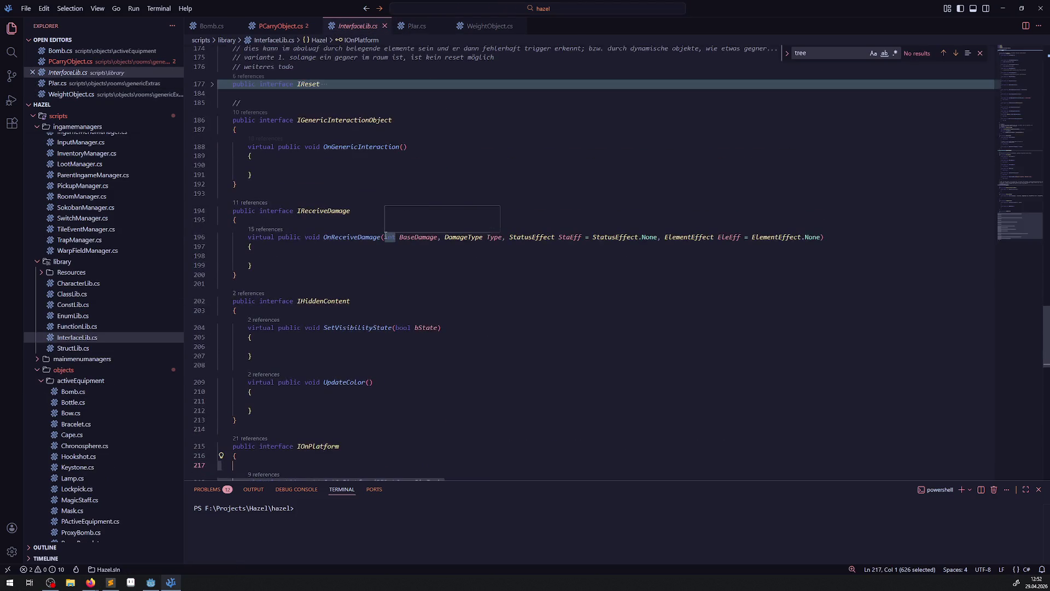
drag(355, 26, 204, 27)
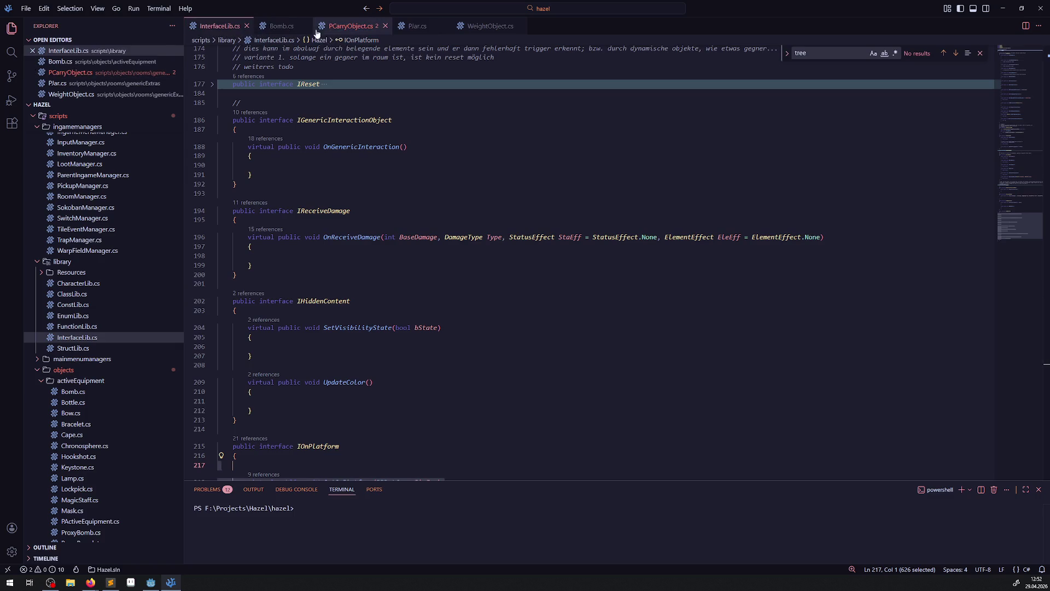
Review PCarryObject.cs from its _EnterTree group calls and _Ready setup to the empty _Process method
click(350, 26)
scroll(392, 290, up, 3)
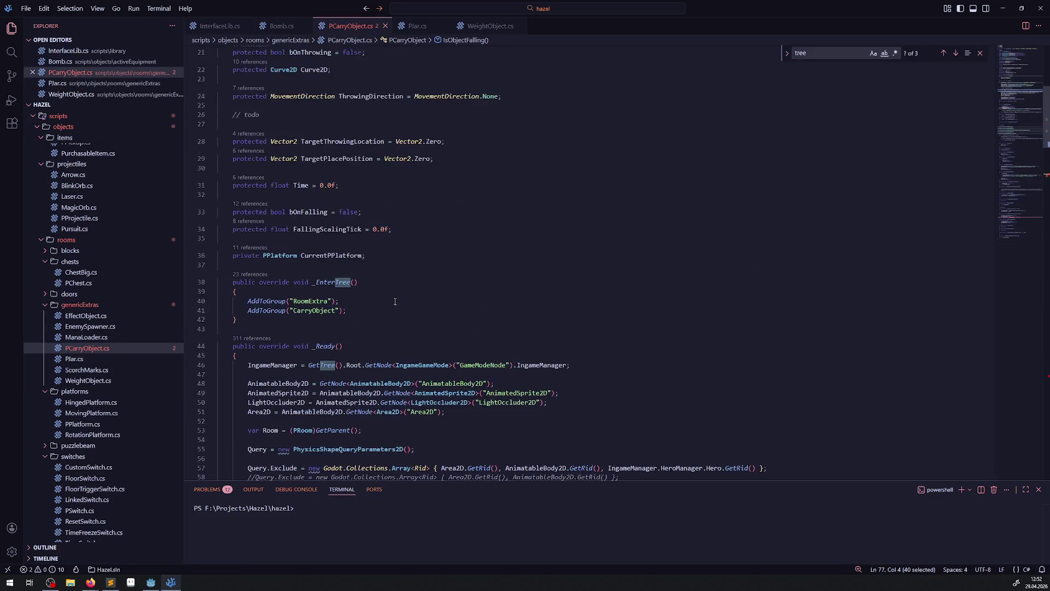
right_click(395, 301)
key(Escape)
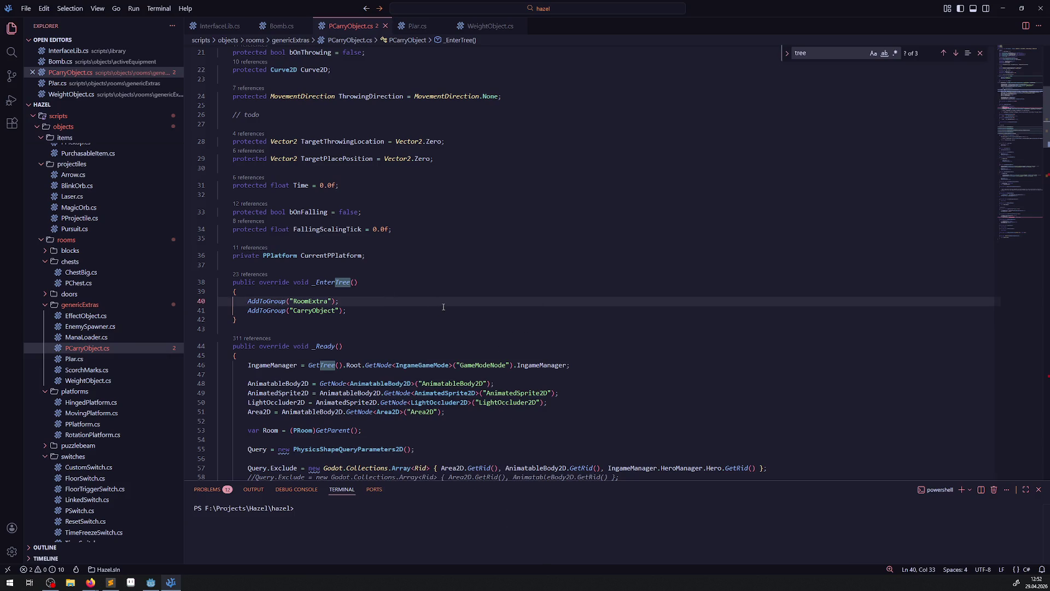
scroll(447, 303, up, 3)
scroll(447, 302, up, 2)
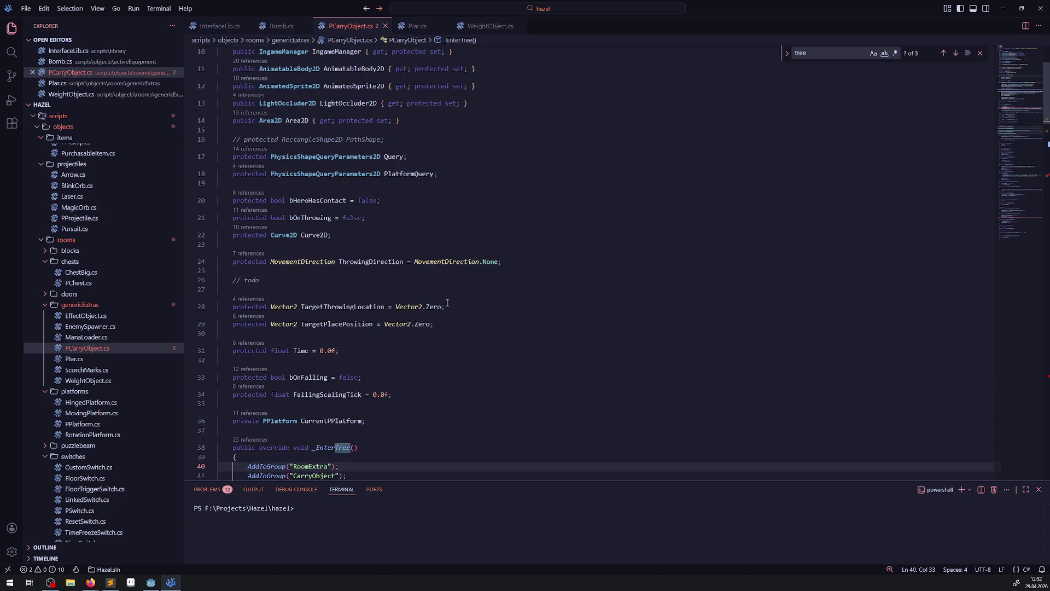
scroll(447, 303, up, 3)
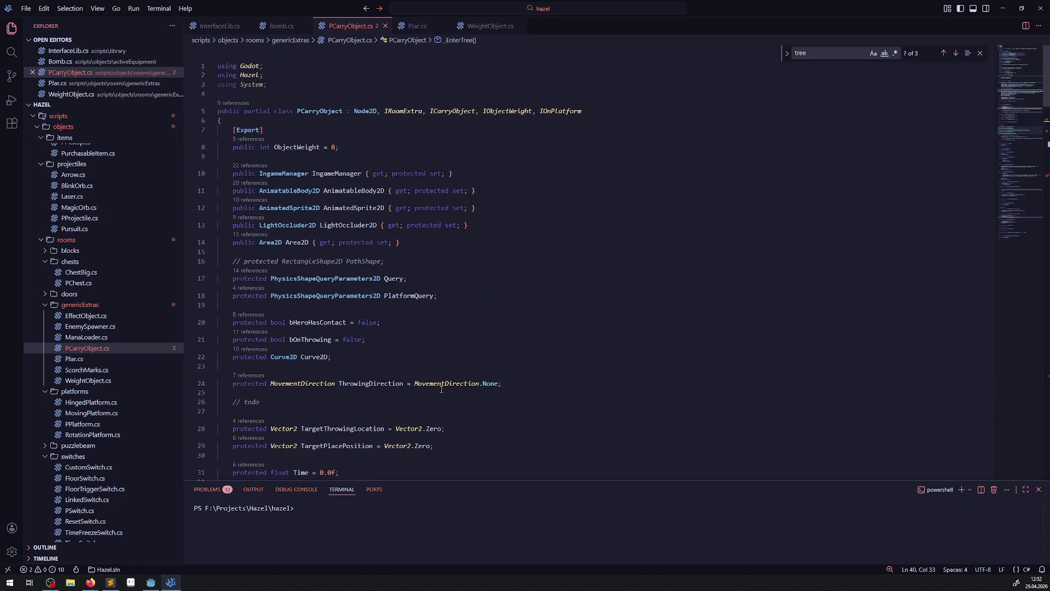
scroll(441, 390, down, 3)
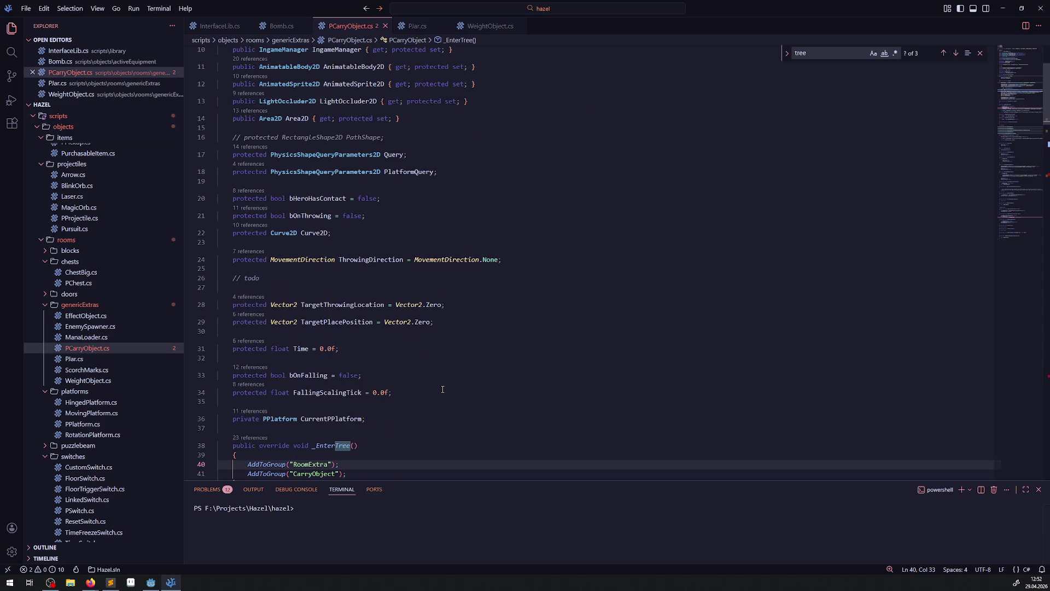
scroll(442, 390, down, 5)
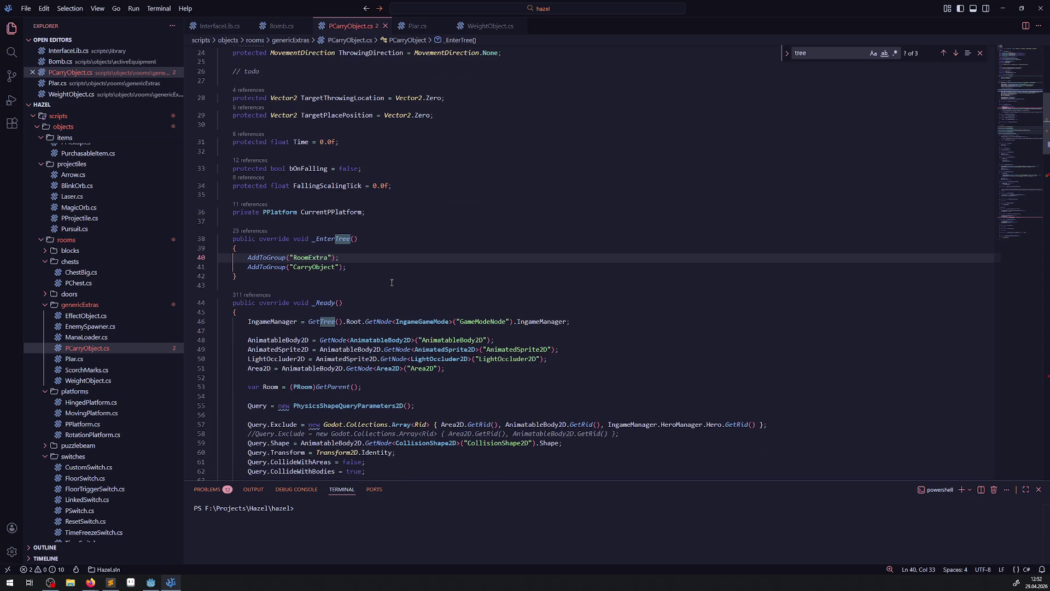
scroll(391, 282, down, 3)
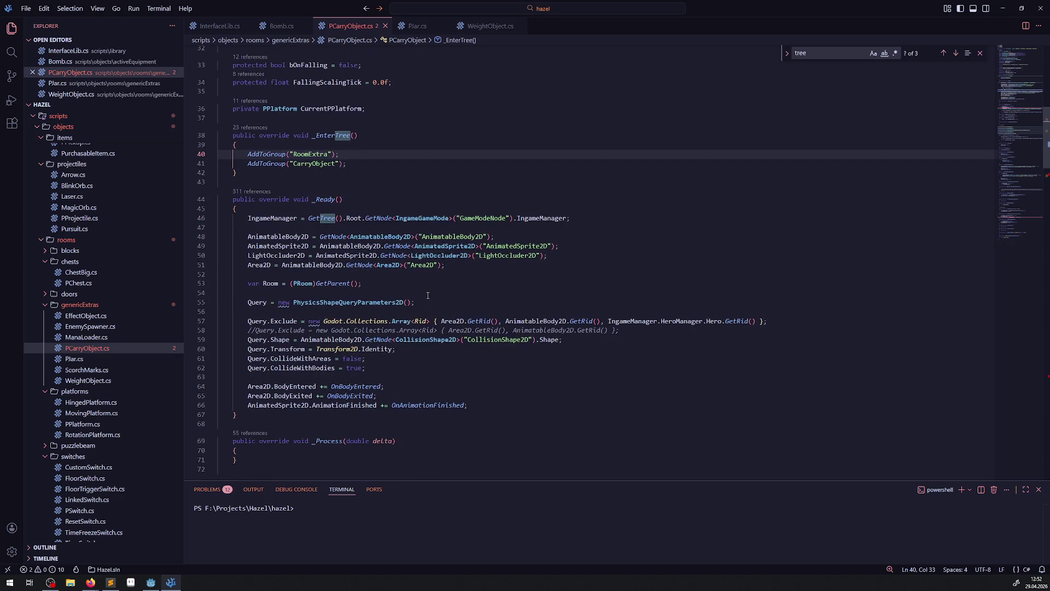
scroll(428, 298, down, 8)
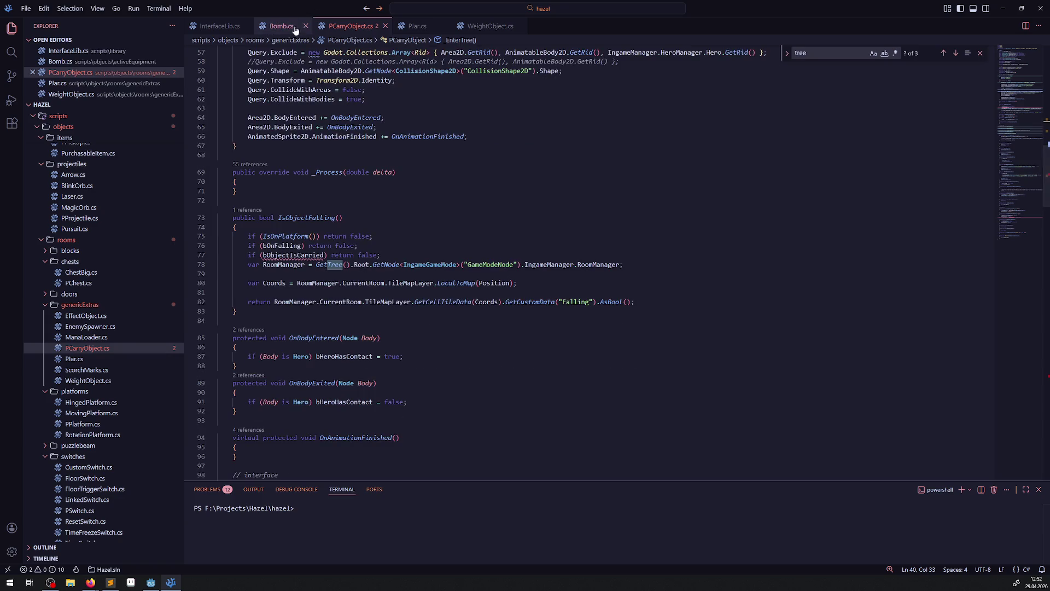
Compare the falling logic in PJar.cs and Bomb.cs against PCarryObject.cs
click(414, 28)
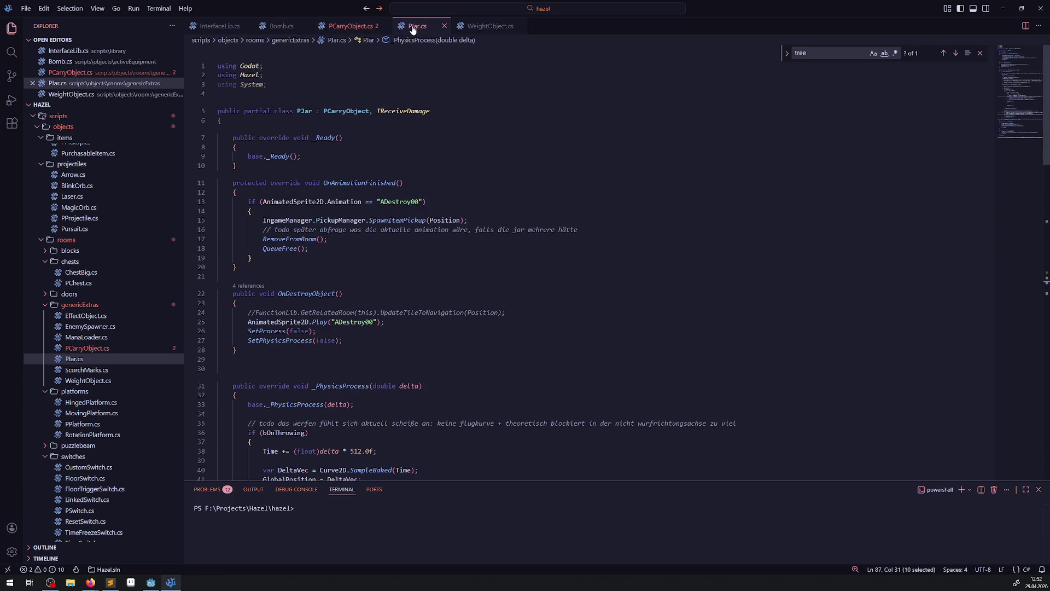
scroll(405, 222, down, 12)
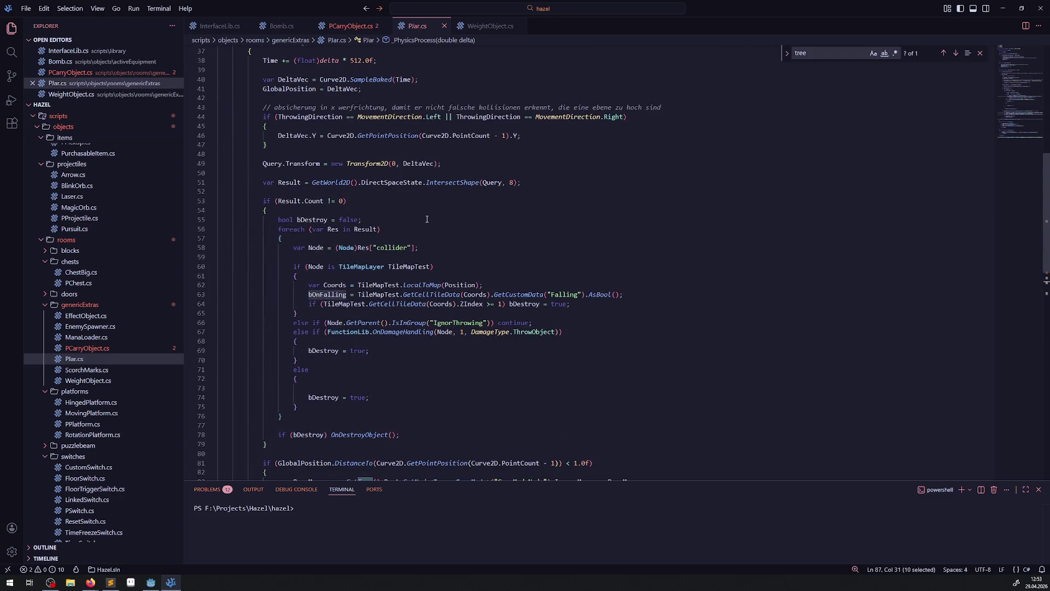
click(281, 26)
scroll(391, 228, up, 15)
scroll(390, 228, down, 7)
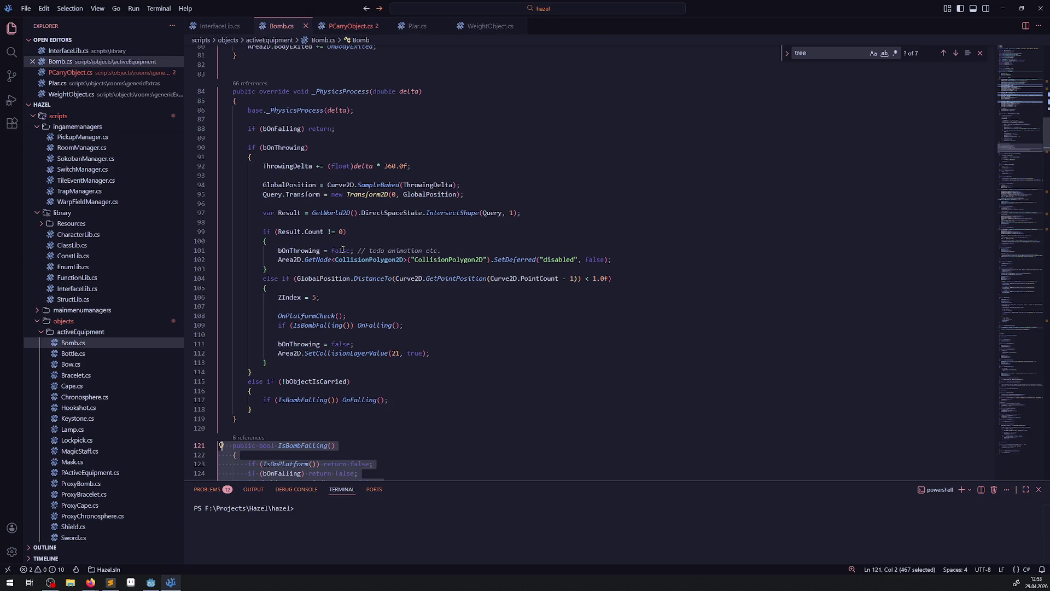
click(361, 26)
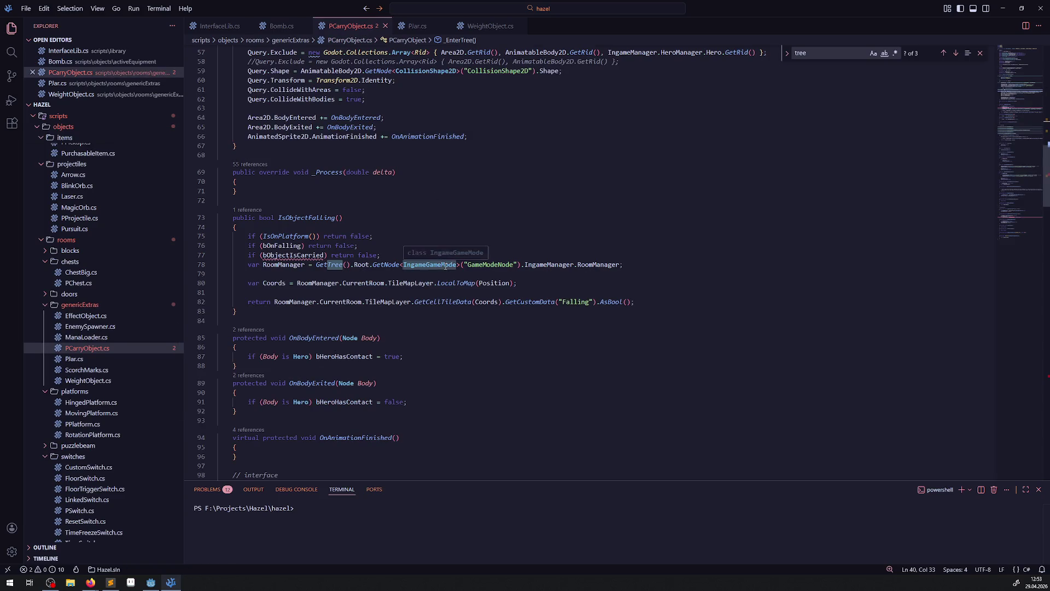
click(417, 26)
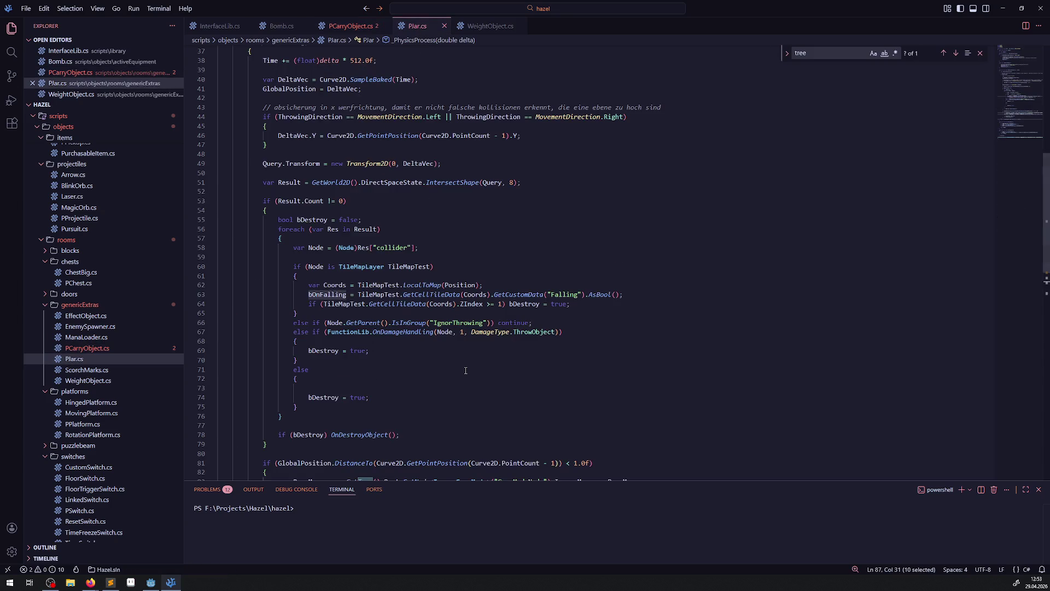
scroll(466, 370, up, 3)
scroll(461, 408, down, 8)
scroll(461, 409, down, 7)
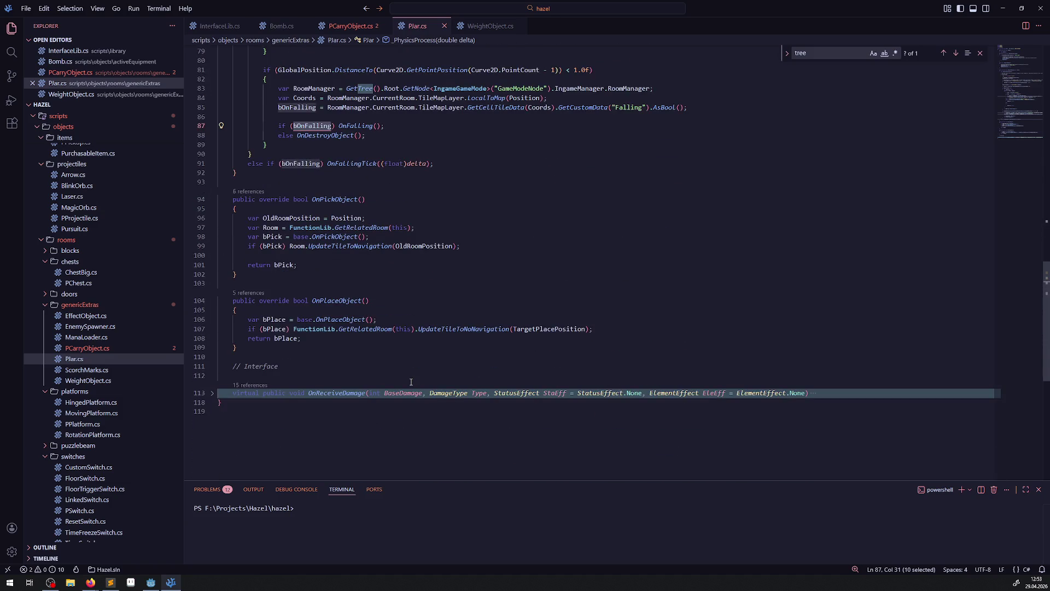
scroll(411, 382, up, 5)
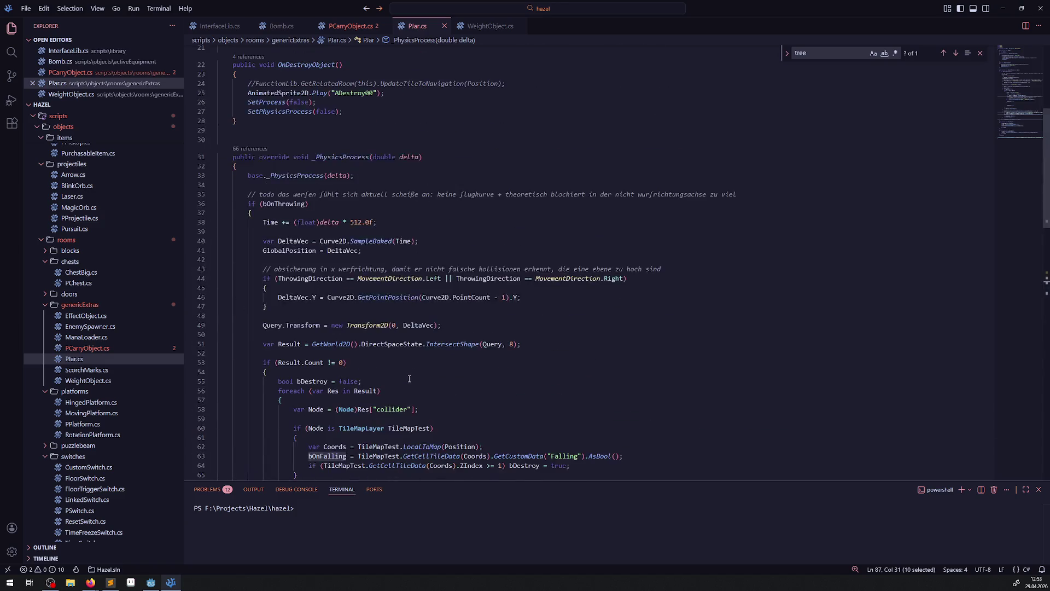
Expand PCarryObject.cs's OnPickObject to show reparenting to the hero, 0.87 scaling and disabled collision shapes
click(350, 26)
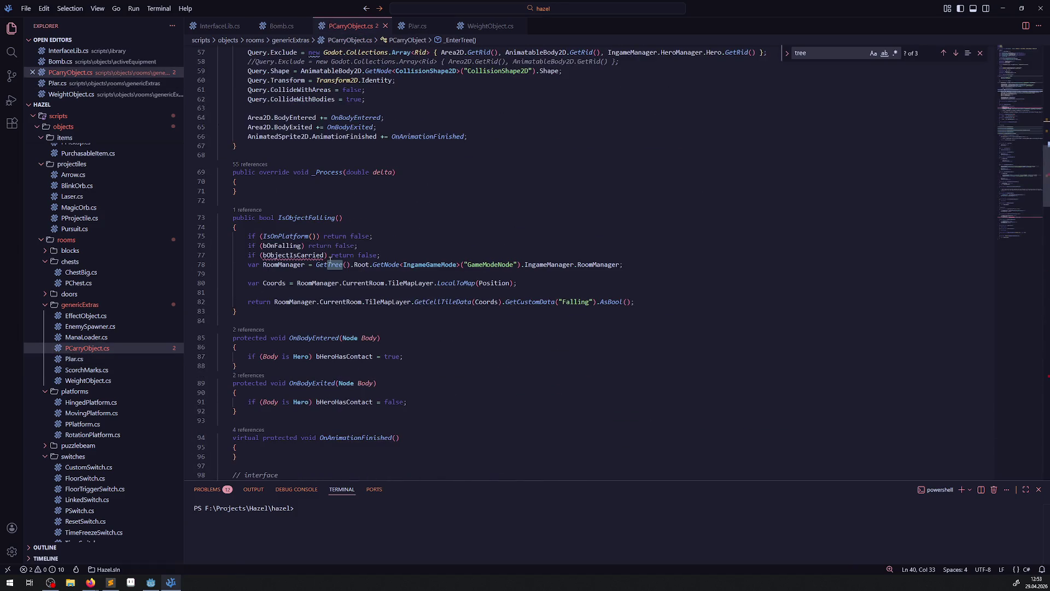
scroll(300, 264, down, 6)
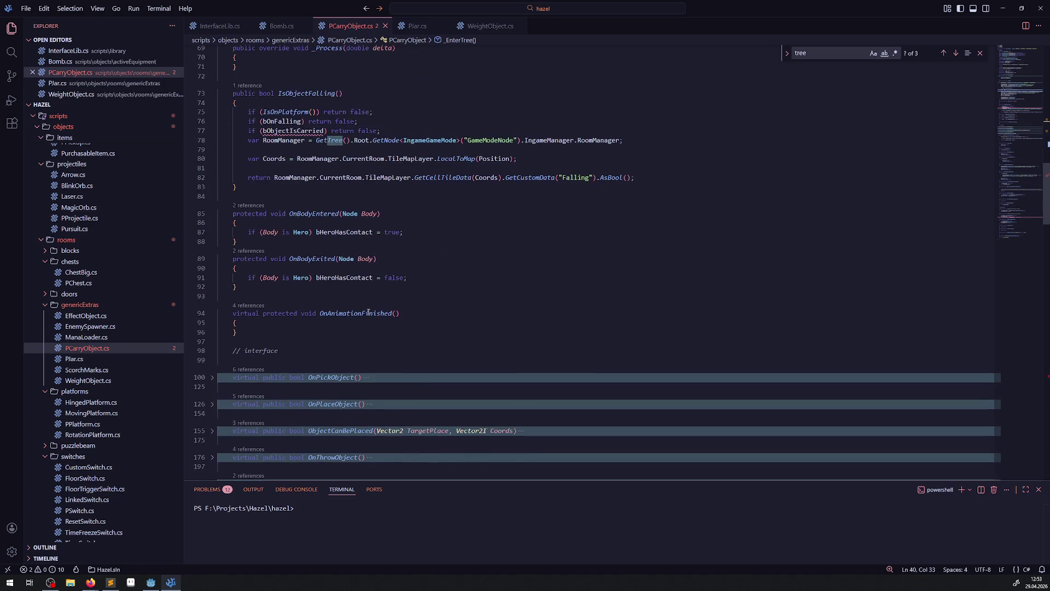
click(212, 294)
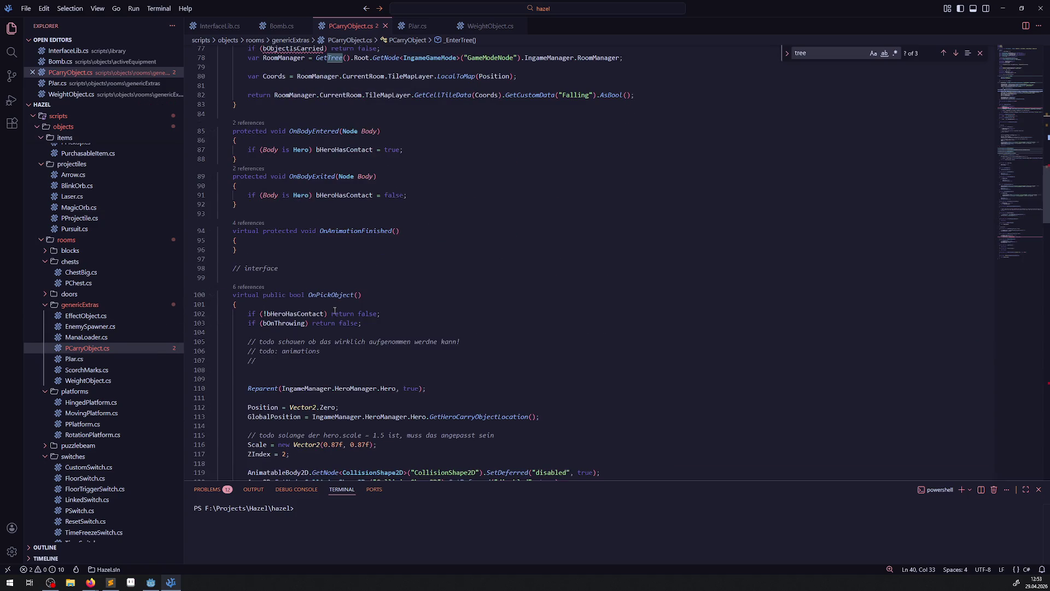
scroll(387, 318, down, 2)
scroll(387, 318, down, 3)
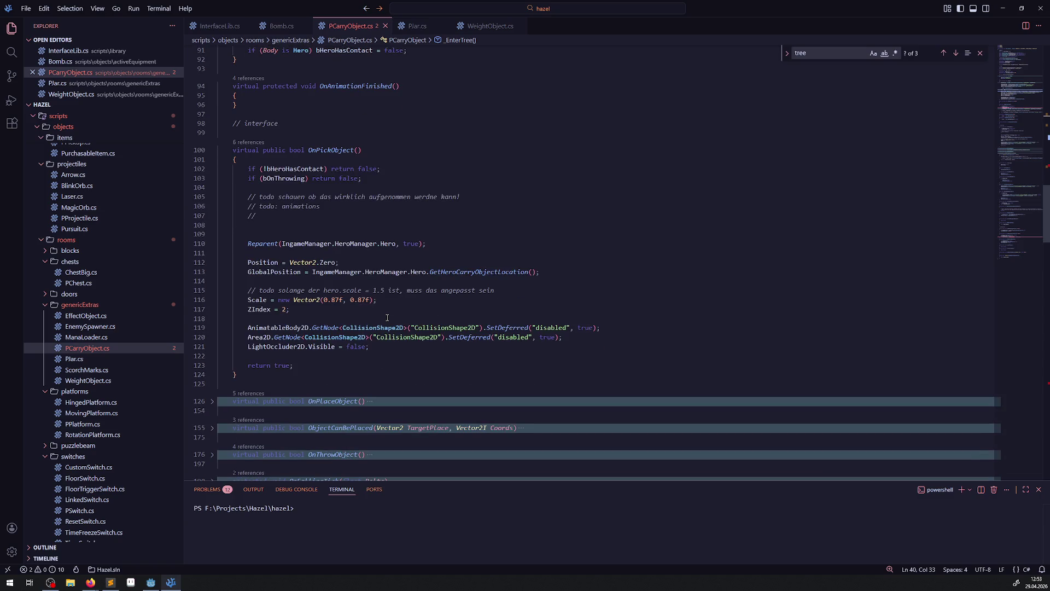